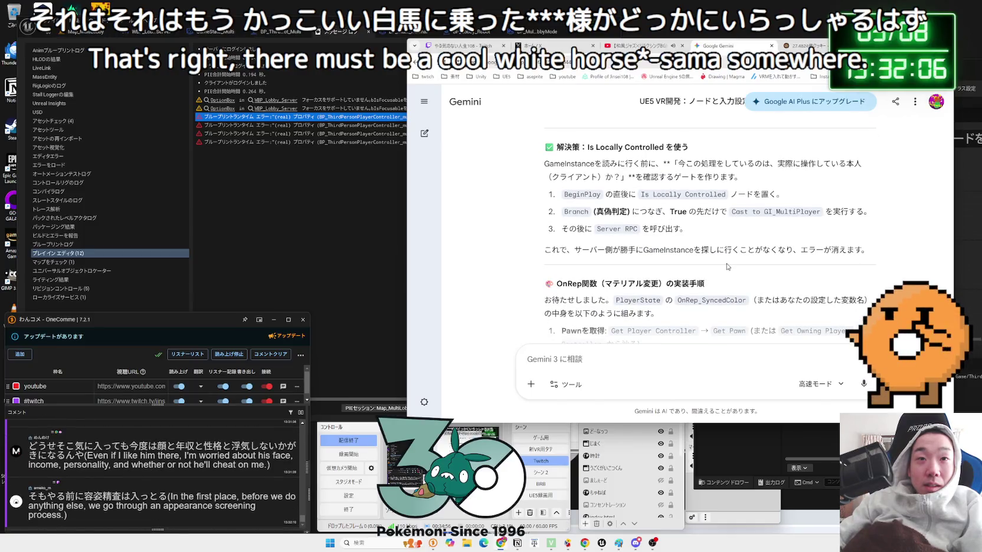
Reread the translated error explanation at the top of Gemini's reply.
scroll(726, 267, "up", 2)
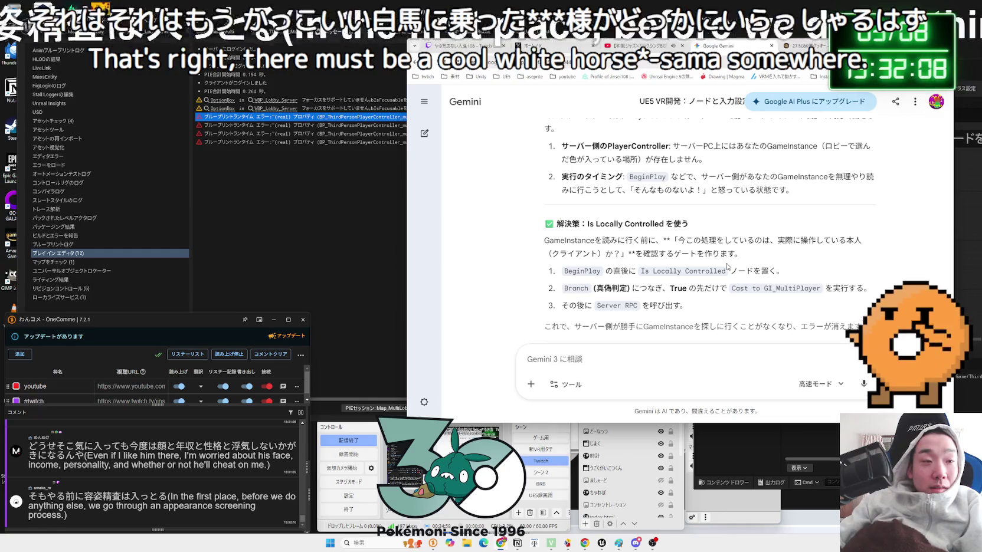
scroll(727, 266, "up", 5)
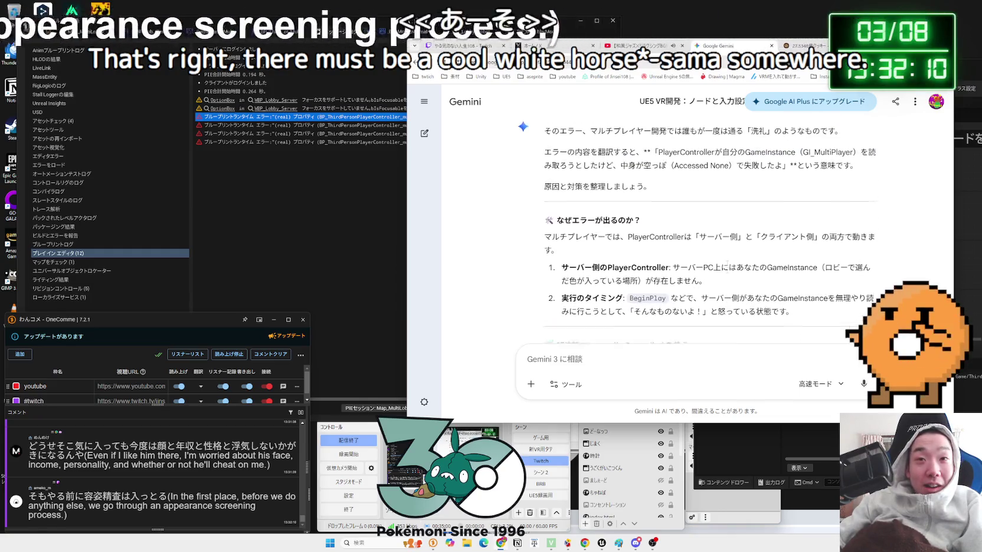
mouse_move(662, 274)
left_mouse_down()
mouse_move(656, 261)
mouse_move(745, 260)
left_mouse_up()
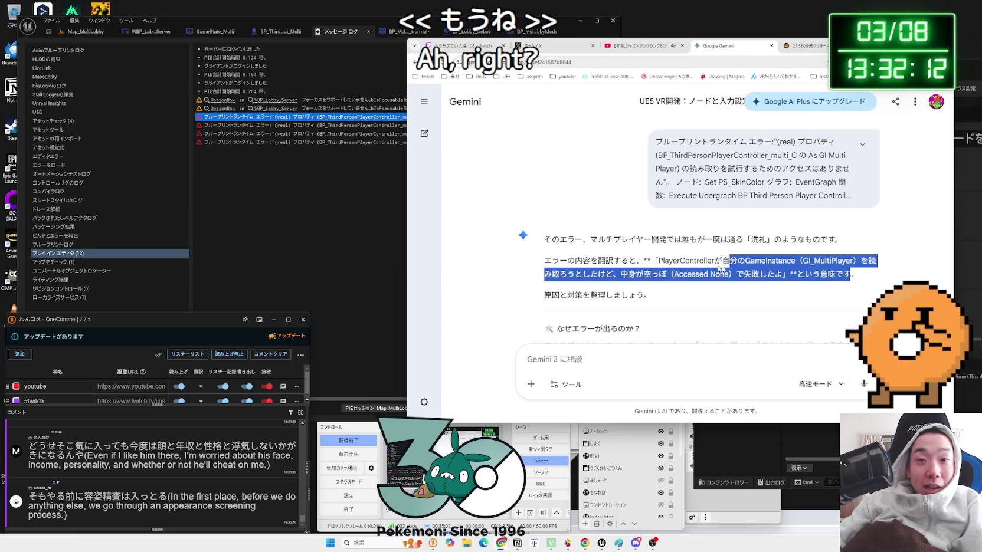
left_click(708, 266)
left_click_drag(656, 260, 853, 261)
left_click(853, 261)
left_click_drag(657, 261, 679, 274)
left_click(679, 274)
Read the server/client sentence and cause items 1 (server PlayerController) and 2 (timing).
scroll(671, 234, "down", 3)
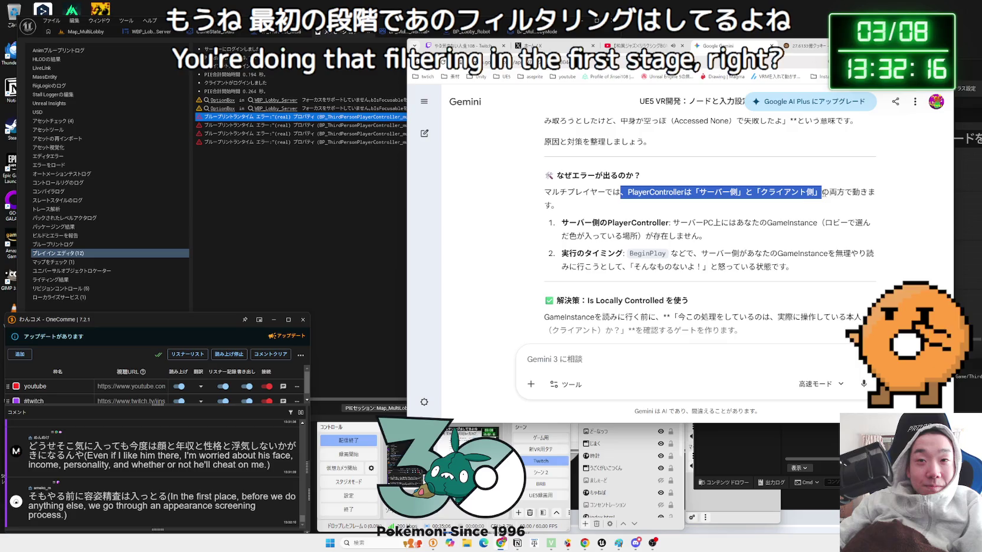
mouse_move(559, 206)
left_mouse_down()
mouse_move(559, 192)
mouse_move(708, 236)
mouse_move(513, 231)
mouse_move(552, 231)
left_mouse_up()
left_click(552, 231)
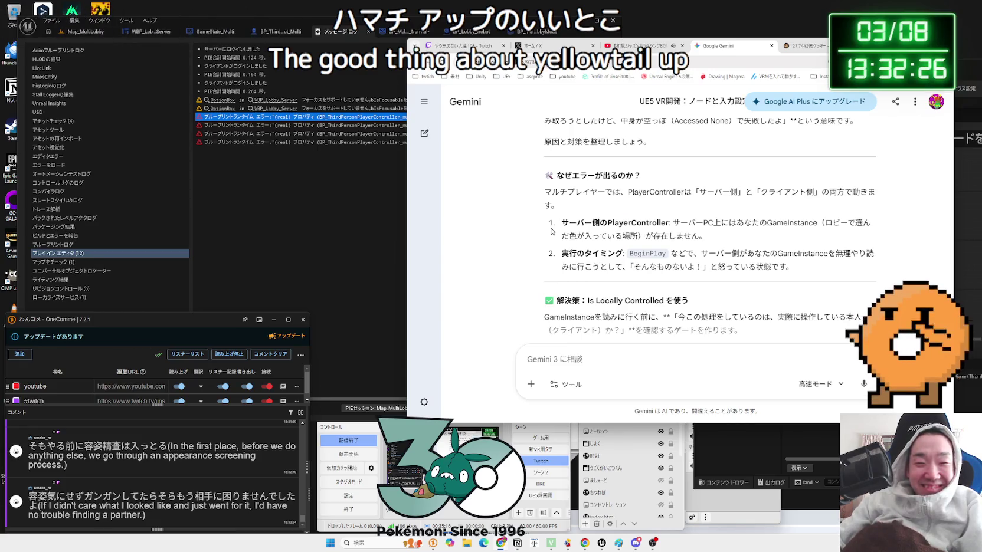
mouse_move(657, 229)
left_mouse_down()
mouse_move(590, 228)
mouse_move(545, 193)
mouse_move(734, 236)
mouse_move(656, 231)
left_mouse_up()
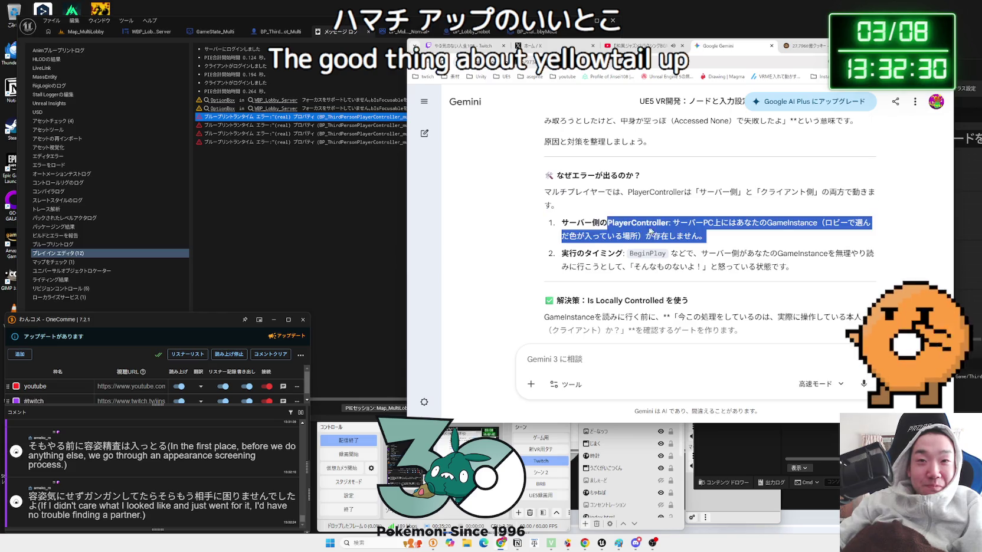
mouse_move(565, 224)
left_mouse_down()
mouse_move(669, 225)
mouse_move(702, 236)
left_mouse_up()
left_click(701, 234)
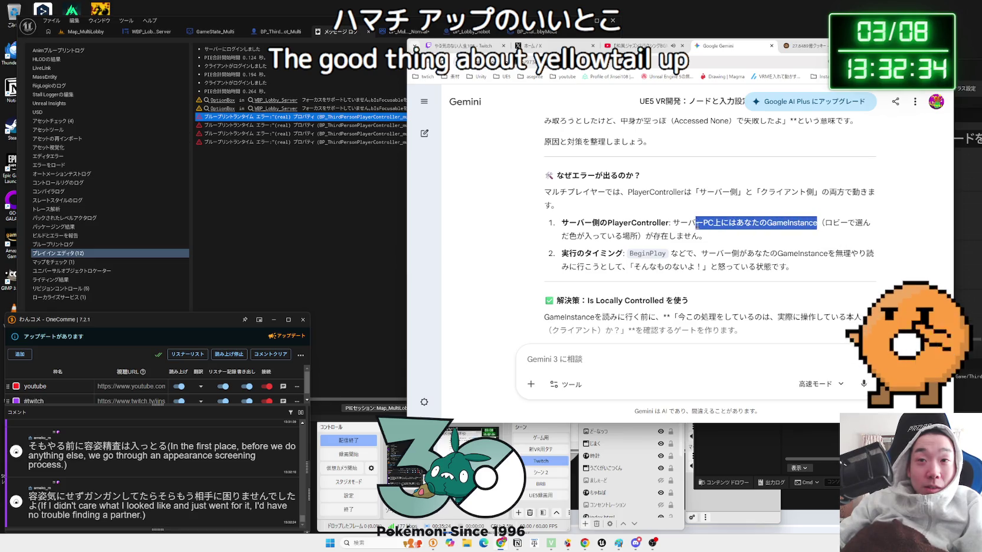
mouse_move(675, 226)
left_mouse_down()
mouse_move(562, 224)
mouse_move(673, 235)
left_mouse_up()
triple_click(682, 248)
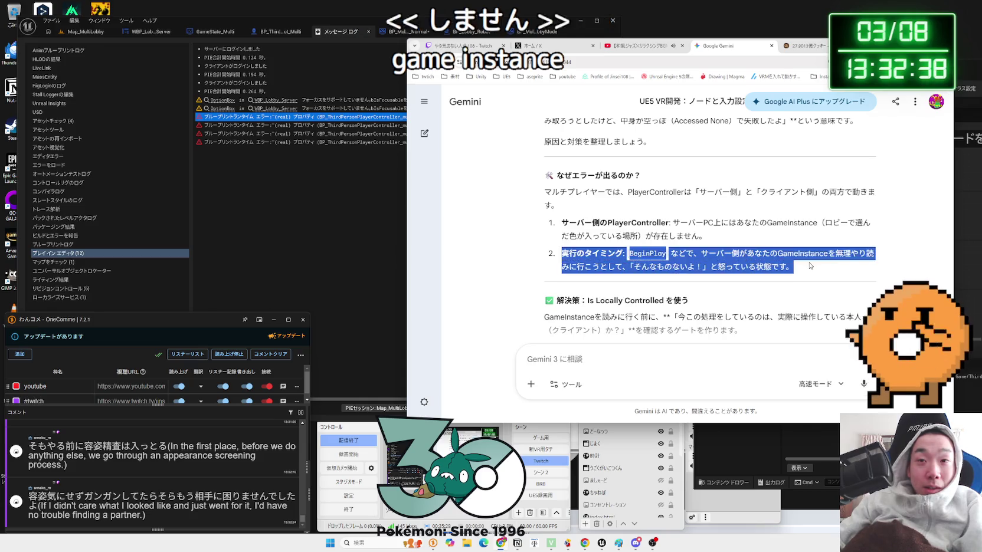
left_click(570, 234)
Highlight the solution heading and its paragraph in Gemini's reply.
scroll(567, 212, "down", 2)
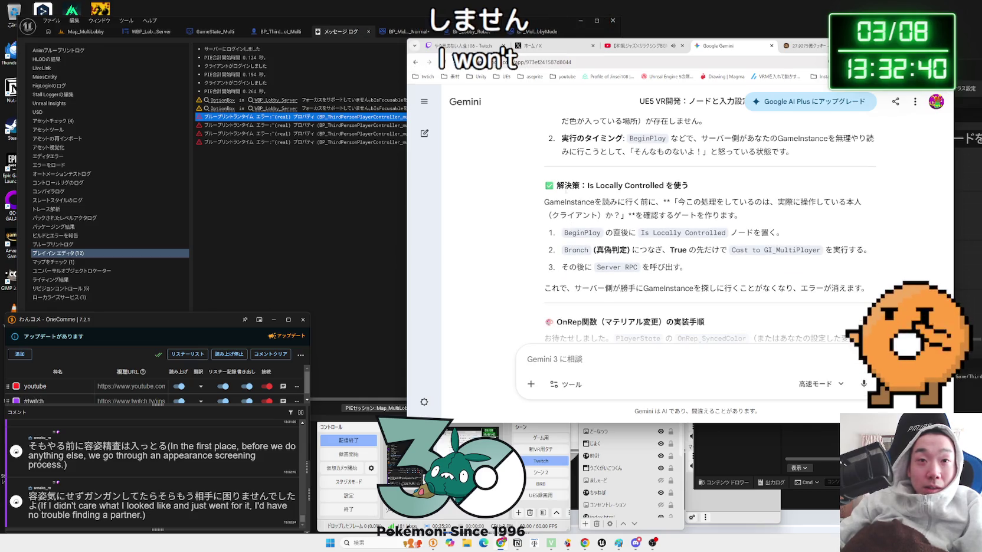
left_click(697, 199)
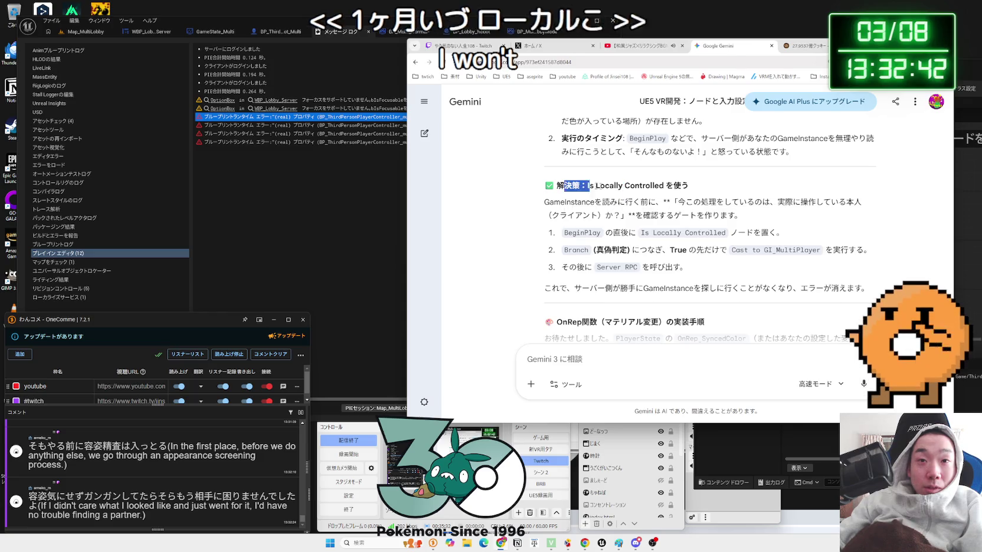
left_click(743, 216, "shift")
left_click(750, 229)
left_click(571, 190)
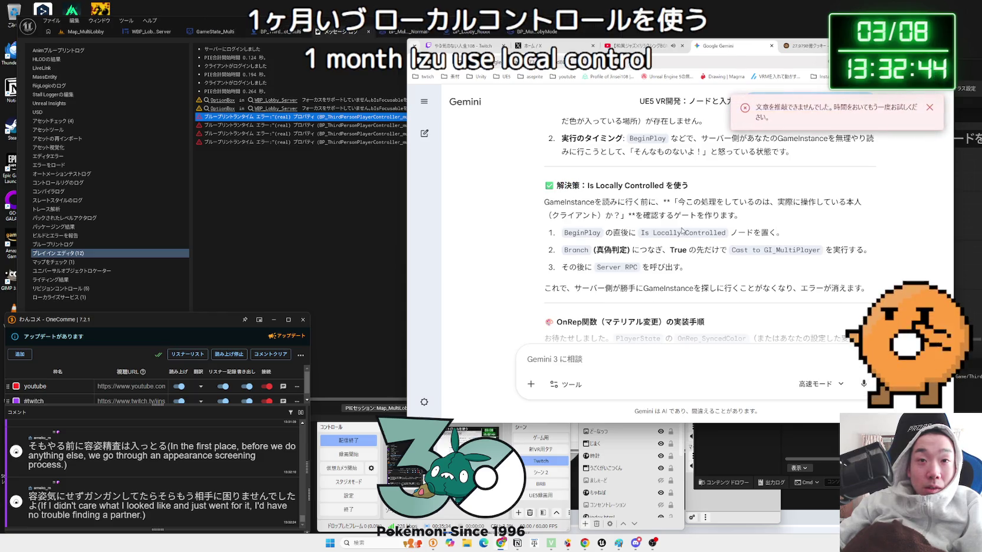
Go back up and reread the two-line Accessed None error explanation.
scroll(682, 230, "up", 3)
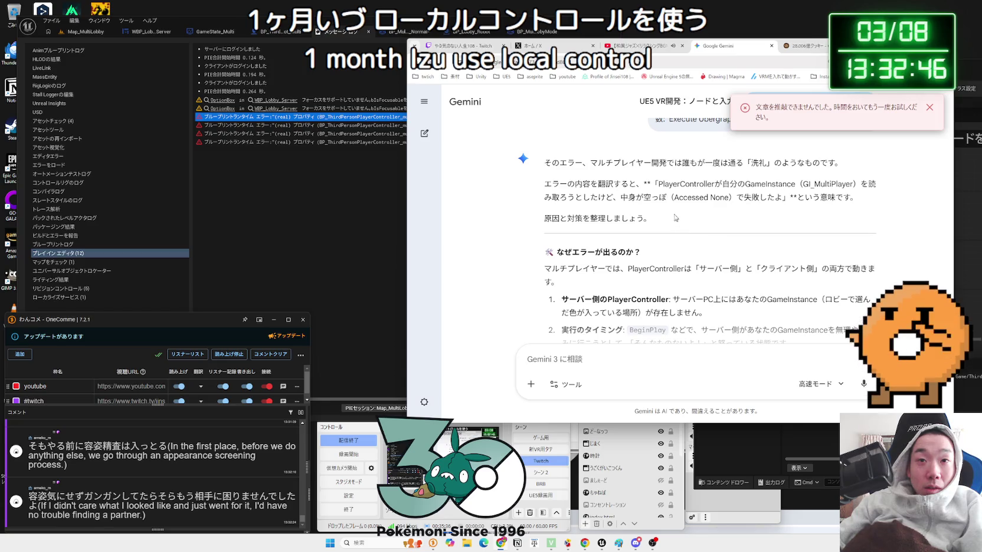
mouse_move(670, 186)
left_mouse_down()
mouse_move(766, 198)
mouse_move(657, 199)
mouse_move(766, 198)
left_mouse_up()
left_click_drag(658, 185, 730, 185)
mouse_move(873, 193)
left_mouse_down()
mouse_move(773, 198)
mouse_move(680, 185)
left_mouse_up()
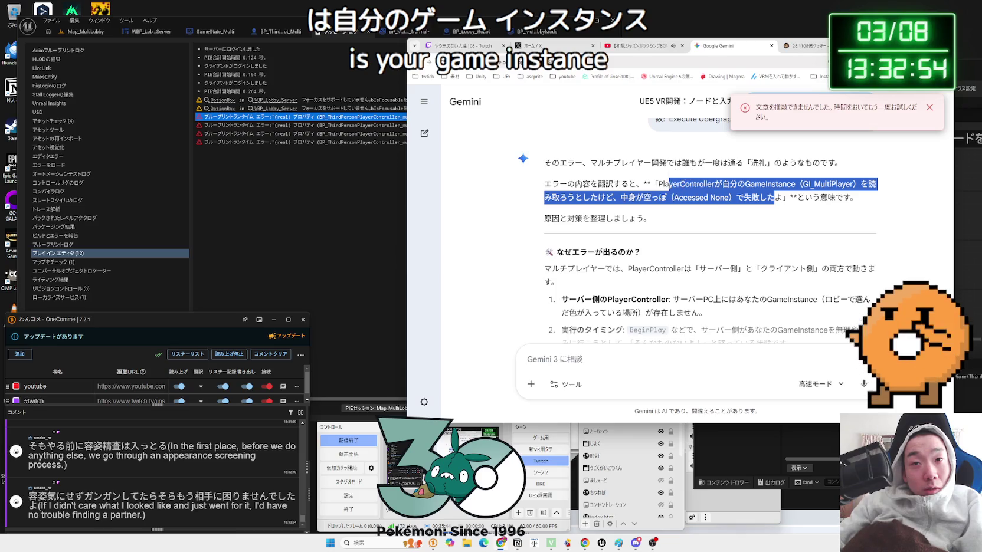
left_click(668, 233)
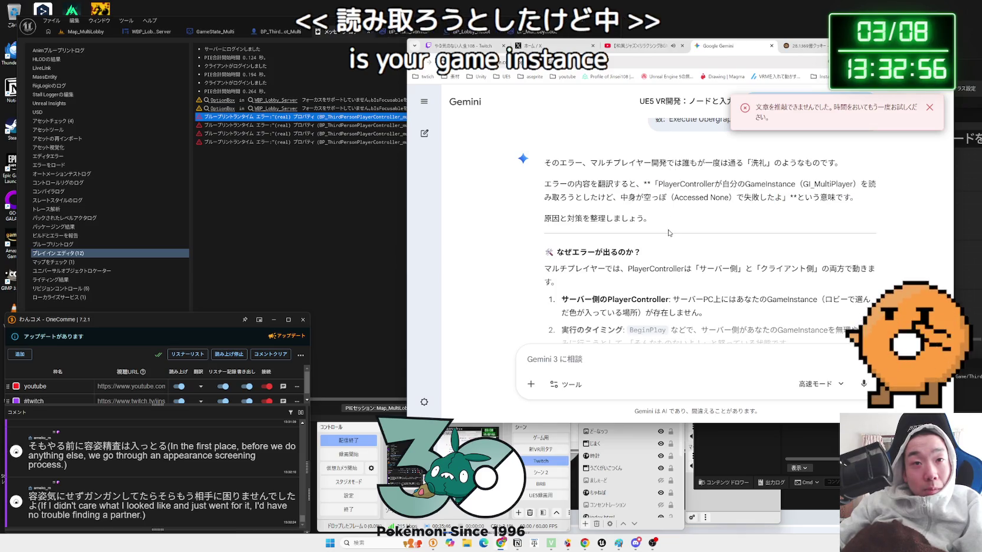
Read the server/client sentence, item 1 on the server GameInstance, and item 2.
scroll(669, 233, "down", 2)
left_click_drag(699, 192, 628, 192)
mouse_move(699, 191)
left_mouse_down()
mouse_move(851, 192)
mouse_move(803, 223)
mouse_move(681, 223)
left_mouse_up()
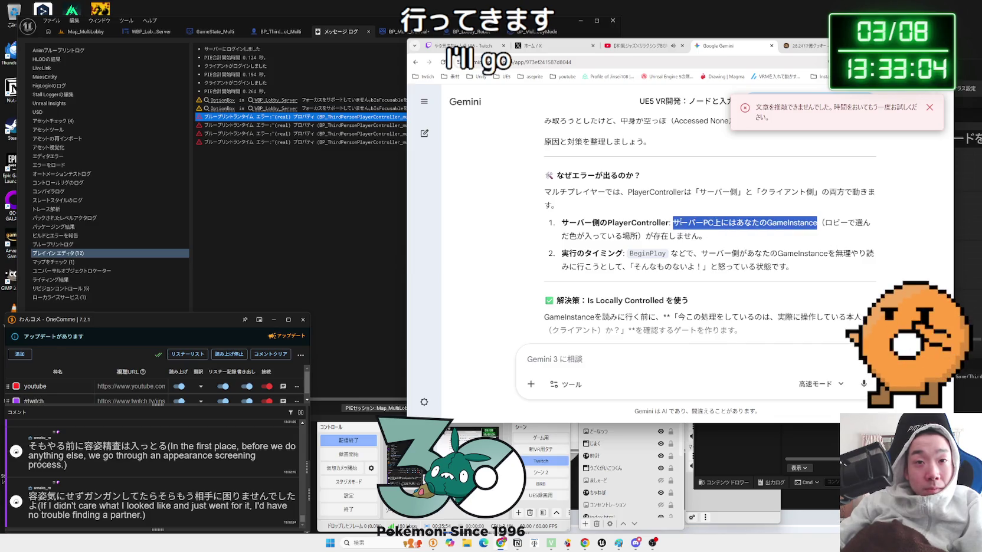
mouse_move(577, 220)
left_mouse_down()
mouse_move(706, 238)
mouse_move(793, 267)
left_mouse_up()
left_click(707, 238)
left_click(794, 266)
mouse_move(701, 253)
left_mouse_down()
mouse_move(710, 264)
mouse_move(790, 267)
left_mouse_up()
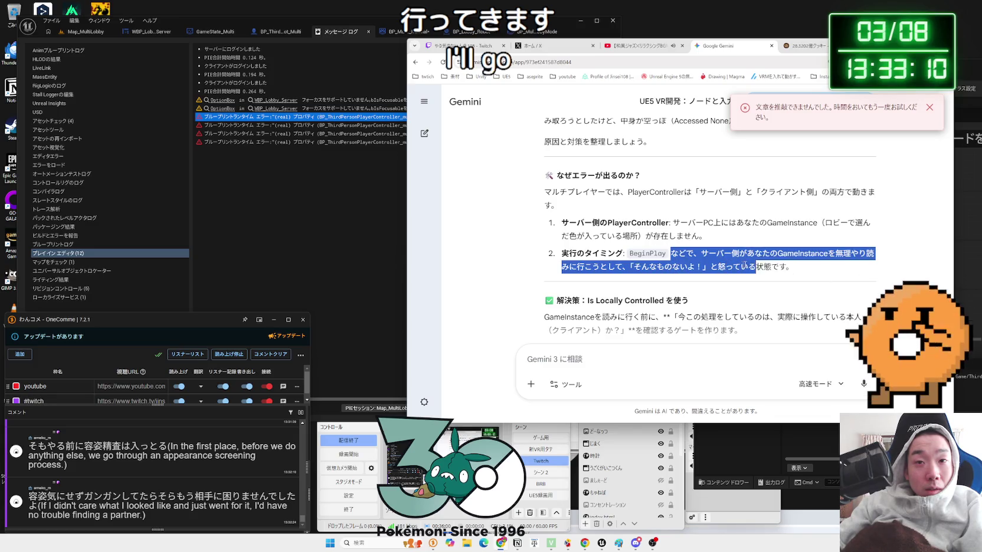
mouse_move(672, 254)
left_mouse_down()
mouse_move(779, 267)
mouse_move(723, 264)
left_mouse_up()
left_click(723, 264)
Read the GameInstance note and the three solution steps in Gemini's reply.
scroll(688, 256, "down", 2)
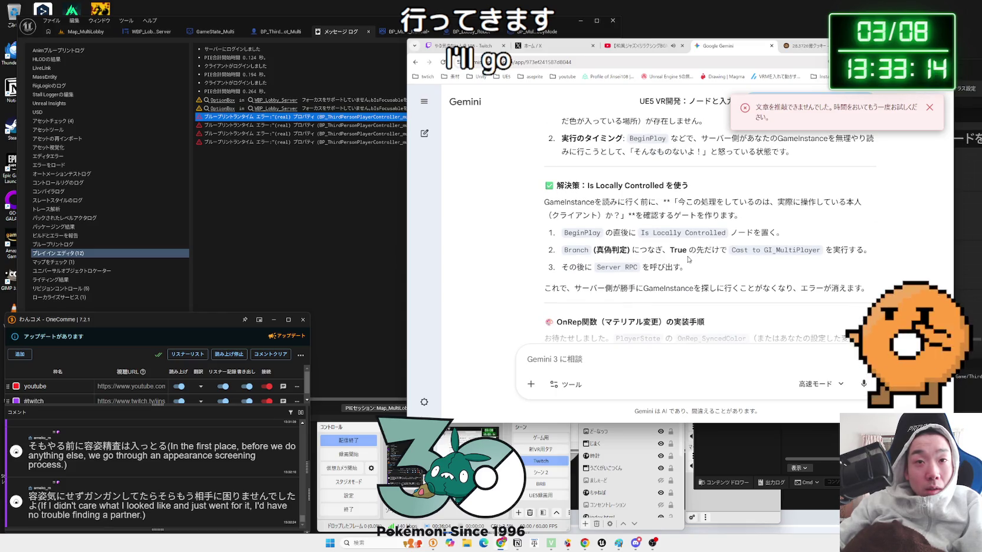
mouse_move(567, 205)
left_mouse_down()
mouse_move(743, 219)
mouse_move(553, 212)
mouse_move(738, 219)
mouse_move(779, 233)
mouse_move(743, 230)
mouse_move(785, 233)
mouse_move(590, 206)
mouse_move(788, 235)
mouse_move(584, 208)
mouse_move(626, 233)
mouse_move(588, 207)
mouse_move(779, 232)
left_mouse_up()
left_click(779, 232)
left_click(565, 231)
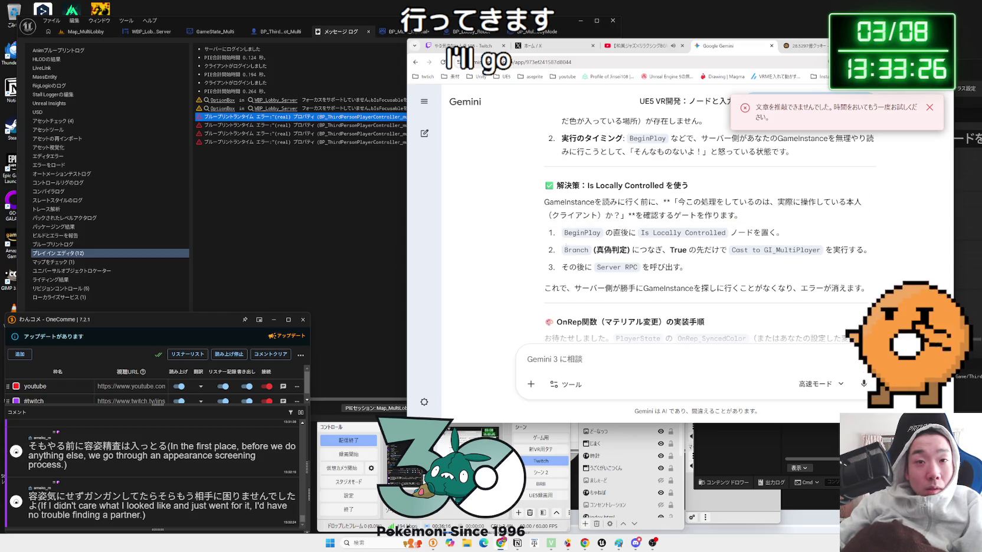
mouse_move(711, 250)
left_mouse_down()
mouse_move(602, 250)
mouse_move(684, 269)
left_mouse_up()
left_click(567, 236)
mouse_move(568, 237)
left_mouse_down()
mouse_move(596, 267)
mouse_move(565, 253)
mouse_move(862, 249)
mouse_move(560, 249)
left_mouse_up()
left_click(566, 253)
scroll(564, 248, "down", 1)
In Unreal, close the Message Log and BP_MultiGameMode_Normal tabs, leaving the PlayerController graph.
left_click(372, 104)
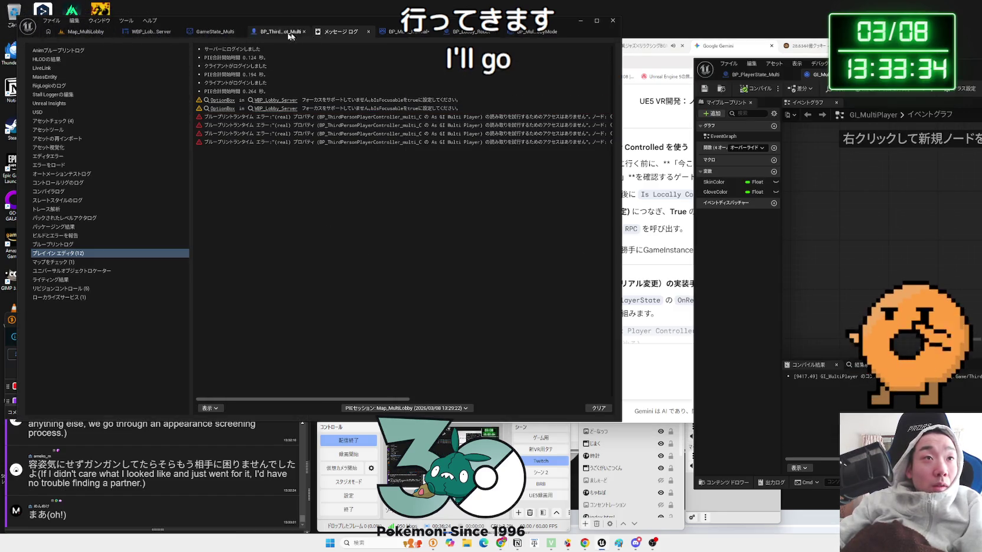
left_click(297, 33)
left_click(363, 32)
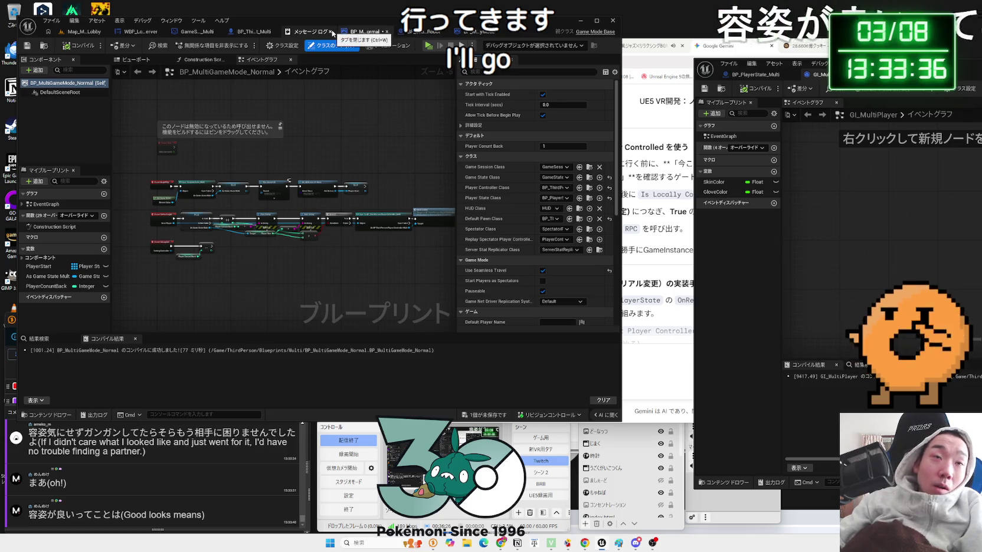
left_click(333, 33)
left_click(263, 195)
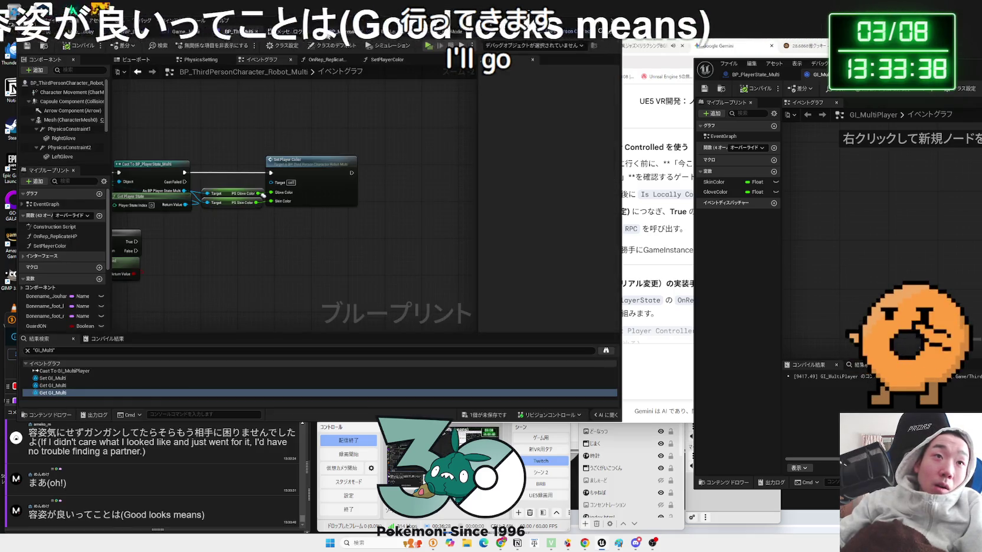
left_click(354, 33)
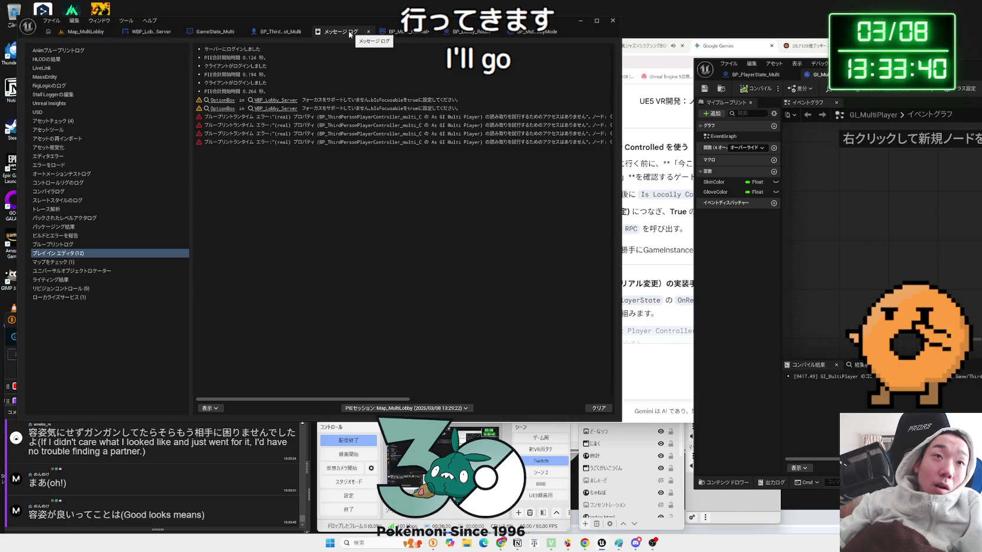
left_click(368, 33)
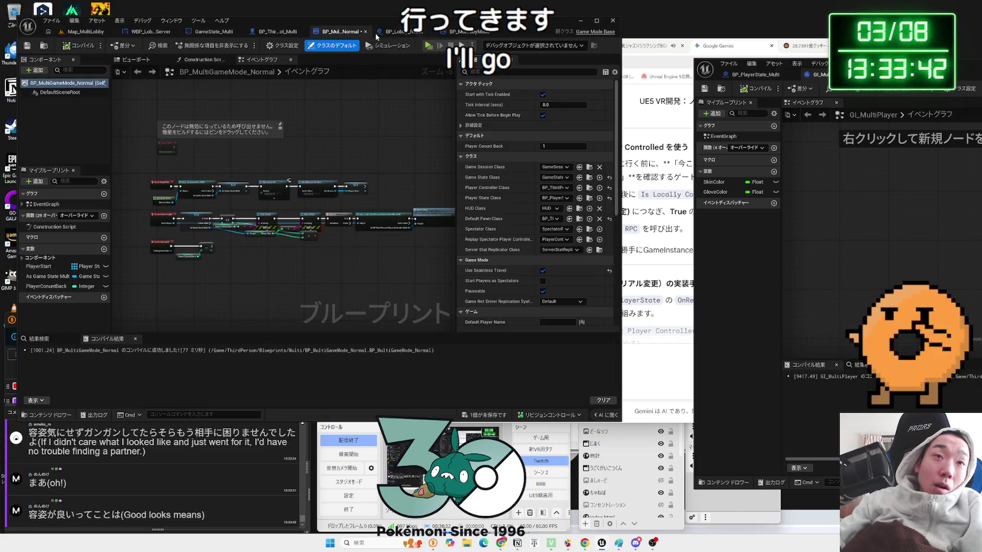
left_click(365, 32)
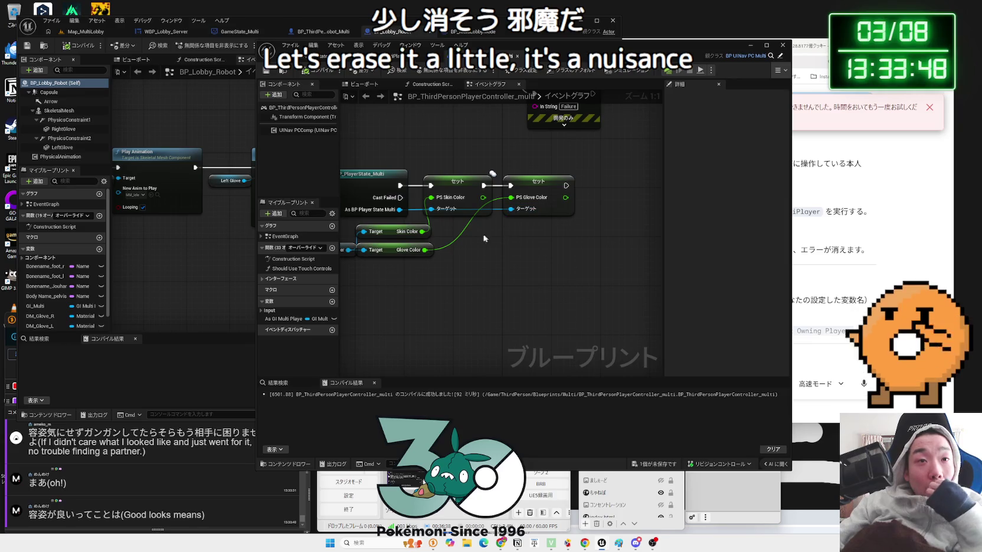
Save the unsaved blueprint when prompted and make the editor window shorter.
left_click_drag(479, 238, 555, 270)
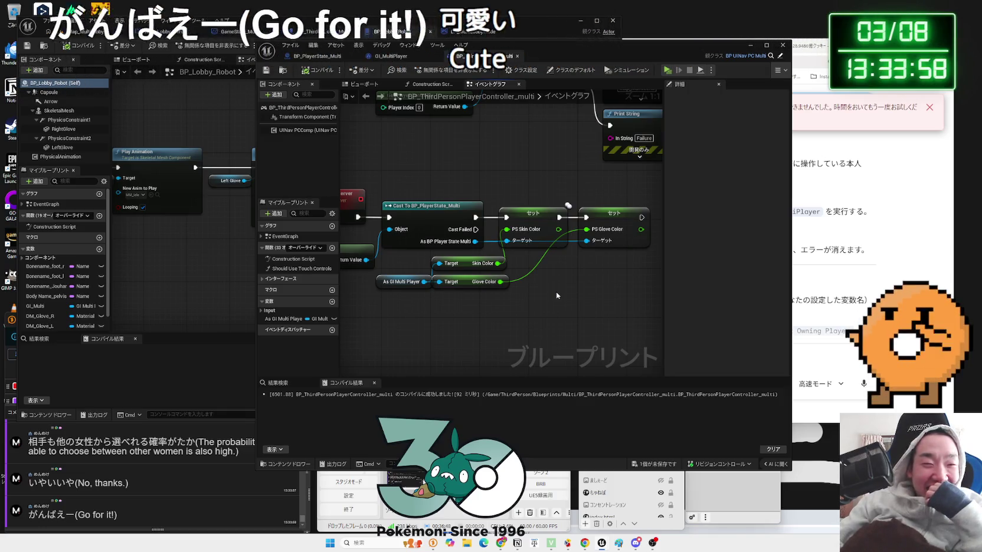
left_click(653, 463)
left_click(550, 354)
left_click_drag(570, 471, 567, 436)
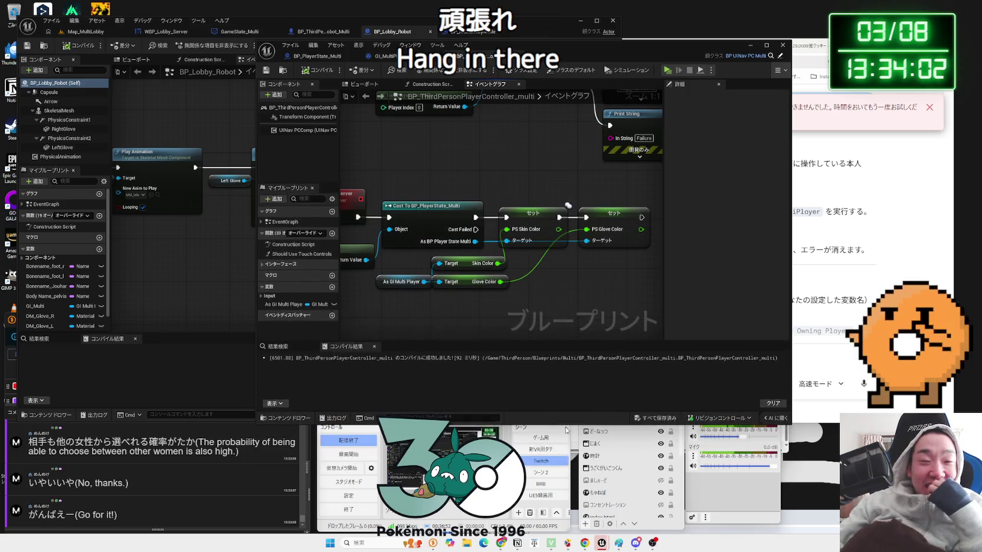
Look over the BeginPlay, BackLobby and ColorChange_Server node chains in the graph.
scroll(530, 324, "down", 3)
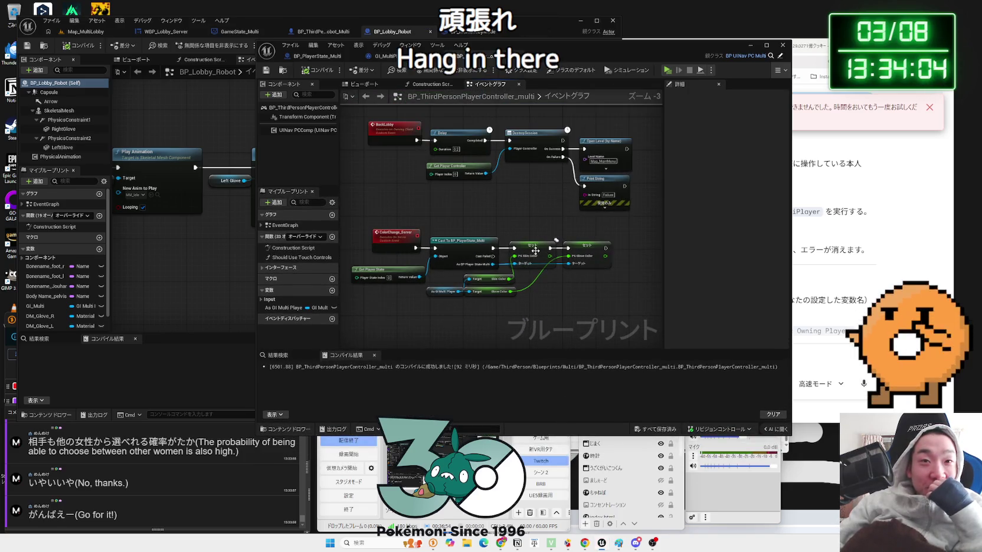
left_click_drag(581, 251, 549, 157)
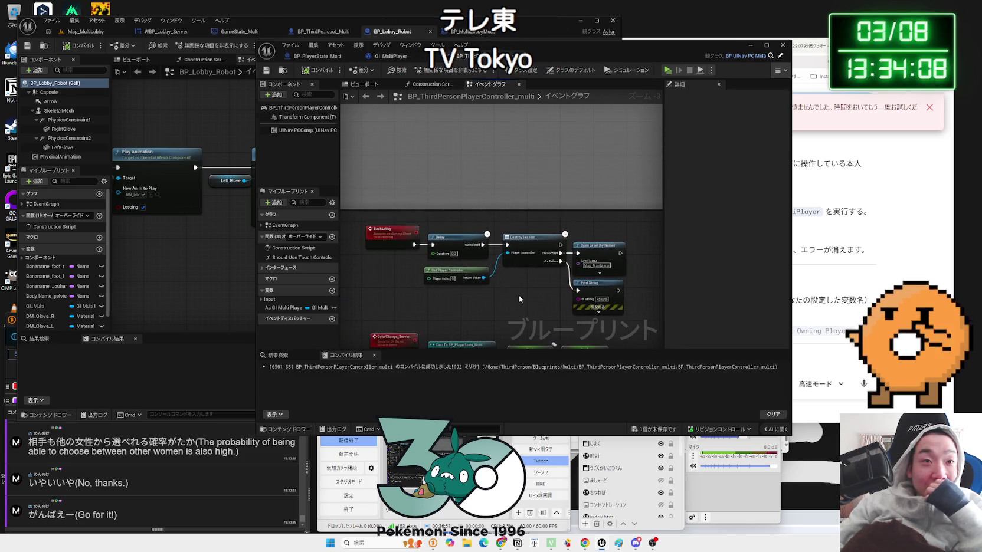
scroll(519, 295, "down", 1)
scroll(502, 251, "up", 2)
left_click_drag(496, 294, 581, 317)
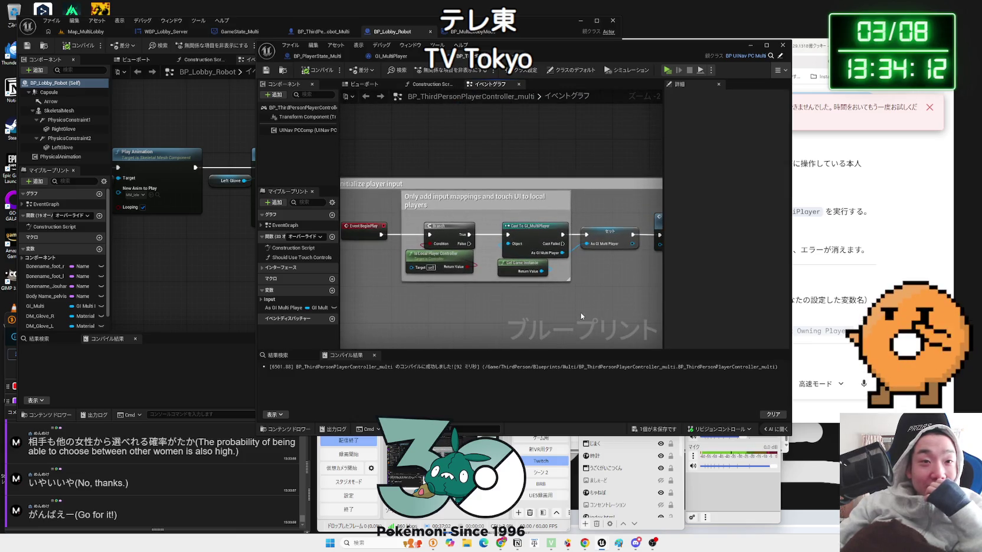
left_click_drag(559, 280, 495, 273)
scroll(521, 316, "down", 2)
mouse_move(521, 316)
left_mouse_down()
mouse_move(531, 187)
mouse_move(584, 122)
left_mouse_up()
scroll(467, 190, "up", 3)
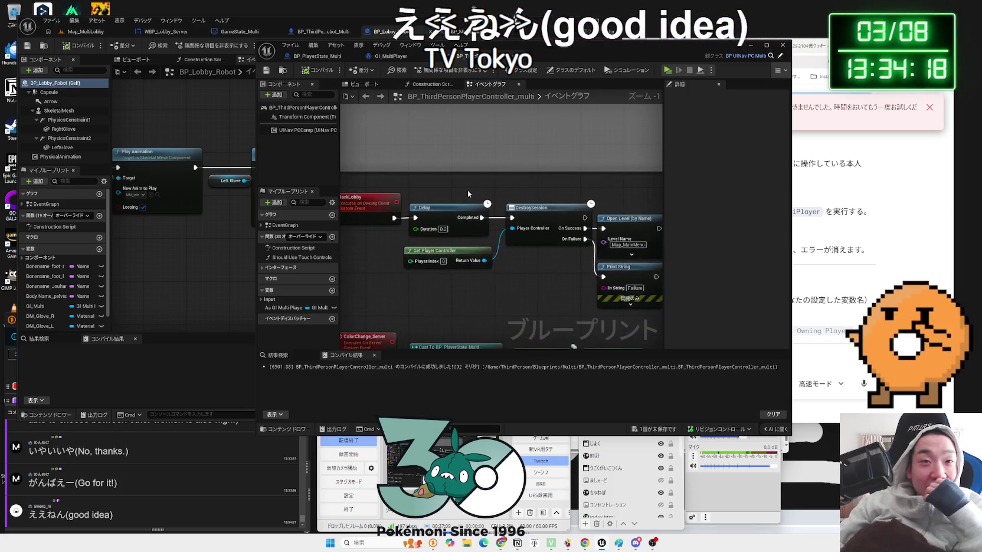
Nudge the Get Player Controller and DestroySession nodes, frame all, and inspect ColorChange_Server.
left_click_drag(435, 253, 429, 247)
mouse_move(514, 216)
left_mouse_down()
mouse_move(503, 215)
mouse_move(537, 260)
left_mouse_up()
key("Home")
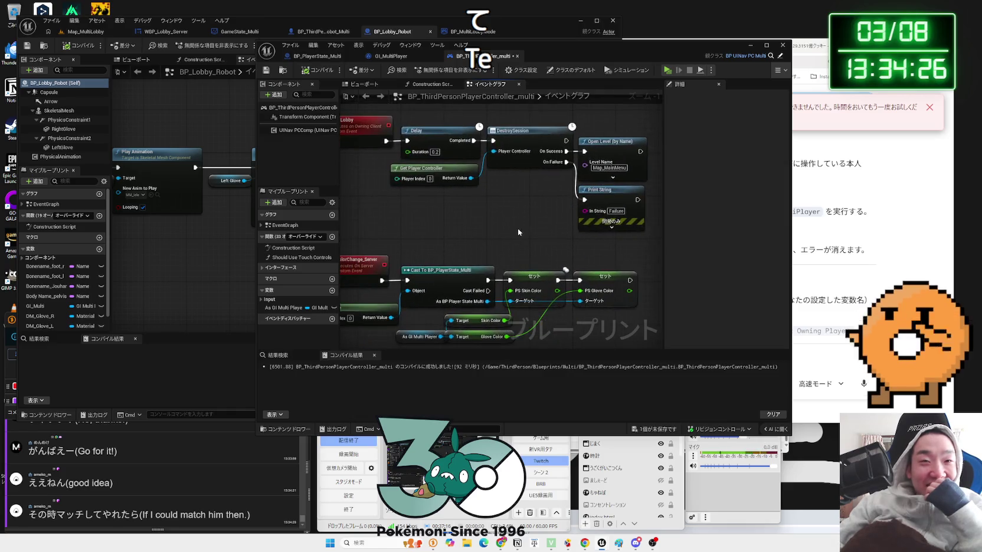
left_click(516, 234)
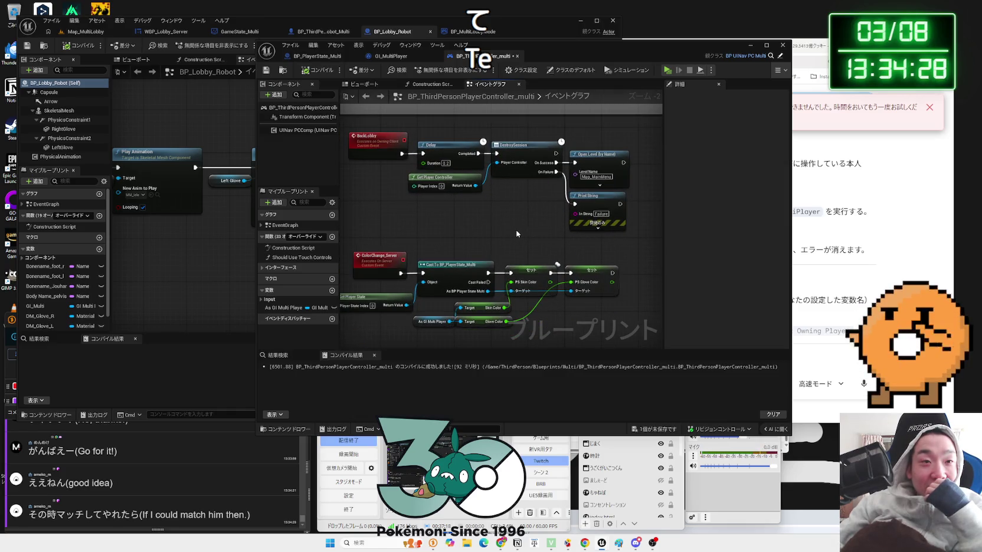
left_click(384, 262)
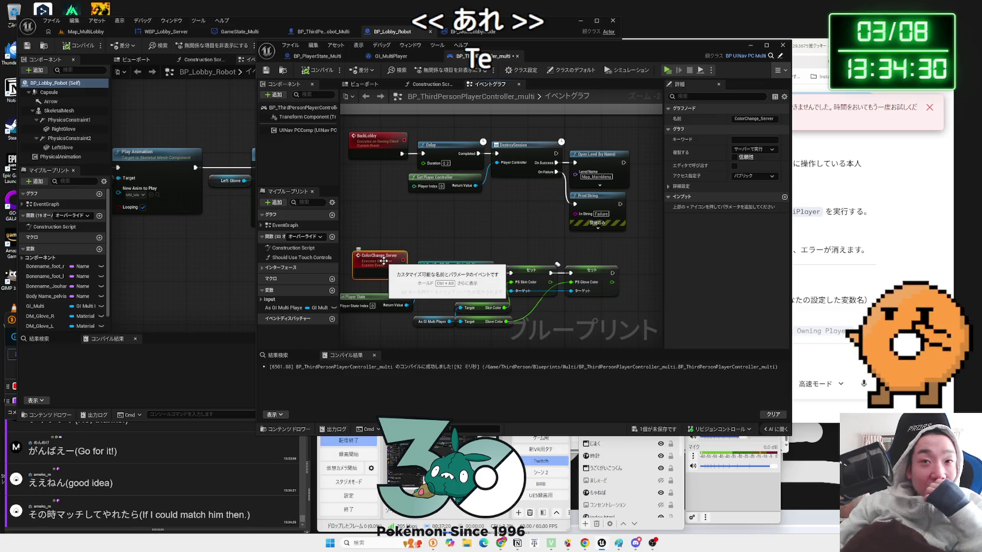
left_click_drag(384, 261, 450, 197)
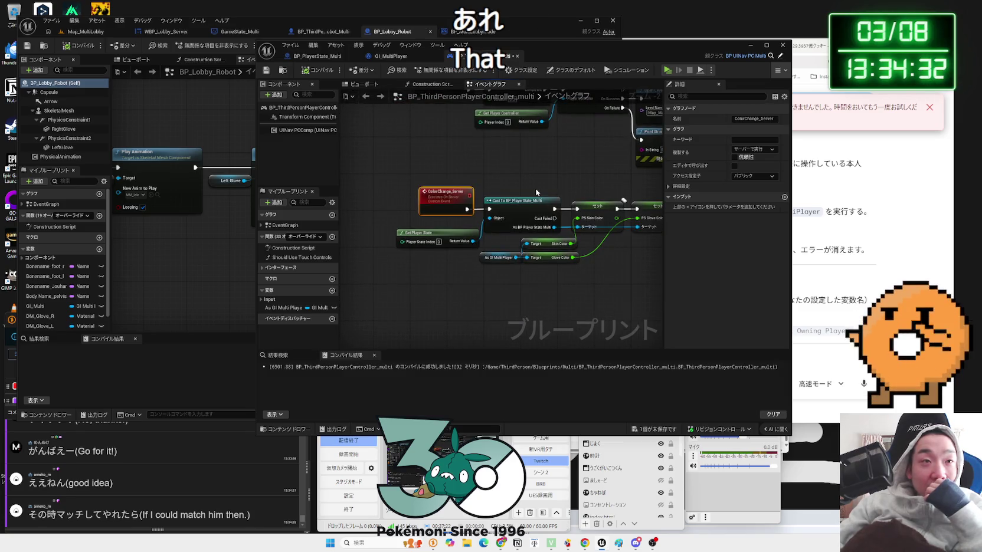
mouse_move(526, 55)
left_mouse_down()
mouse_move(701, 55)
mouse_move(561, 54)
left_mouse_up()
Compile BP_ThirdPersonPlayerController_multi and save it with Ctrl+S.
left_click(528, 243)
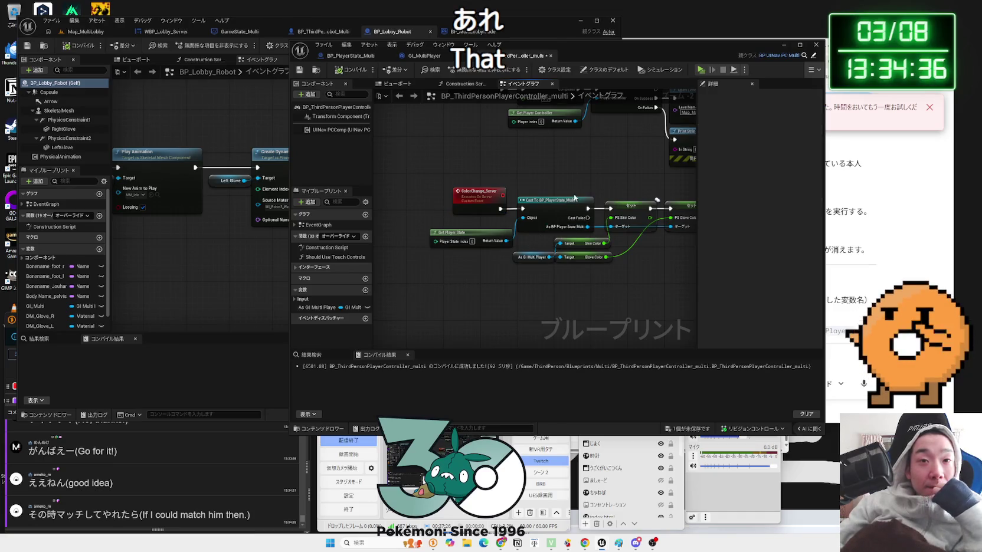
left_click_drag(572, 197, 483, 249)
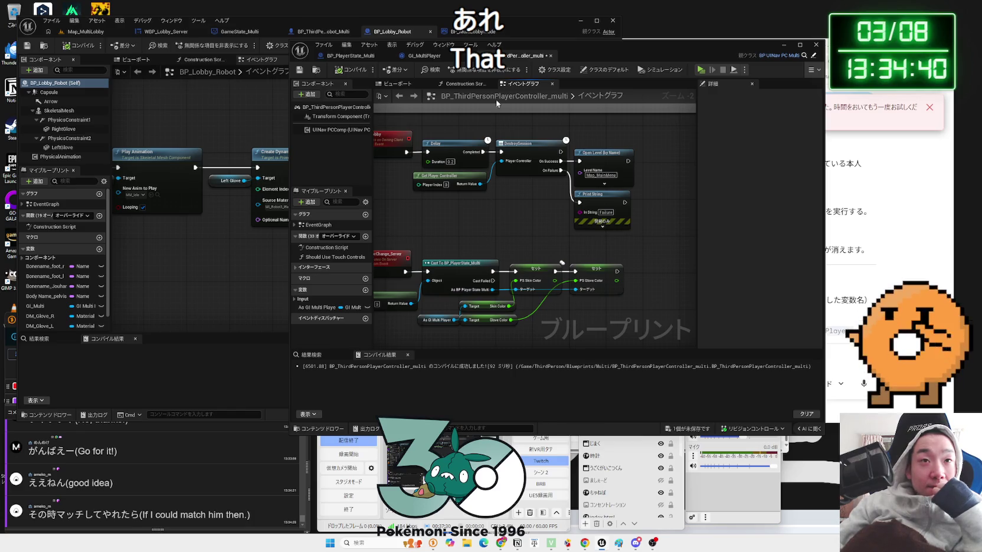
left_click(343, 73)
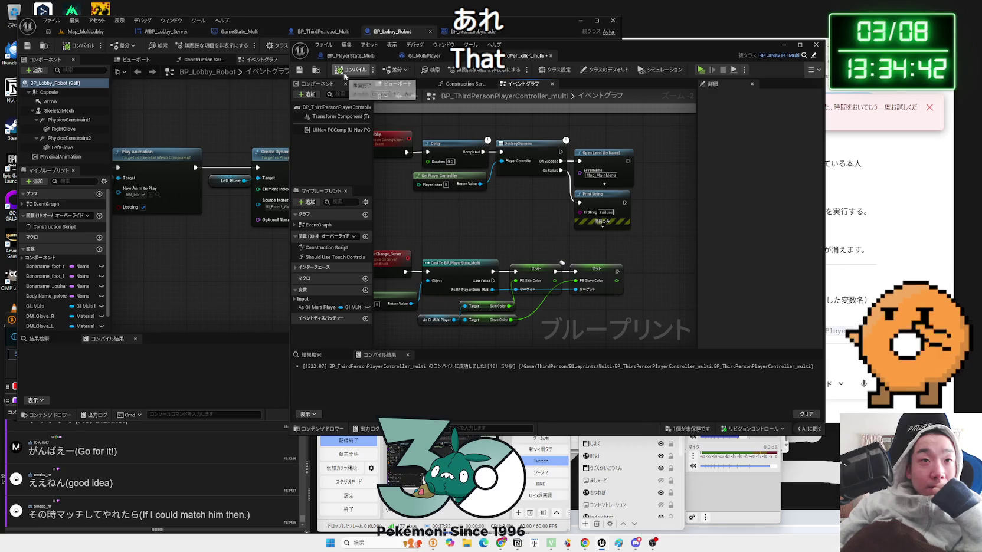
key("ctrl+s")
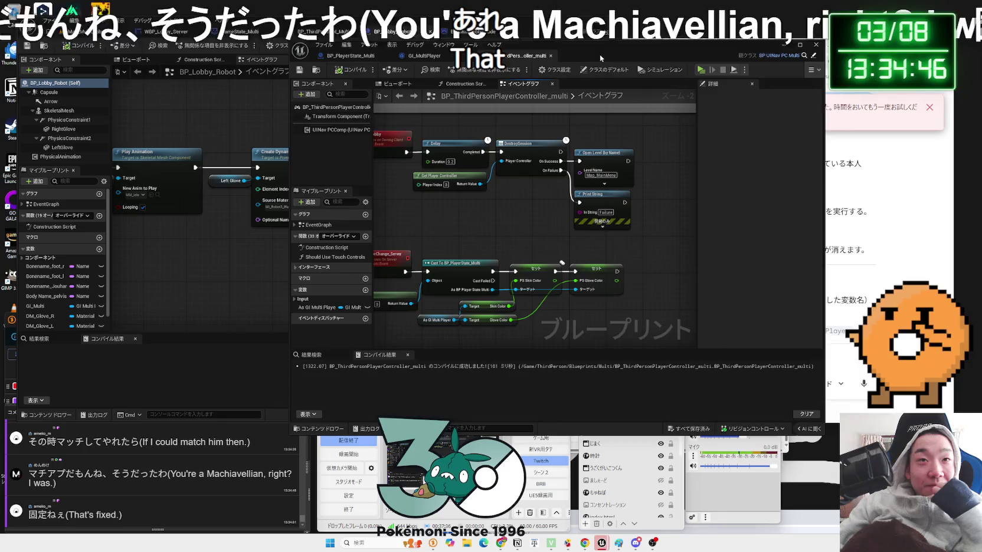
left_click_drag(531, 60, 764, 59)
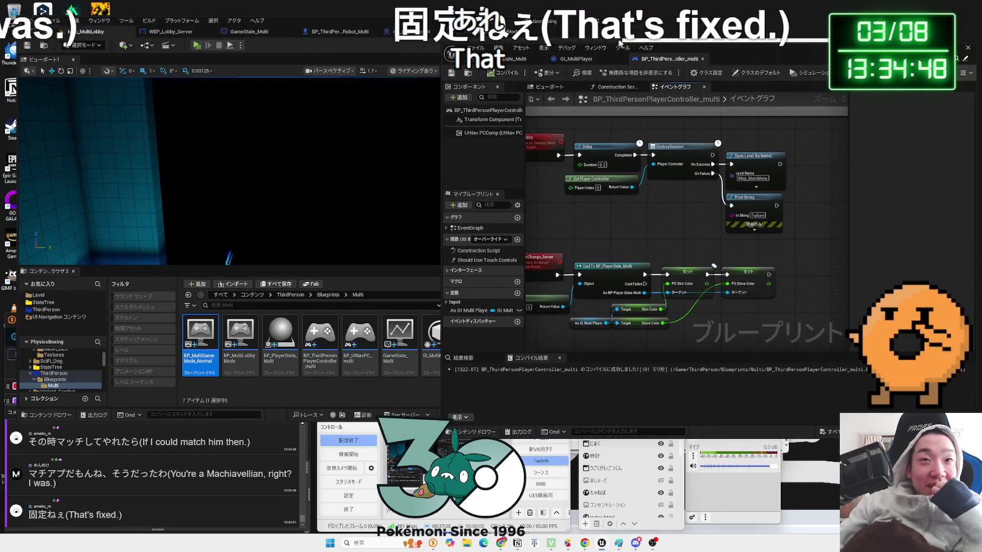
Move the blueprint window aside and open Map_MultiTest from Content/Level/Multi.
left_click_drag(689, 52, 876, 53)
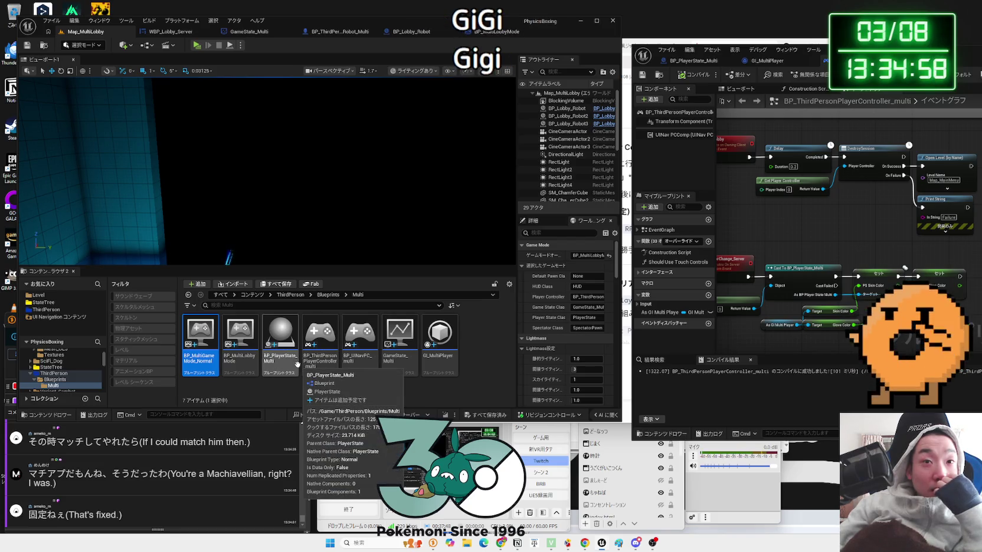
left_click(169, 30)
left_click(89, 34)
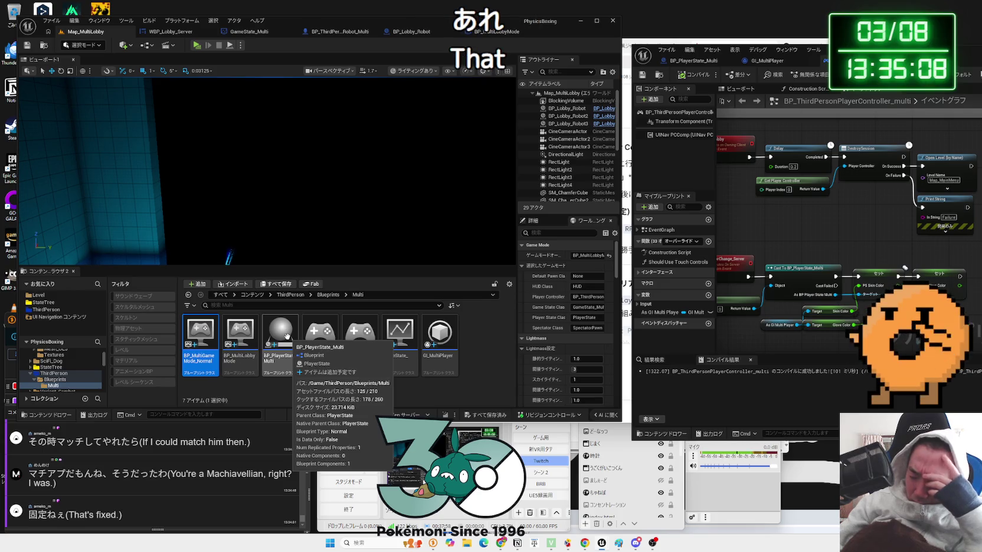
left_click(39, 295)
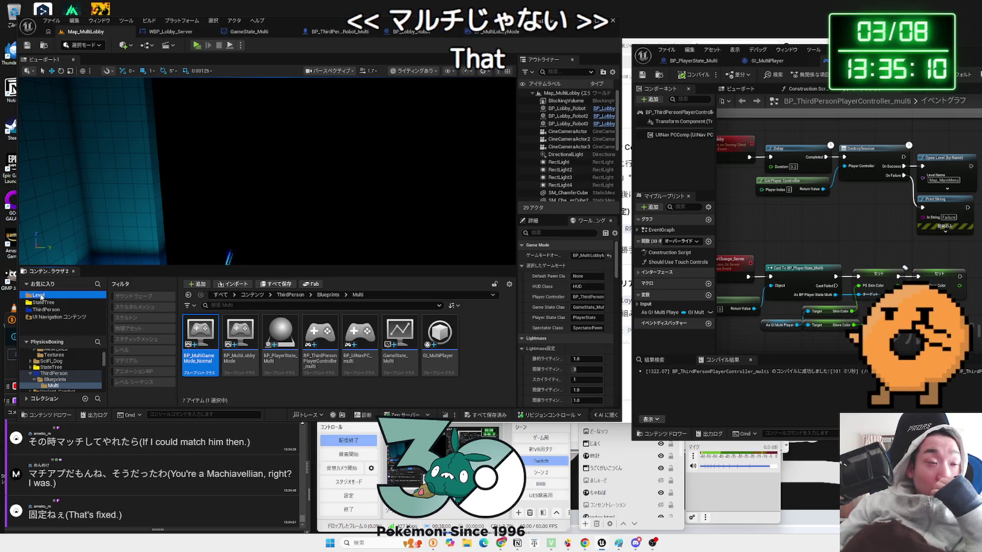
double_click(225, 325)
double_click(236, 325)
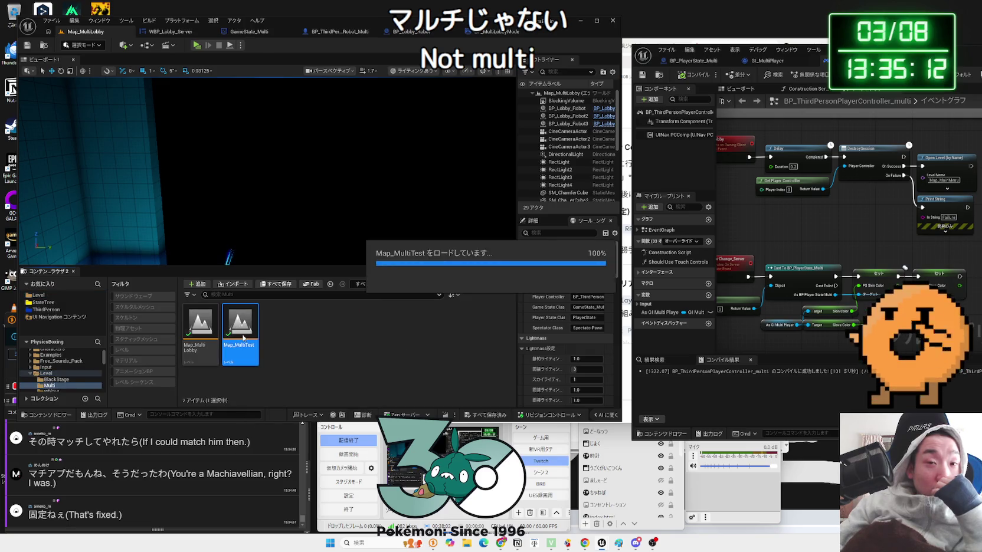
Check Map_MultiTest's World Settings, then reopen Map_MultiLobby and bring the blueprint back.
left_click_drag(517, 287, 420, 287)
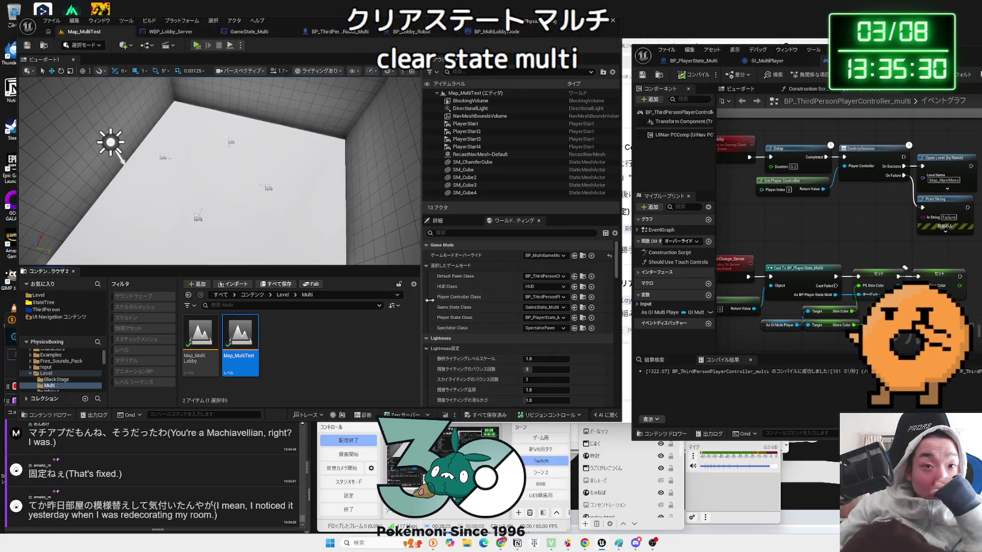
left_click_drag(419, 298, 503, 304)
double_click(200, 328)
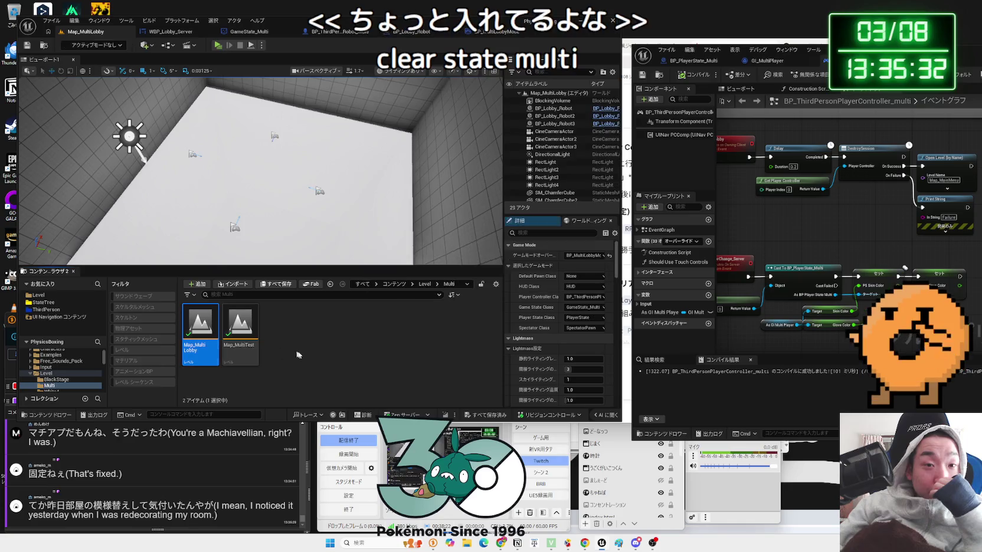
left_click_drag(784, 59, 409, 59)
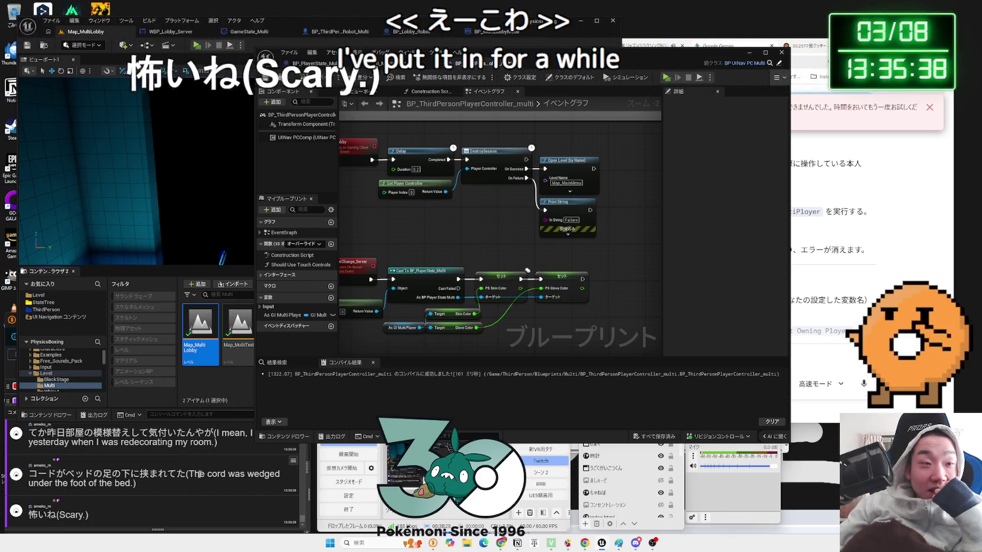
Zoom the graph and check the As GI Multi Player node's Details, then return to Gemini.
scroll(445, 268, "down", 1)
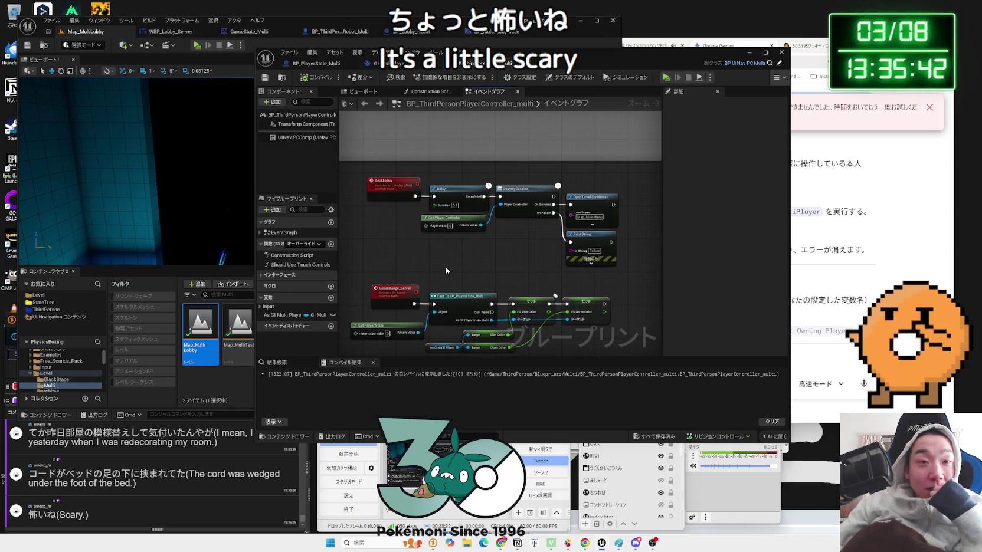
scroll(446, 267, "up", 3)
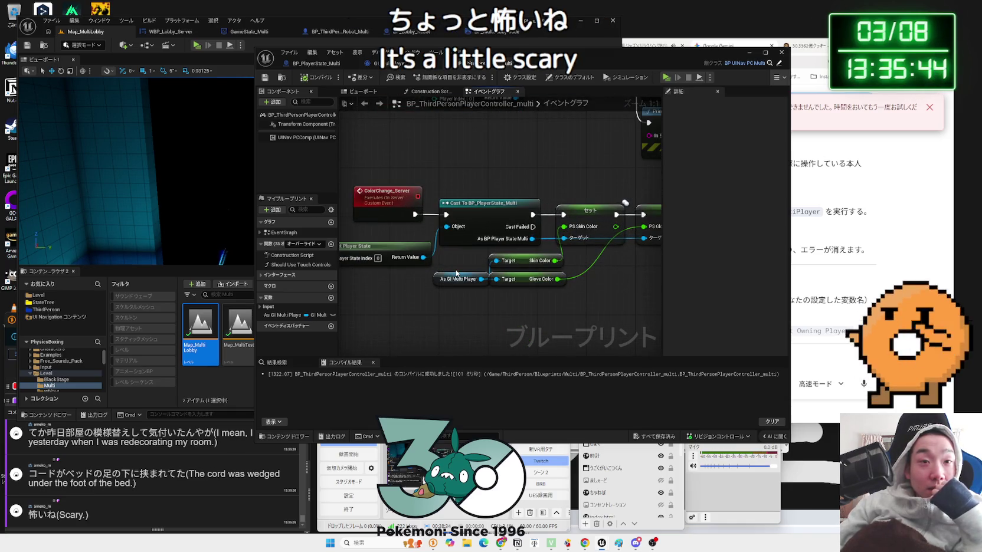
left_click(449, 280)
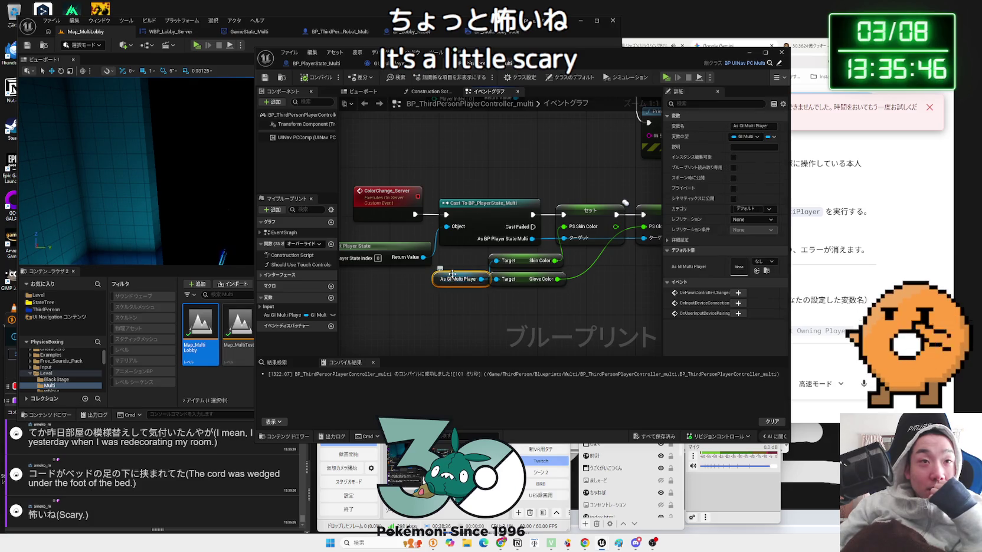
left_click(459, 262)
left_click_drag(459, 262, 484, 261)
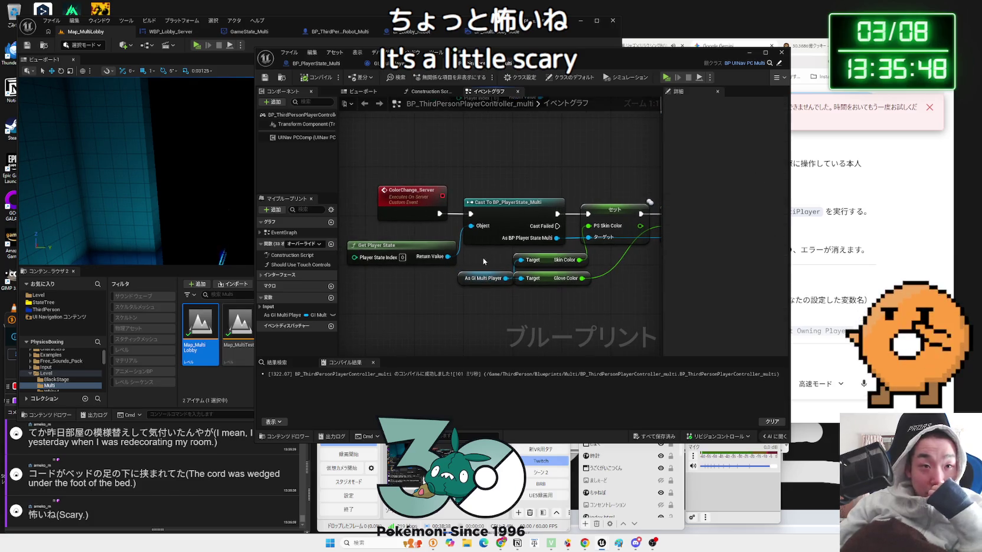
key("alt+Tab")
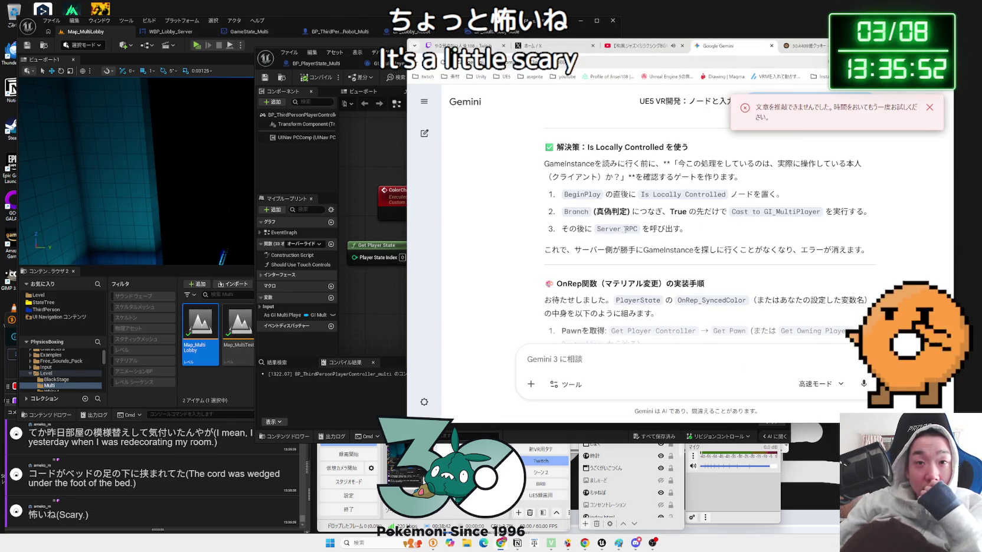
Scroll Gemini's reply to the 実行のタイミング item and Is Locally Controlled fix, then return to Unreal.
scroll(636, 241, "down", 1)
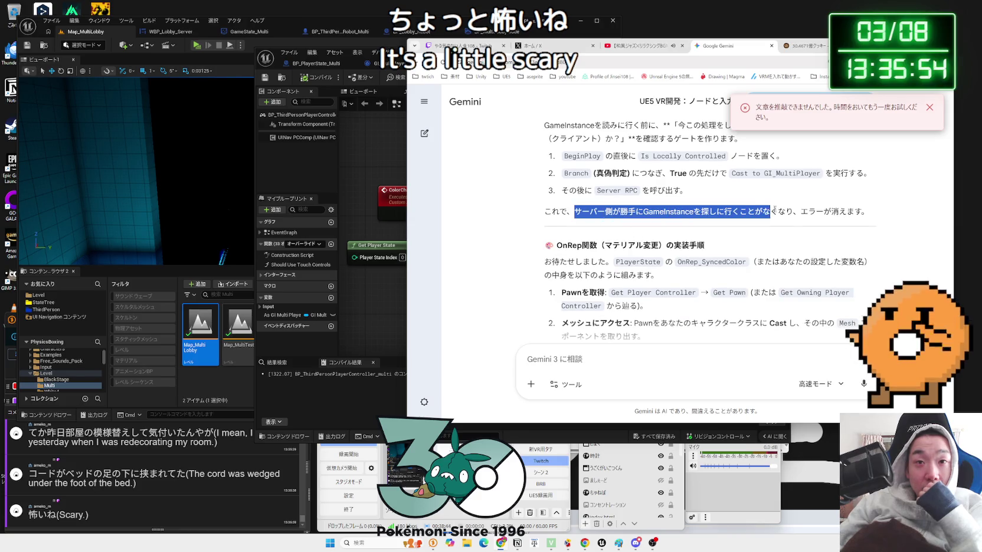
left_click(864, 210)
left_click(568, 210)
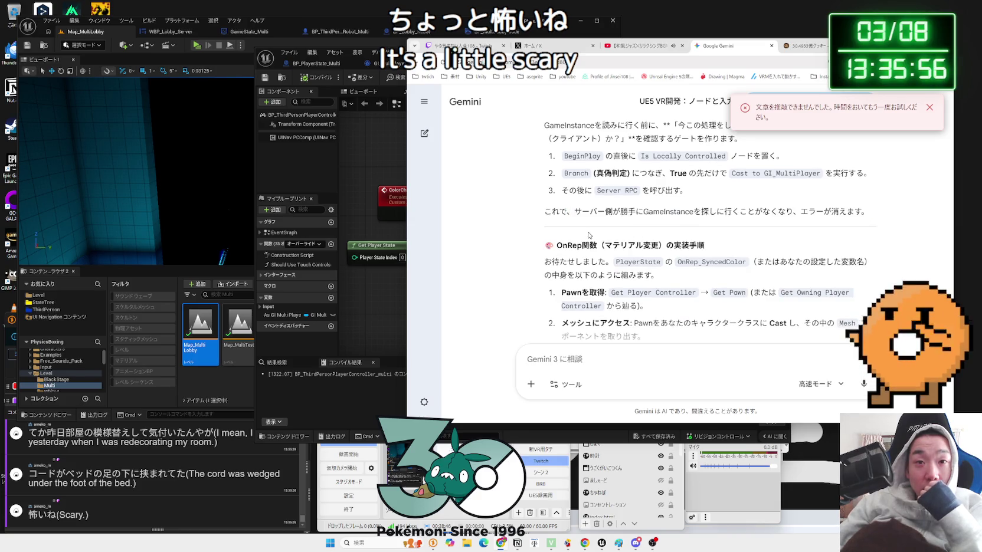
scroll(590, 234, "down", 1)
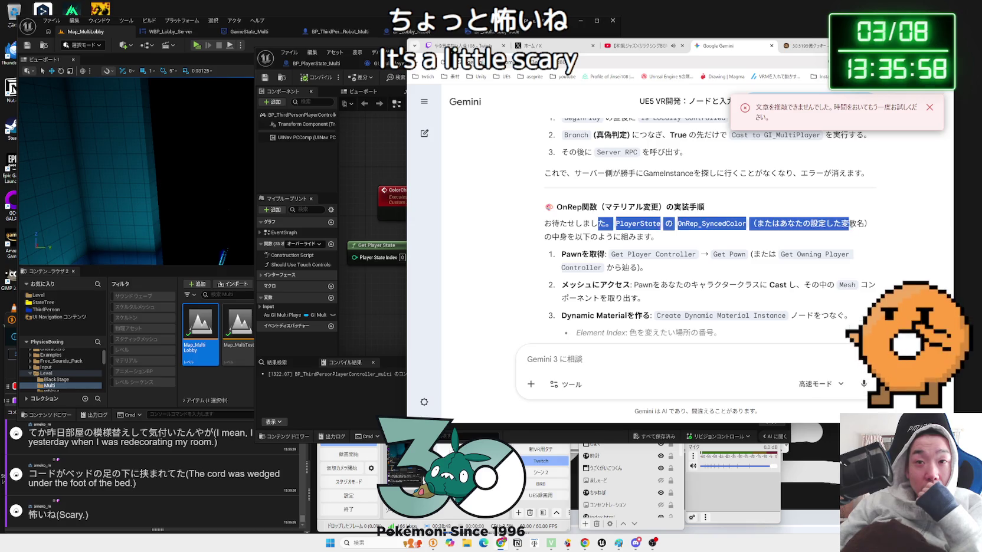
left_click(791, 246)
scroll(773, 246, "down", 1)
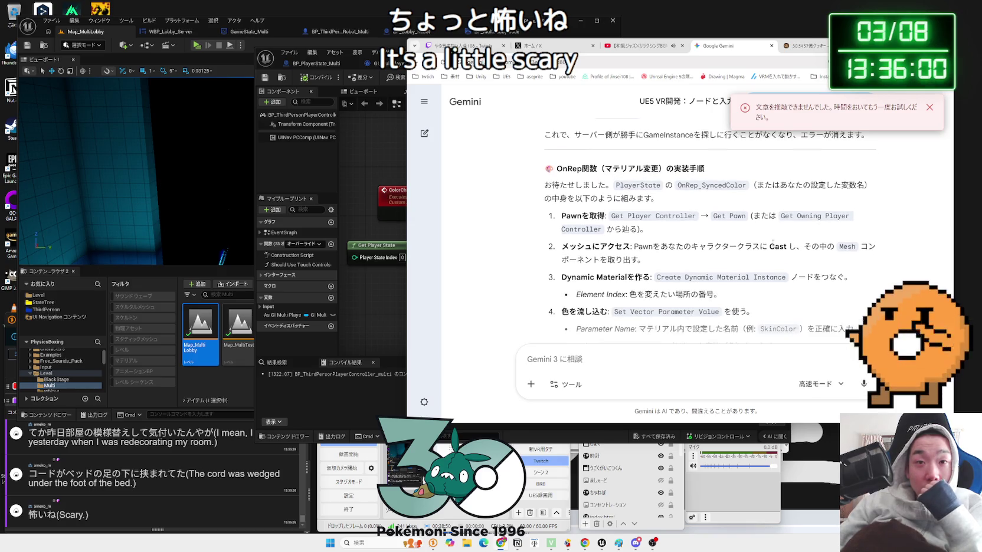
scroll(773, 246, "down", 1)
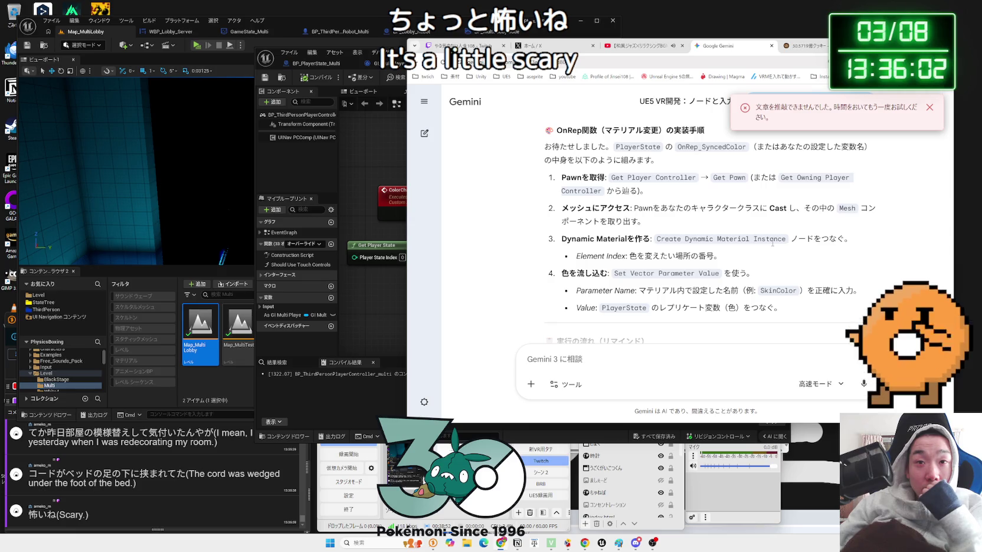
scroll(773, 244, "down", 4)
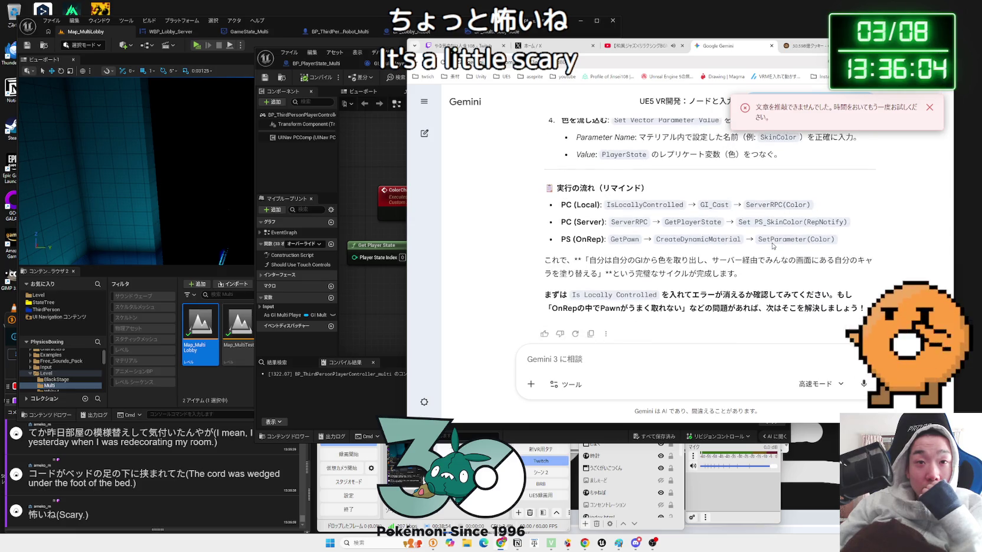
scroll(773, 244, "down", 1)
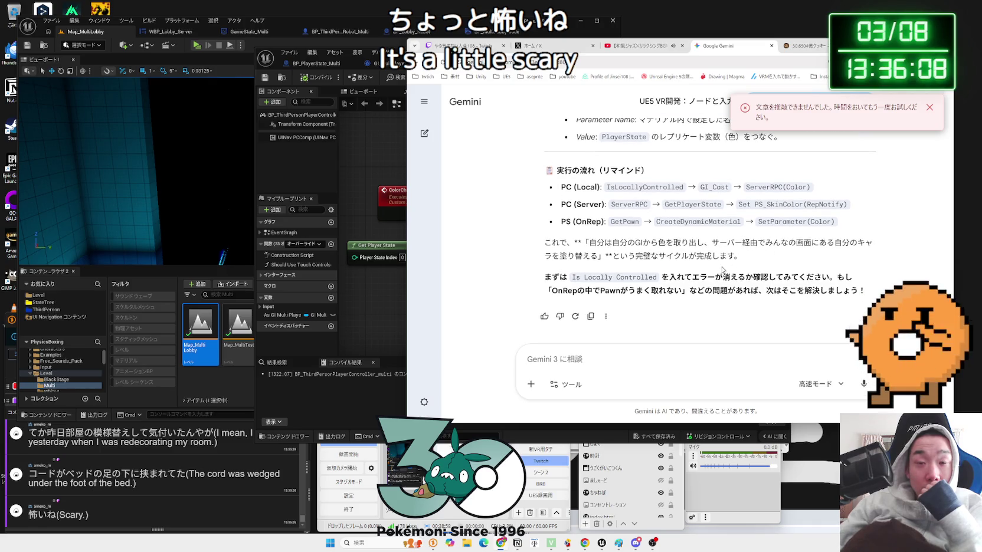
scroll(722, 269, "up", 10)
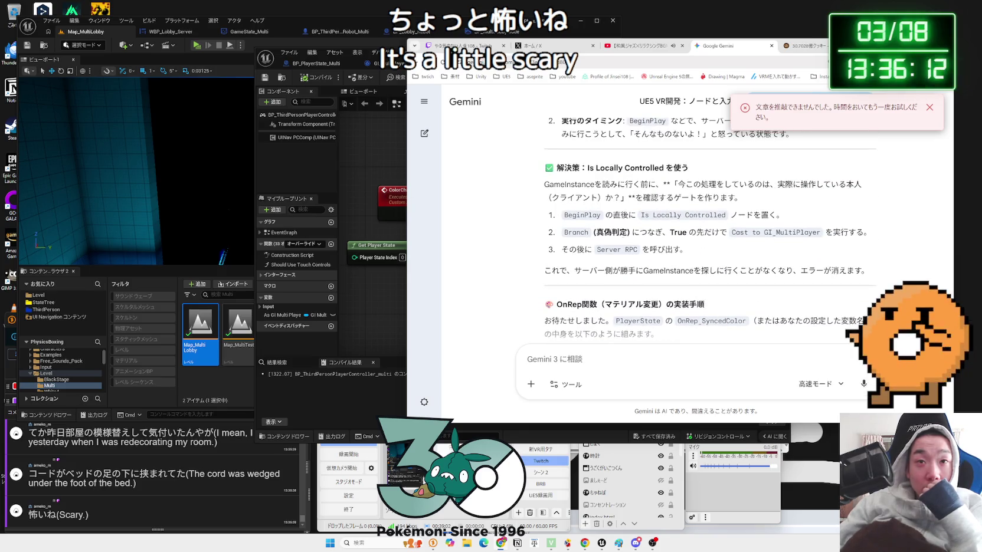
scroll(653, 247, "up", 8)
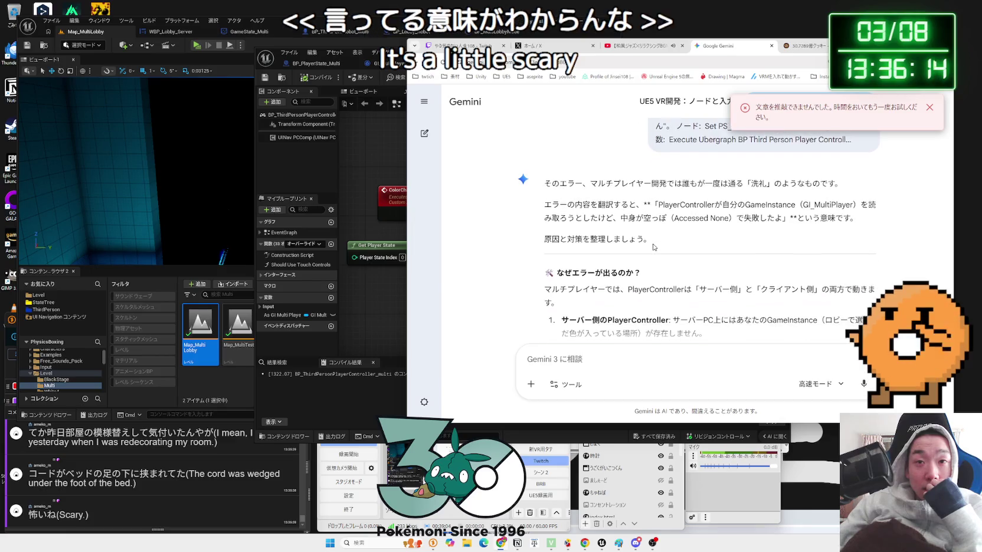
scroll(653, 247, "down", 3)
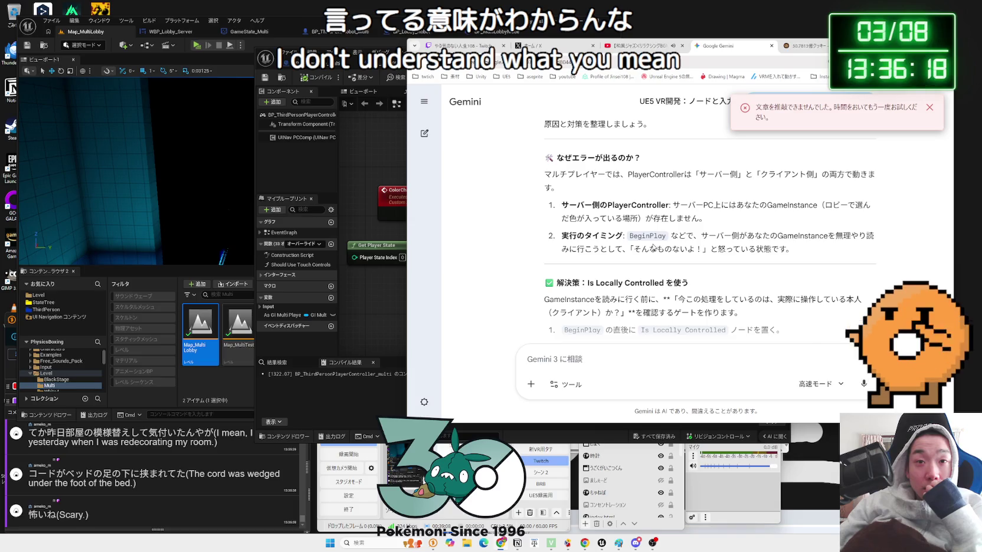
left_click(361, 221)
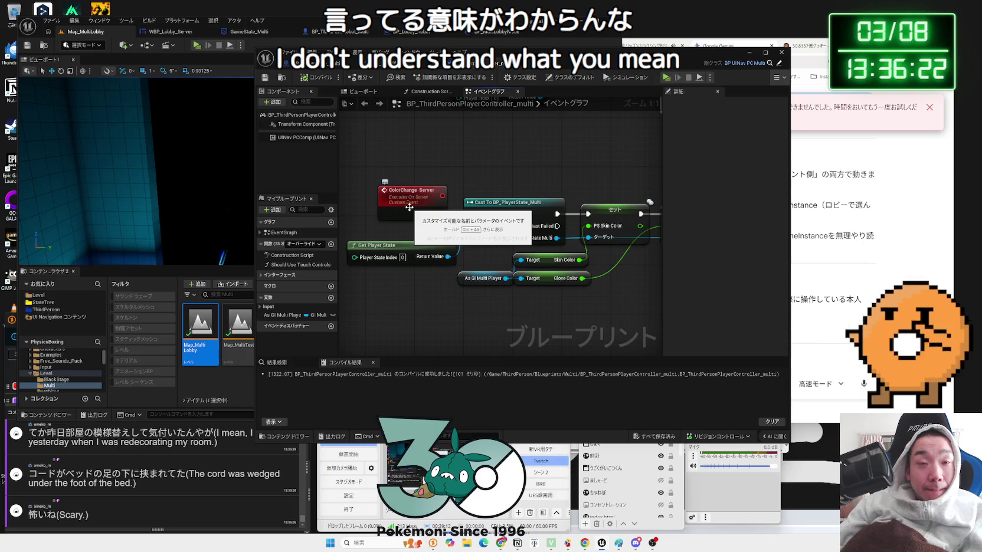
Shift the As GI Multi Player node slightly down-left, deselect it, and return to Gemini.
mouse_move(487, 278)
left_mouse_down()
mouse_move(464, 290)
mouse_move(475, 280)
left_mouse_up()
left_click(451, 296)
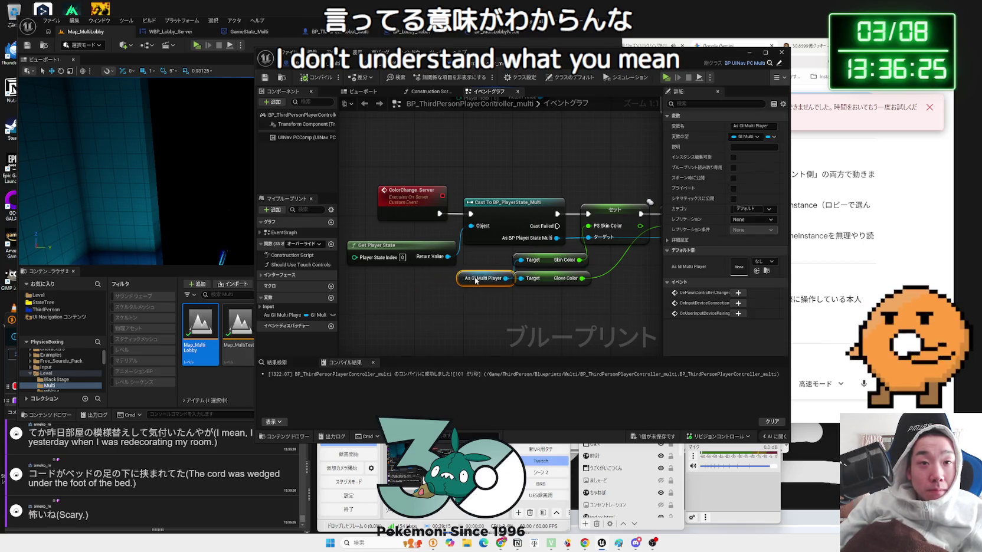
left_click(507, 303)
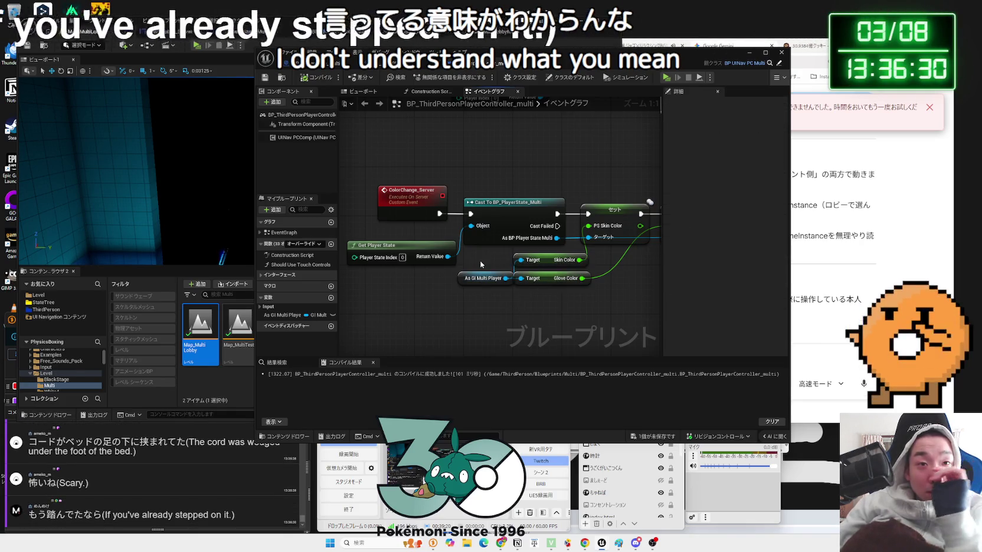
key("alt+Tab")
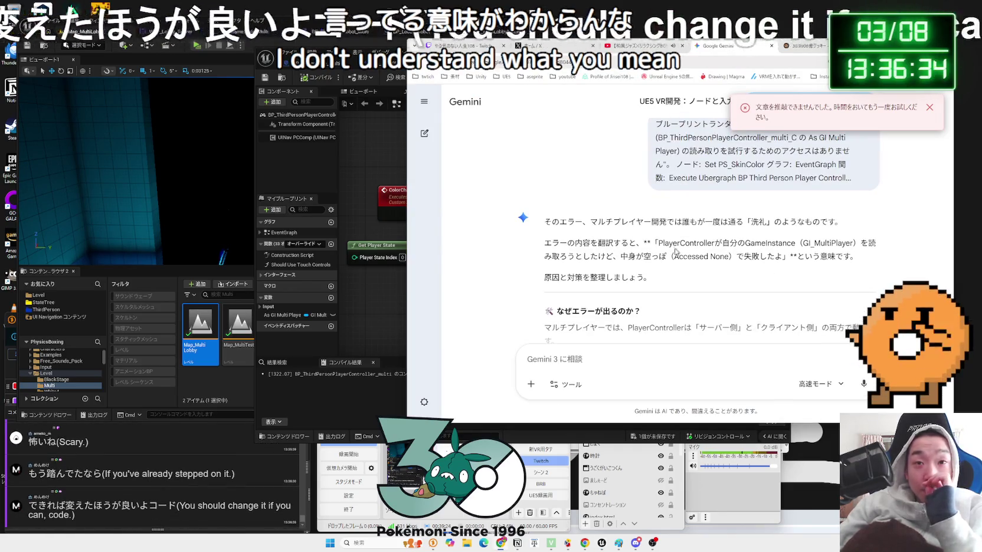
Read why the PlayerController got an empty GameInstance, then frame the Unreal graph with Home.
mouse_move(860, 243)
left_mouse_down()
mouse_move(737, 242)
mouse_move(560, 222)
left_mouse_up()
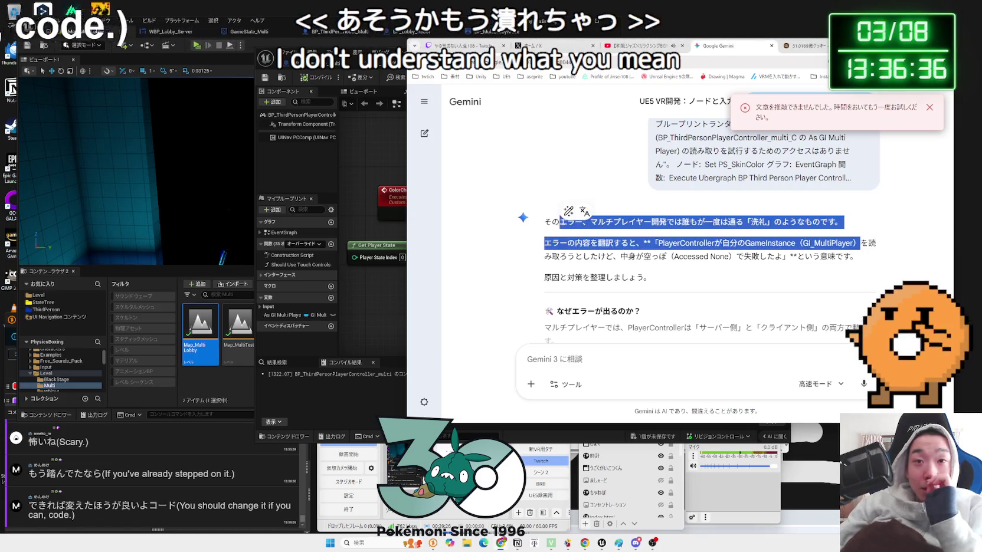
left_click(559, 222)
mouse_move(775, 243)
left_mouse_down()
mouse_move(811, 244)
mouse_move(775, 256)
left_mouse_up()
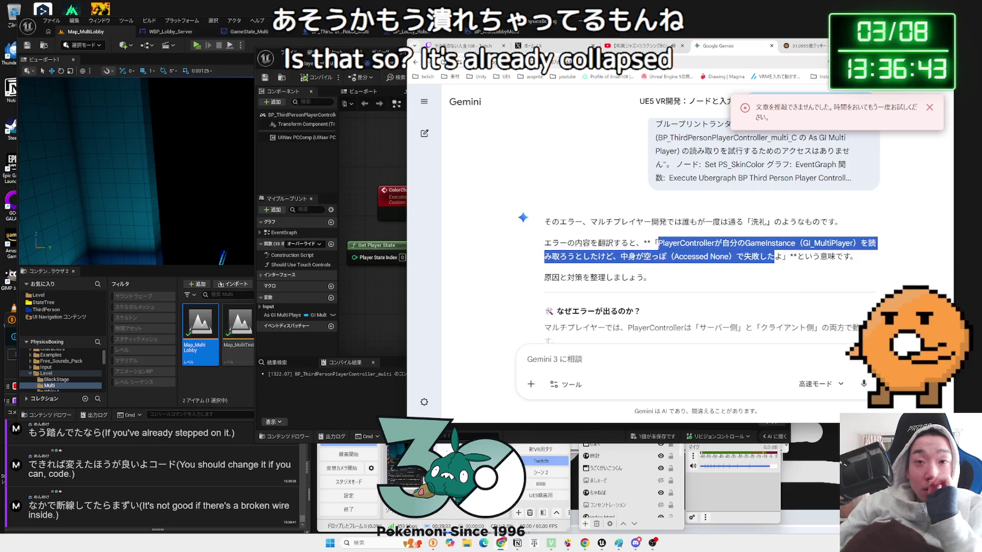
left_click(774, 256)
left_click_drag(659, 243, 832, 256)
left_click(721, 254)
scroll(721, 253, "down", 2)
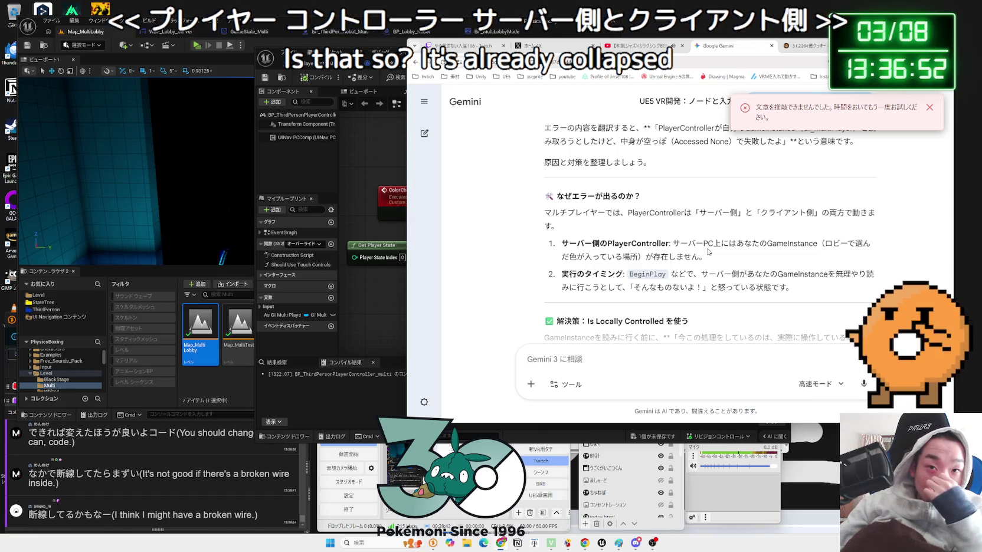
left_click(394, 236)
key("Home")
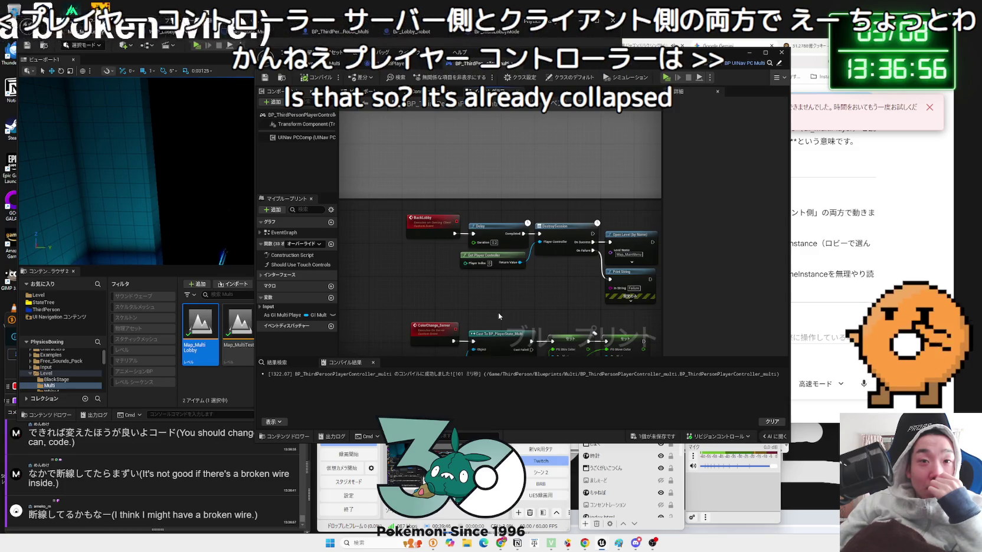
Zoom to the Is Local Player Controller → Cast To GI_MultiPlayer chain, then return to Gemini.
left_click_drag(498, 312, 479, 307)
scroll(478, 308, "up", 3)
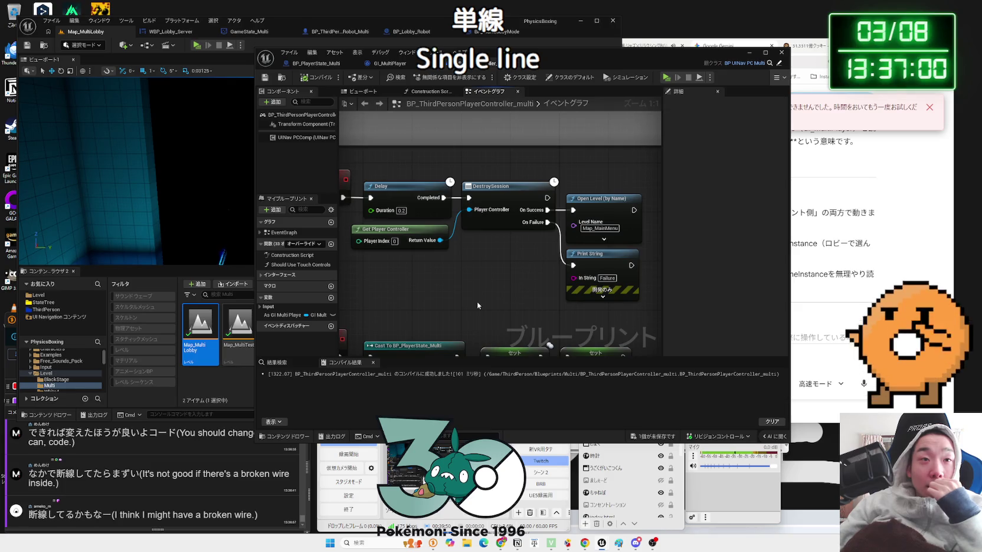
scroll(477, 302, "down", 4)
mouse_move(509, 340)
left_mouse_down()
mouse_move(486, 268)
mouse_move(521, 207)
mouse_move(501, 282)
left_mouse_up()
scroll(534, 302, "up", 2)
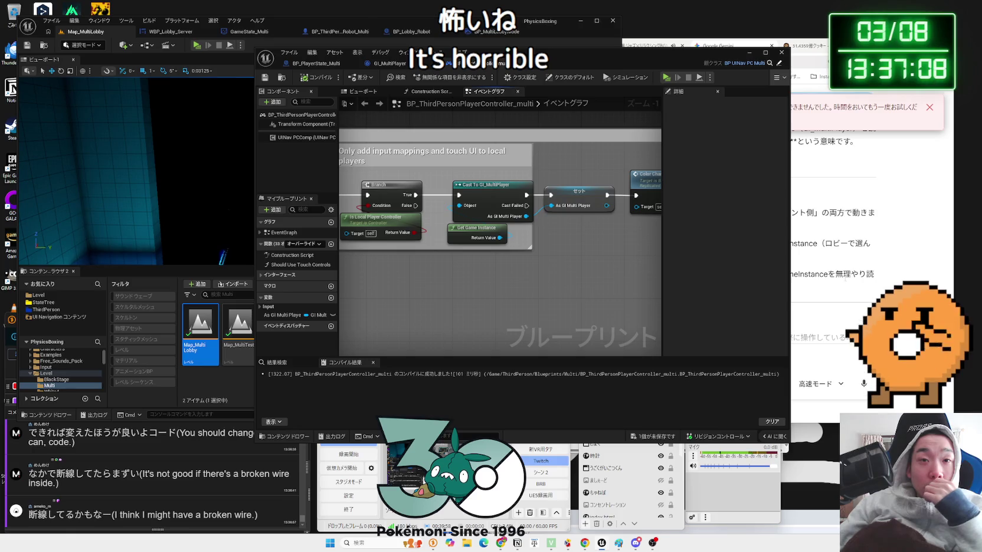
key("alt+Tab")
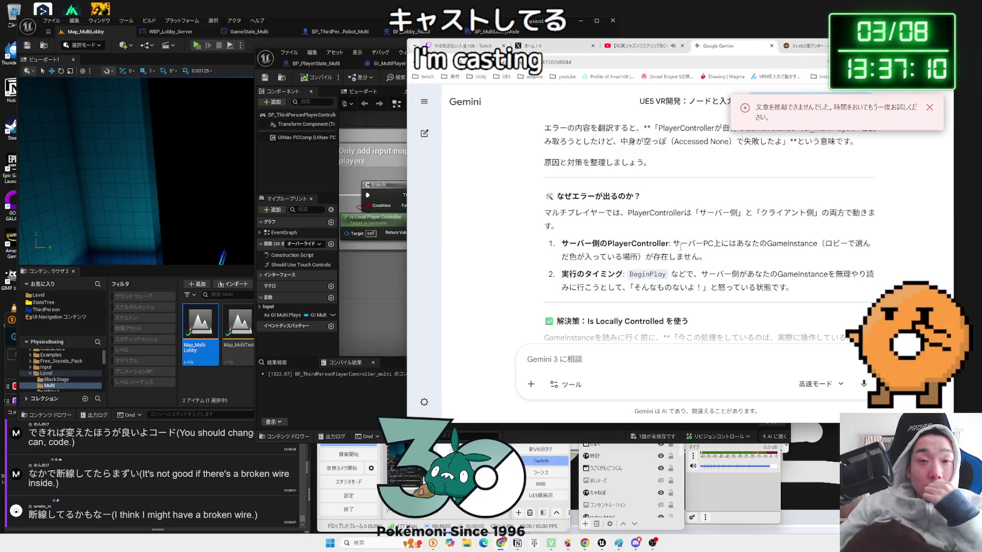
mouse_move(561, 243)
left_mouse_down()
mouse_move(809, 243)
mouse_move(673, 244)
left_mouse_up()
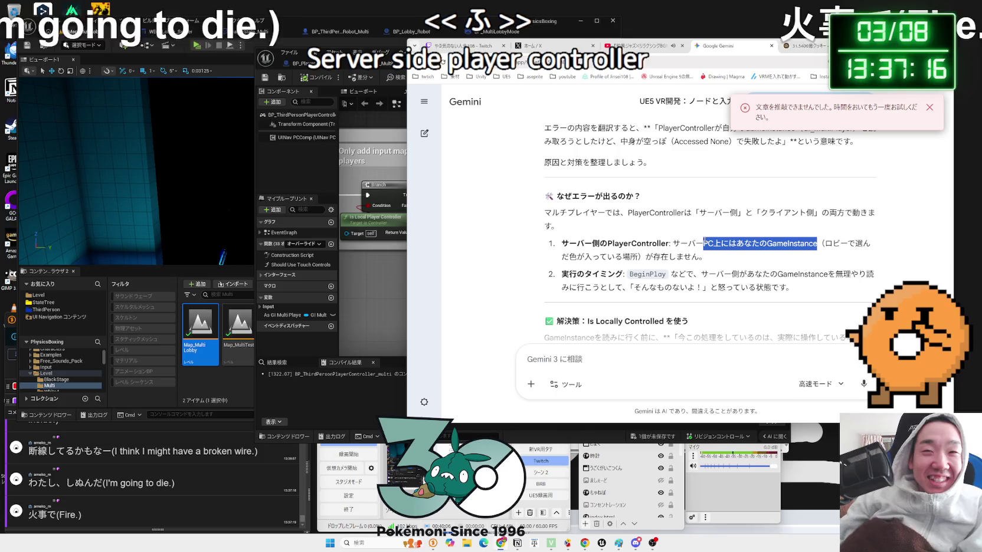
left_click(679, 241)
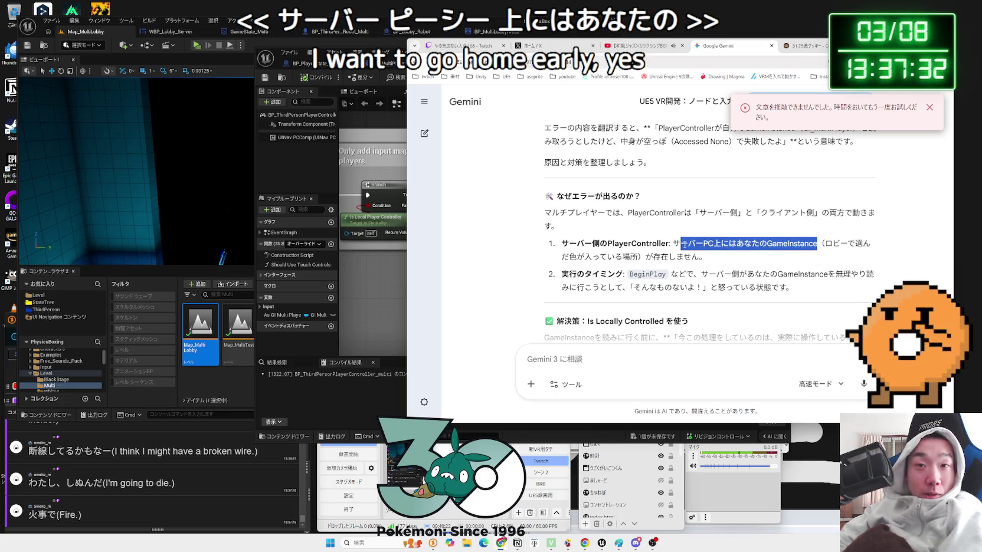
left_click(819, 248)
triple_click(721, 257)
left_click(721, 258)
triple_click(721, 258)
left_click(721, 258)
left_click_drag(721, 257, 626, 247)
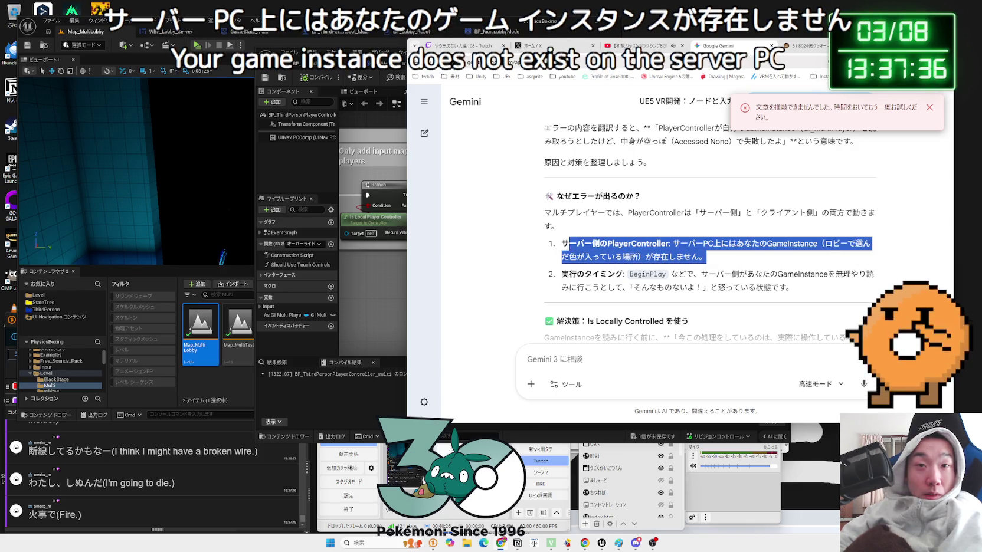
mouse_move(564, 247)
left_mouse_down()
mouse_move(697, 256)
mouse_move(564, 245)
mouse_move(546, 138)
mouse_move(543, 215)
mouse_move(636, 236)
mouse_move(798, 300)
left_mouse_up()
left_click(803, 303)
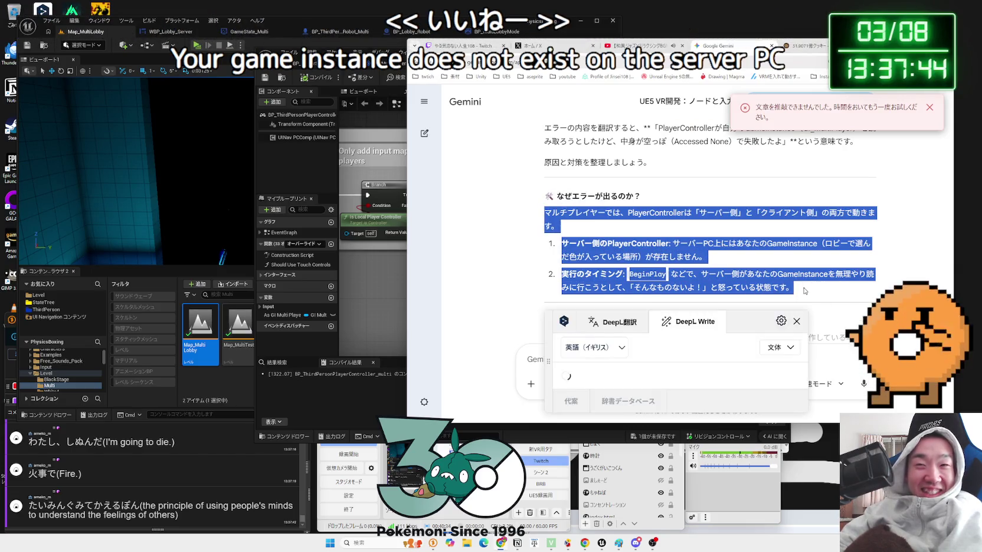
Read the server/client timing paragraph and the 解決策 Is Locally Controlled gate explanation.
mouse_move(544, 211)
left_mouse_down()
mouse_move(794, 290)
mouse_move(562, 243)
mouse_move(549, 210)
mouse_move(793, 289)
mouse_move(727, 258)
mouse_move(563, 245)
mouse_move(547, 217)
mouse_move(596, 229)
mouse_move(540, 216)
mouse_move(792, 288)
mouse_move(590, 260)
mouse_move(542, 225)
mouse_move(545, 213)
mouse_move(784, 279)
left_mouse_up()
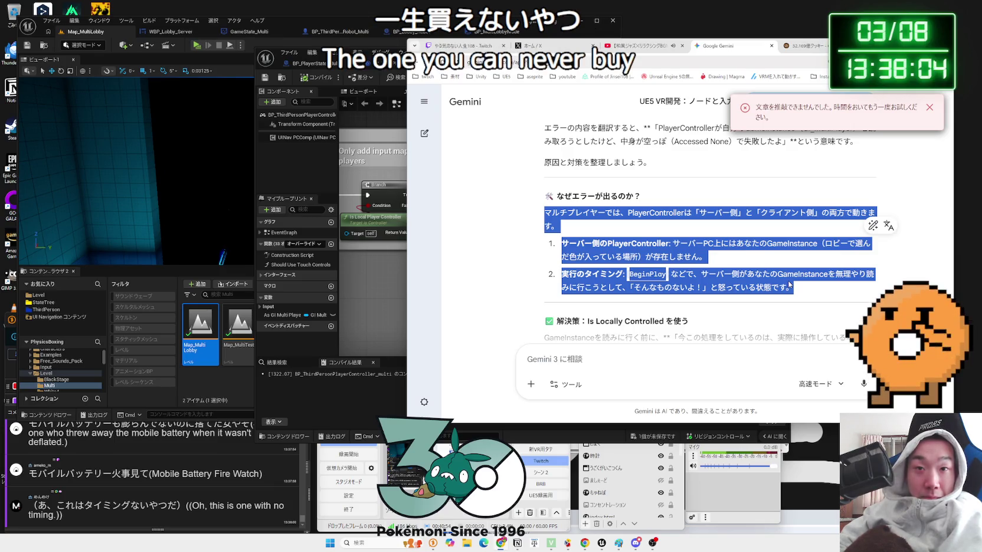
left_click(806, 289)
left_click(703, 273)
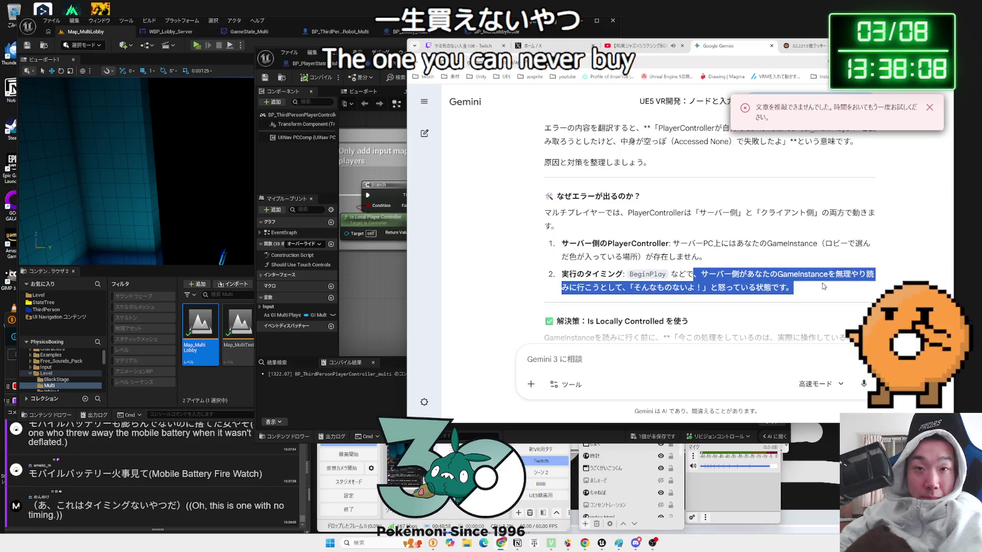
mouse_move(671, 274)
left_mouse_down()
mouse_move(789, 287)
mouse_move(570, 274)
mouse_move(544, 213)
mouse_move(781, 275)
mouse_move(794, 287)
mouse_move(566, 214)
mouse_move(792, 288)
left_mouse_up()
left_click(793, 287)
scroll(792, 287, "down", 2)
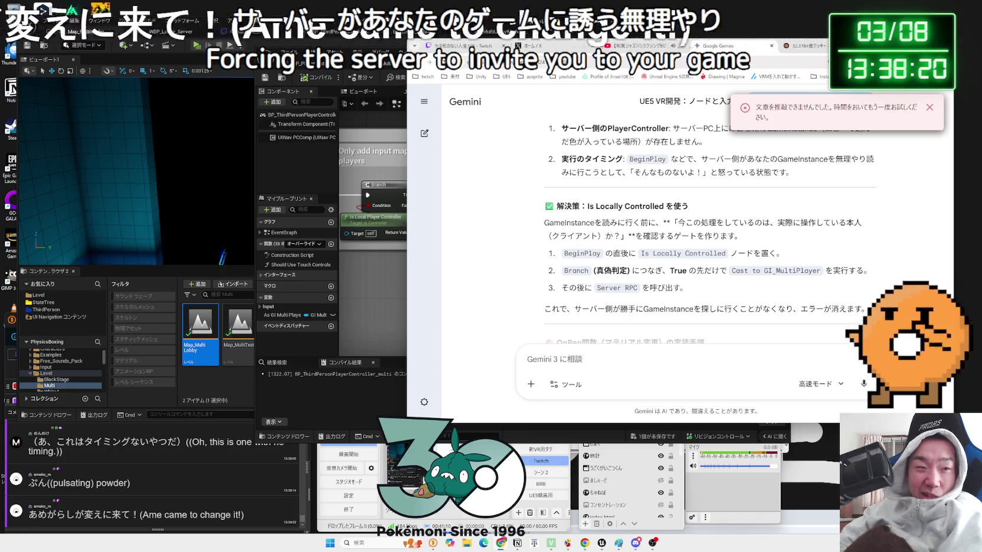
left_click_drag(742, 236, 639, 223)
mouse_move(542, 226)
left_mouse_down()
mouse_move(668, 224)
mouse_move(742, 236)
mouse_move(542, 212)
left_mouse_up()
left_click(541, 213)
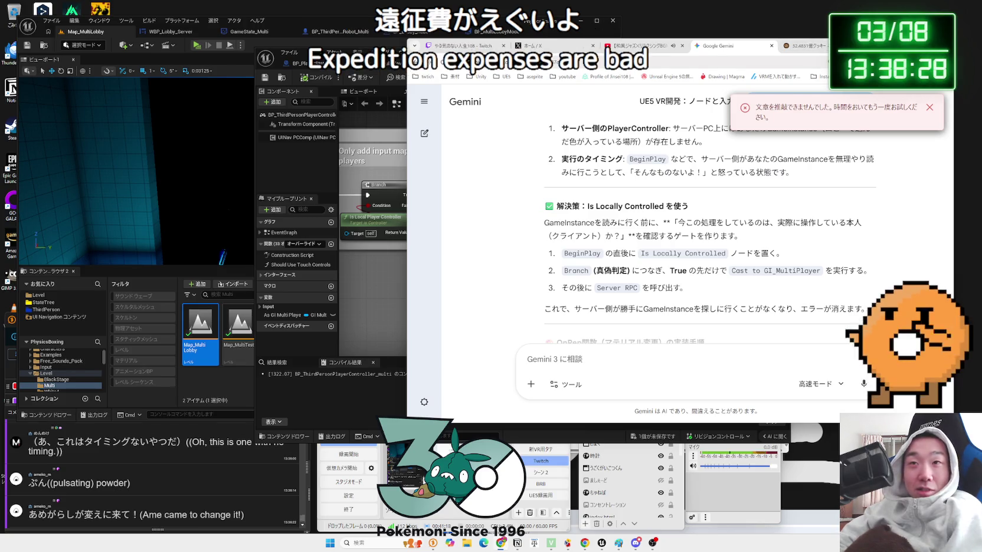
Search Google for '5月2日 東京ドーム' and open the Yahoo News article on the May 2 fight.
key("ctrl+t")
type("gat")
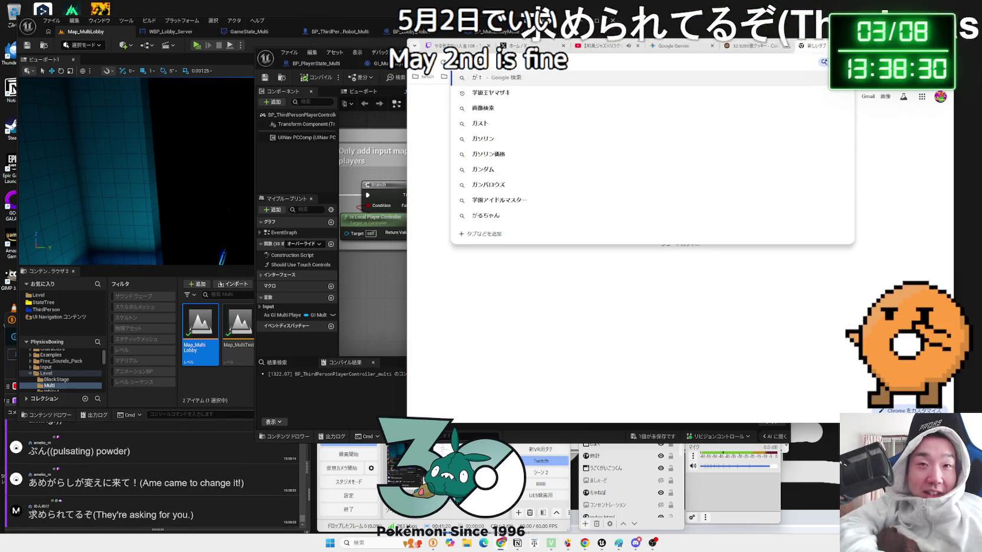
key("BackSpace")
key("BackSpace")
type("5gatu2niti")
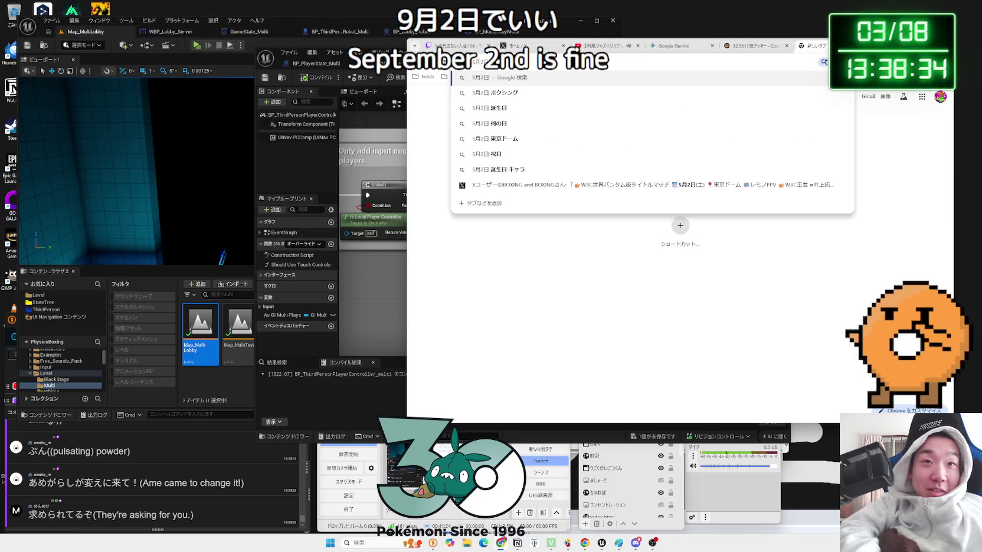
type(" toukyoudo-m")
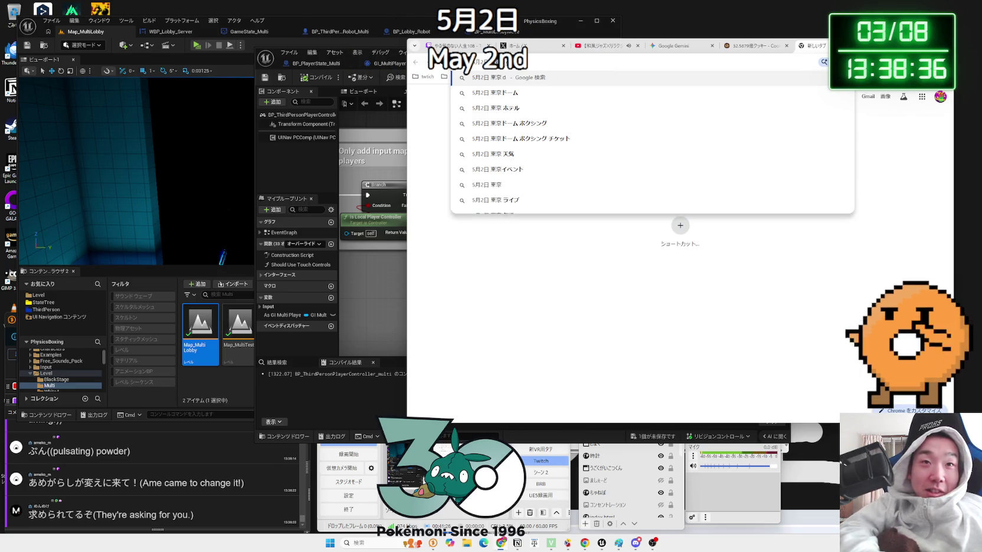
type("u")
key("space")
key("Return")
key("Return")
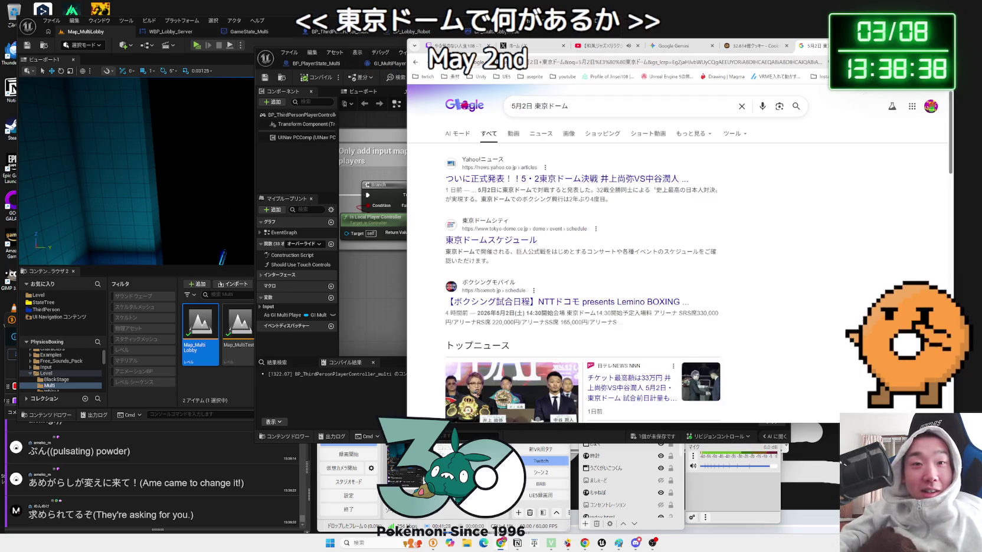
left_click(495, 177)
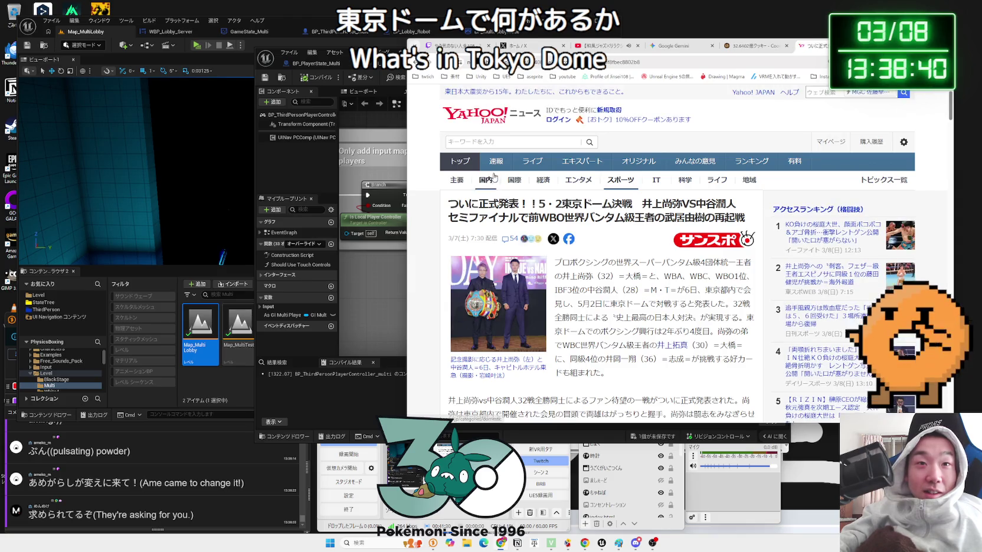
View the article's enlarged photo page, then return to the article.
left_click(495, 295)
scroll(567, 274, "down", 1)
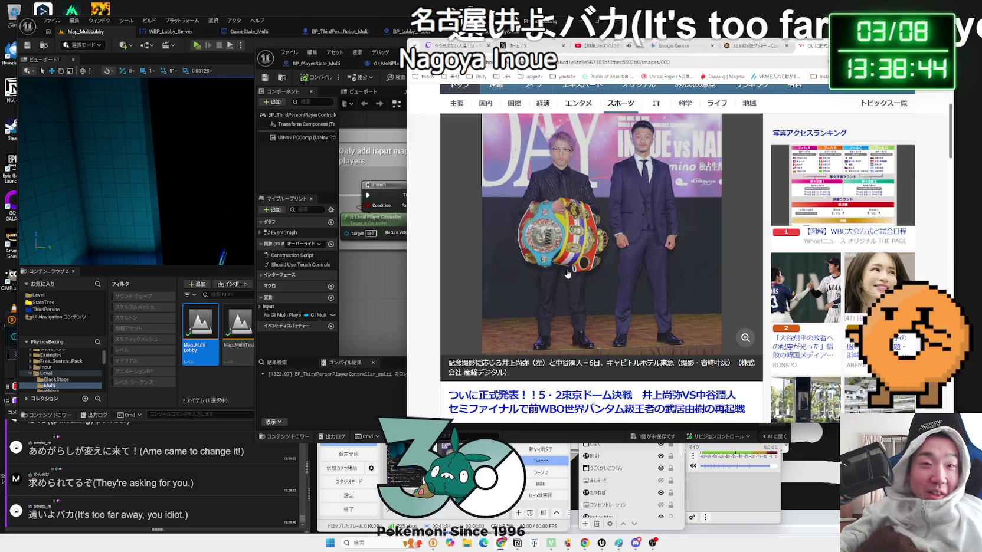
scroll(567, 264, "down", 1)
scroll(567, 264, "down", 6)
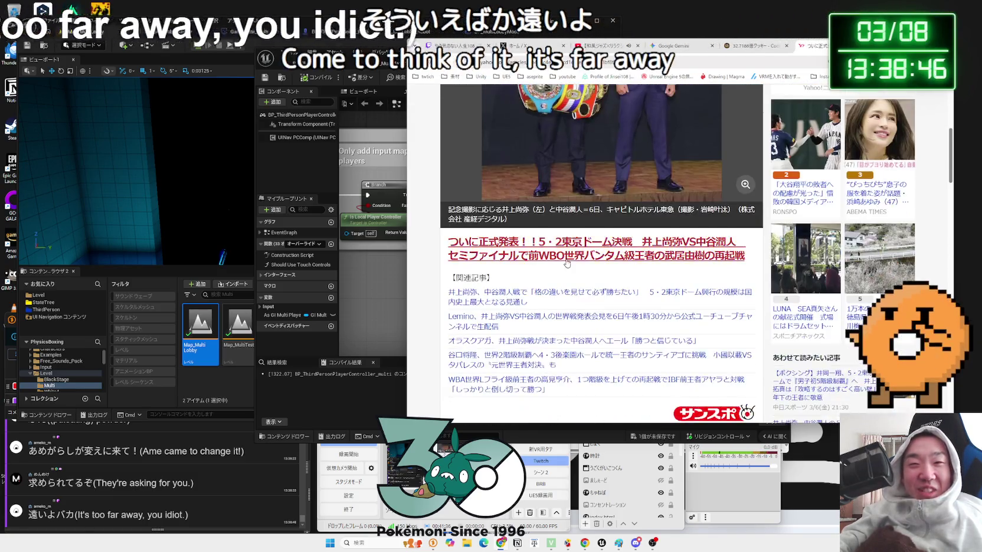
scroll(499, 270, "up", 1)
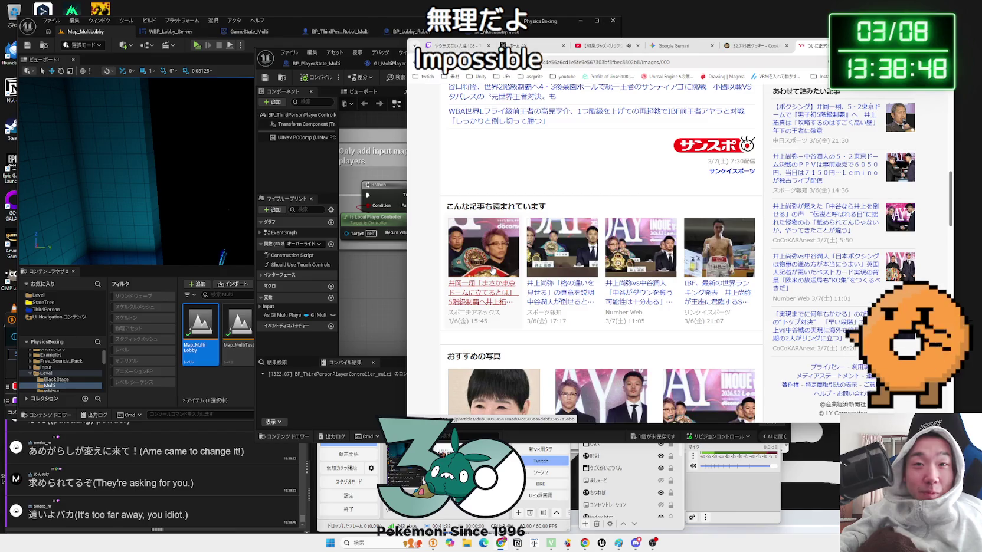
scroll(492, 270, "down", 1)
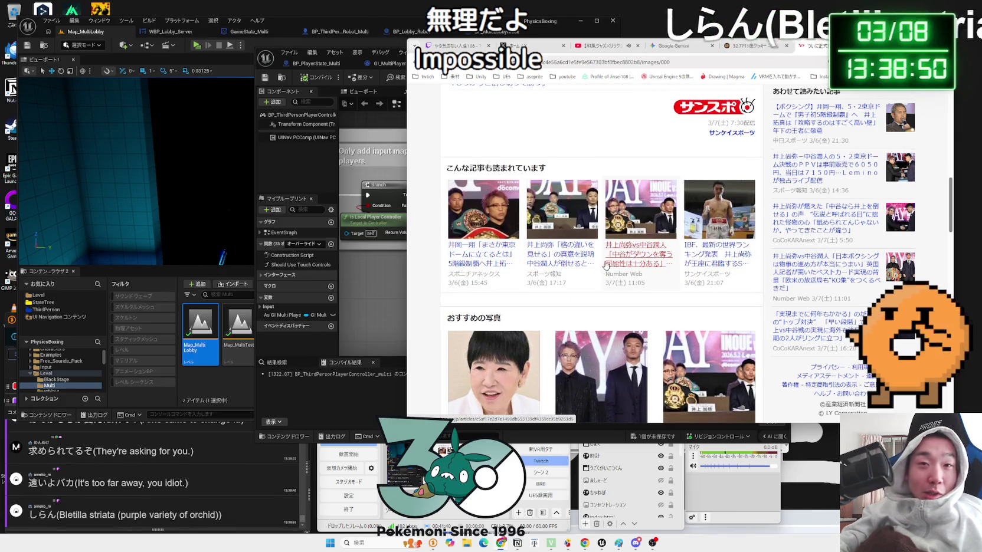
scroll(613, 265, "down", 3)
scroll(602, 277, "up", 3)
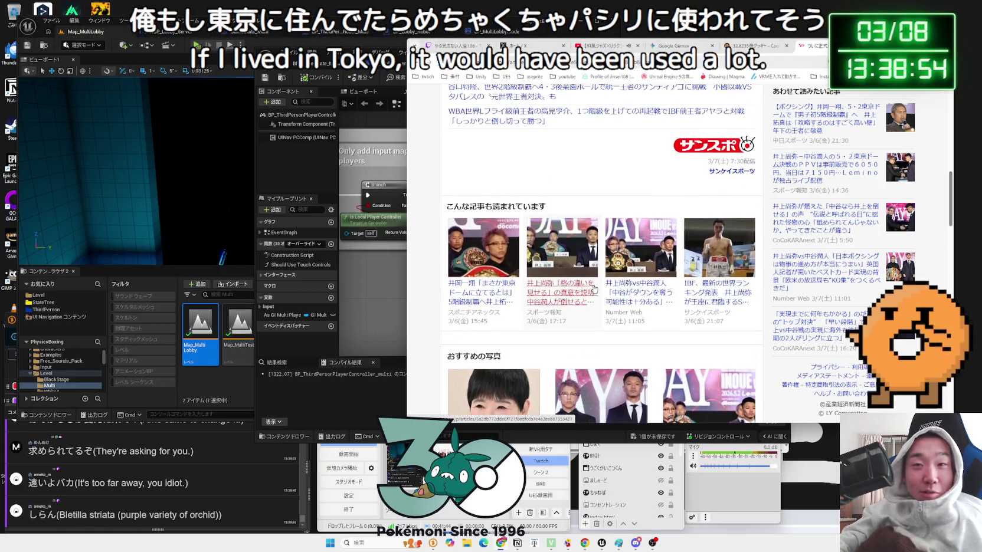
scroll(595, 290, "up", 5)
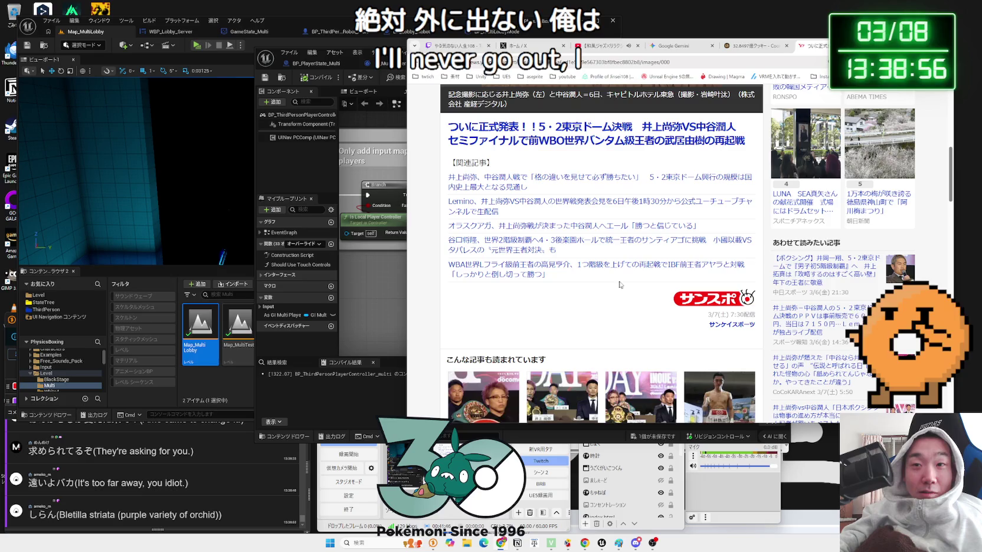
scroll(649, 285, "up", 4)
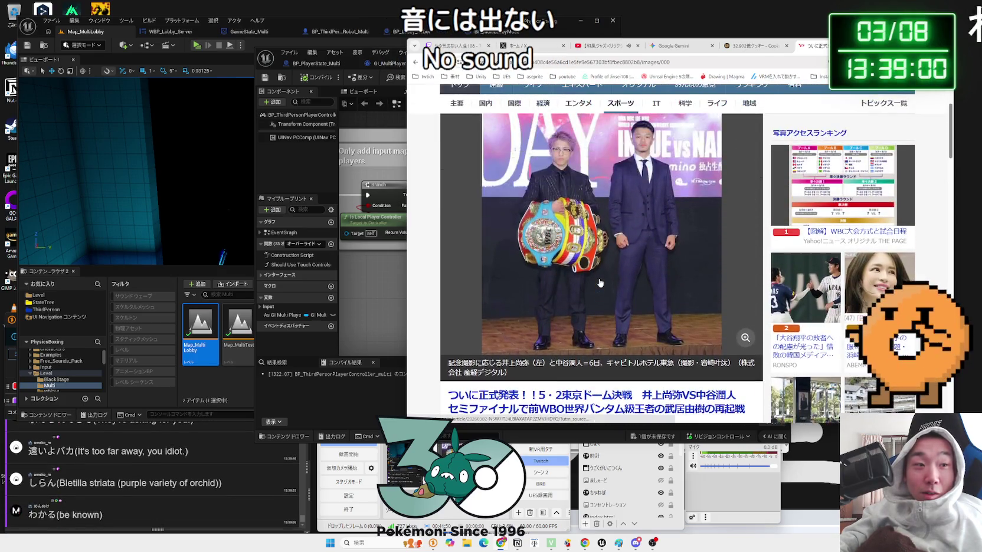
left_click(600, 284)
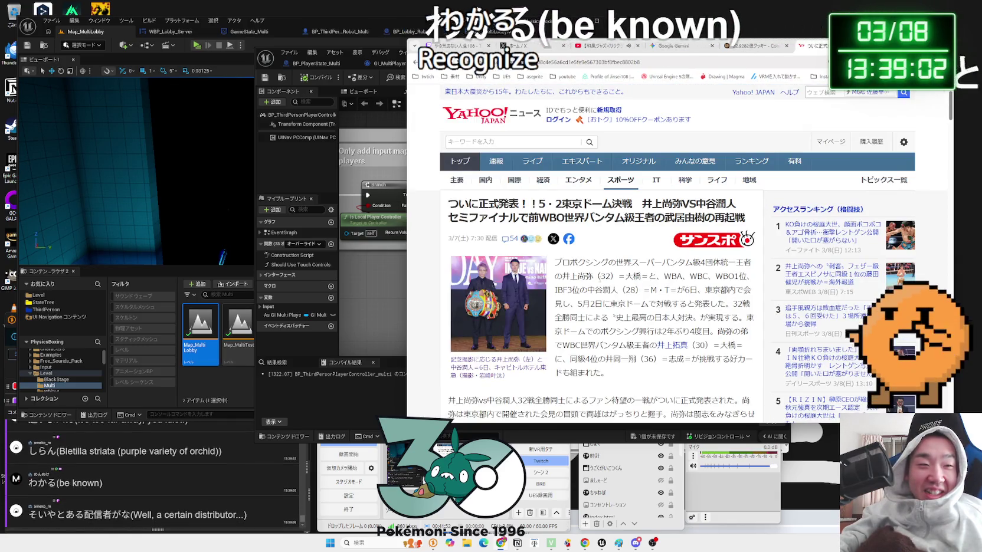
Read the article, highlighting the Tokyo Dome fight paragraphs and the Lemino pay-per-view price.
scroll(600, 265, "down", 3)
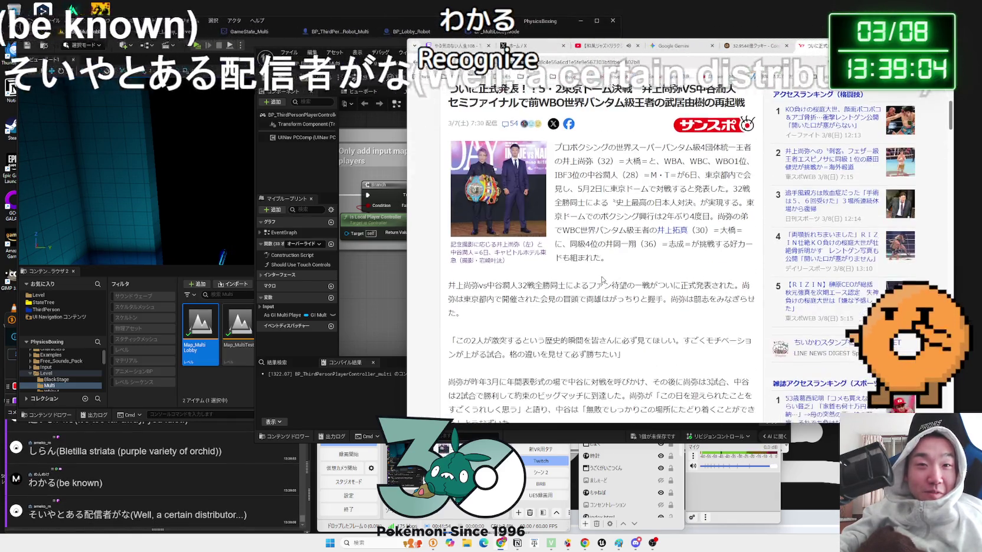
mouse_move(572, 188)
left_mouse_down()
mouse_move(649, 254)
mouse_move(582, 207)
left_mouse_up()
left_click(582, 206)
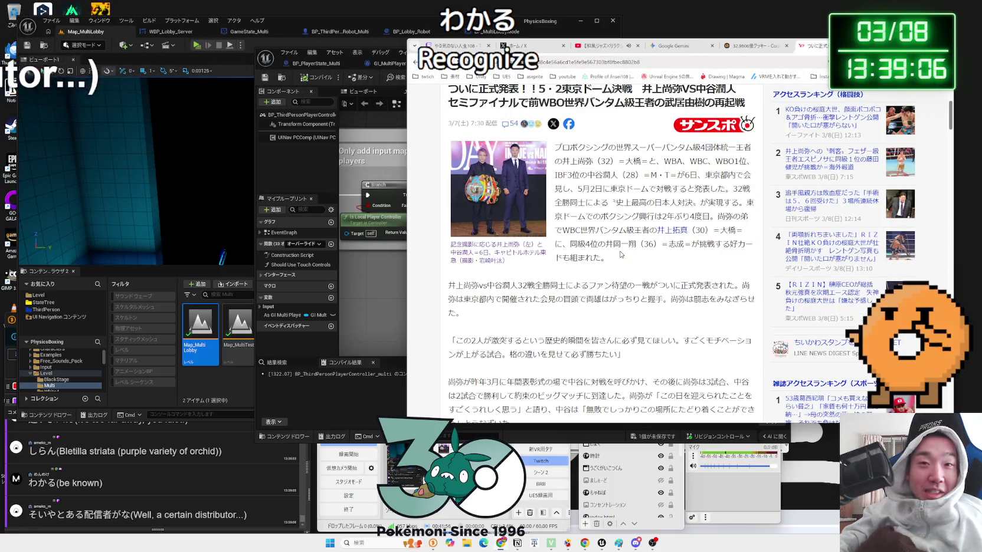
scroll(531, 236, "down", 2)
mouse_move(752, 223)
left_mouse_down()
mouse_move(449, 210)
mouse_move(752, 225)
mouse_move(490, 224)
mouse_move(531, 219)
mouse_move(460, 247)
left_mouse_up()
left_click(445, 213)
left_click(555, 249)
scroll(555, 249, "down", 4)
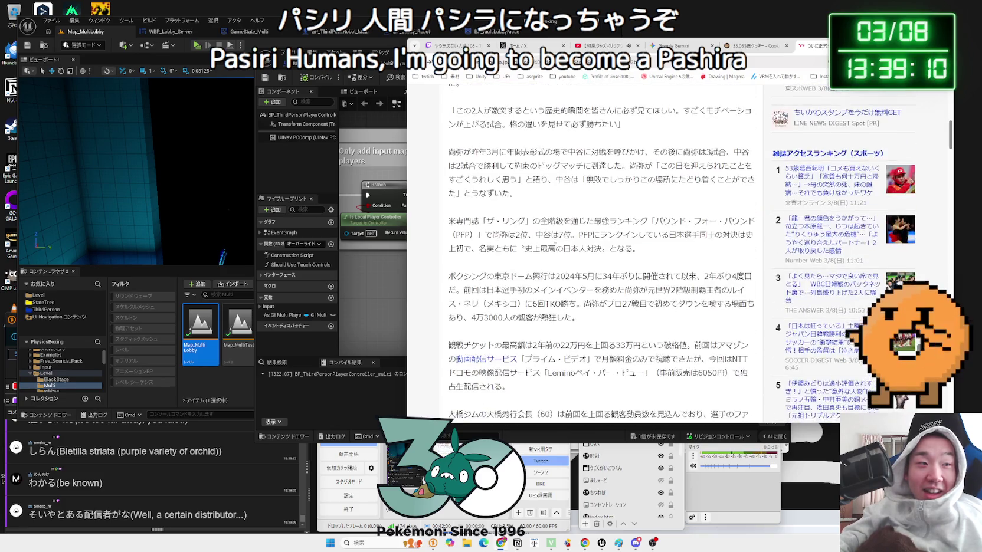
left_click_drag(557, 241, 617, 316)
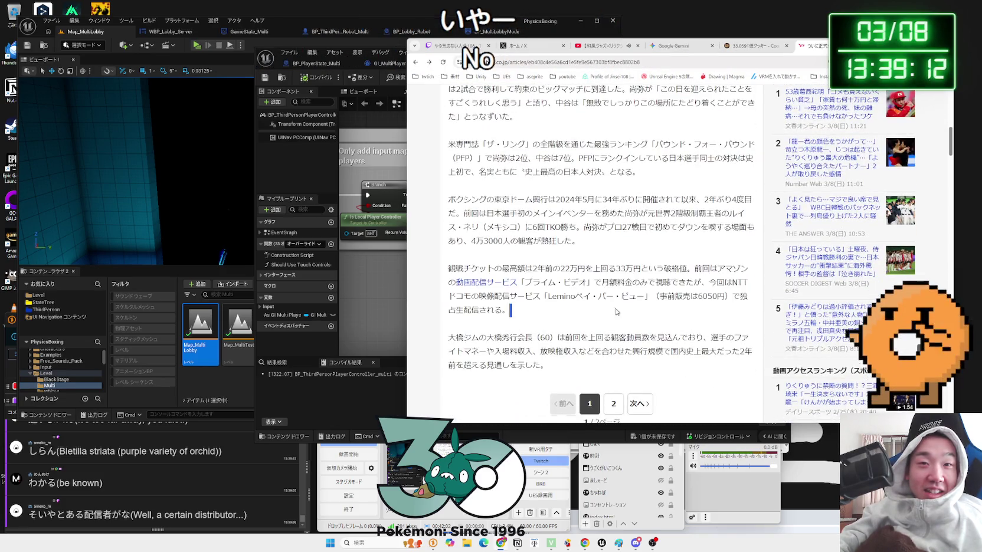
mouse_move(455, 200)
left_mouse_down()
mouse_move(590, 207)
mouse_move(667, 319)
mouse_move(455, 194)
mouse_move(590, 253)
mouse_move(561, 247)
mouse_move(618, 319)
left_mouse_up()
left_click(618, 319)
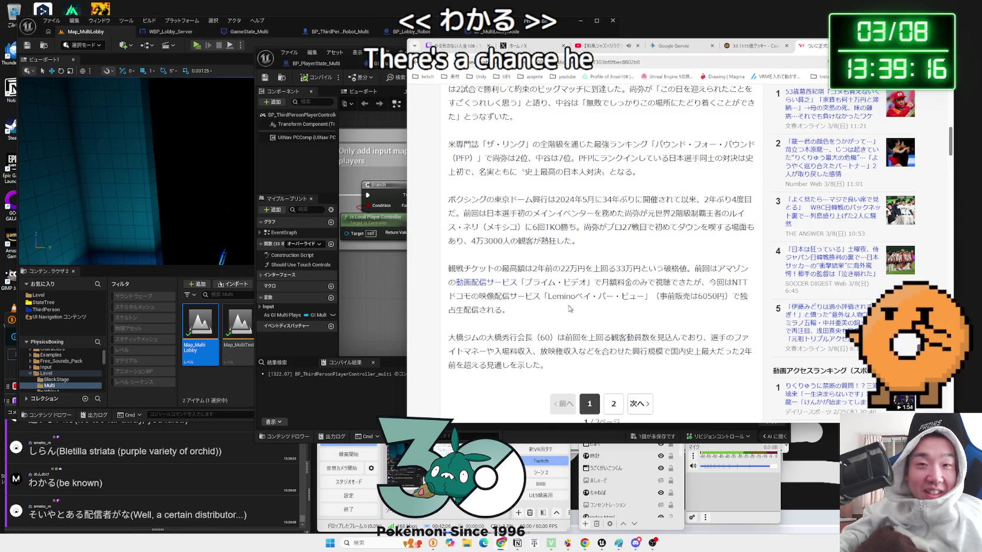
left_click_drag(533, 296, 631, 297)
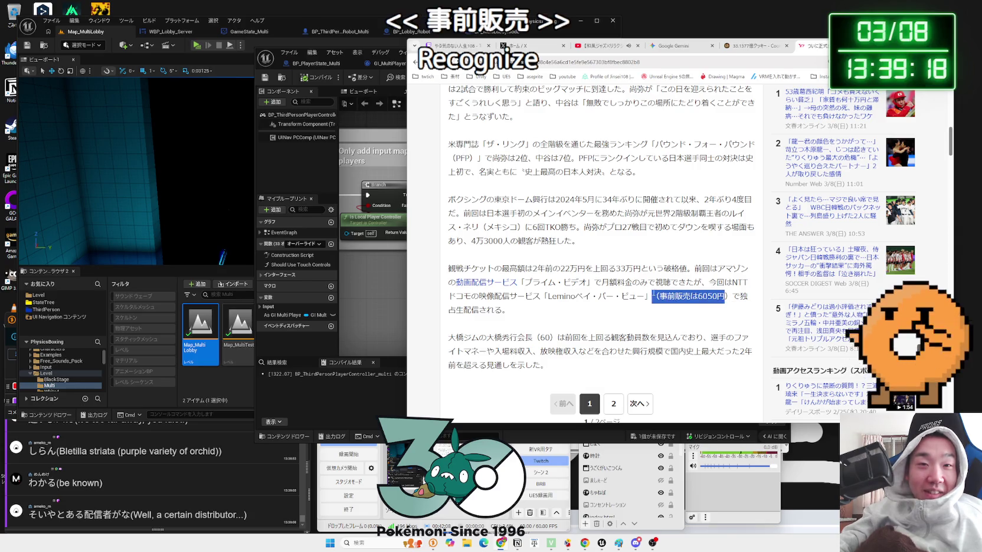
Finish reading the boxing article and close its tab.
scroll(620, 290, "down", 8)
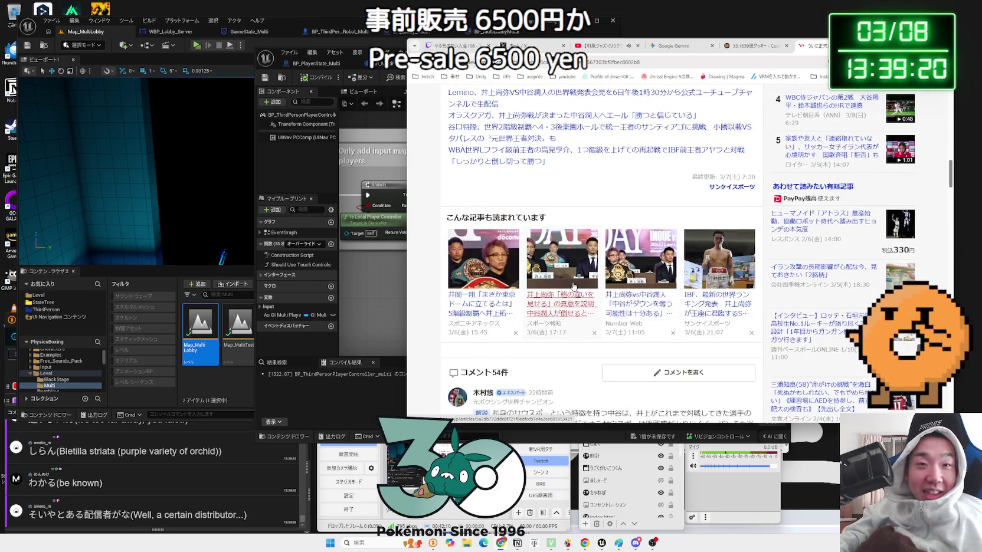
scroll(573, 286, "down", 1)
scroll(574, 286, "down", 4)
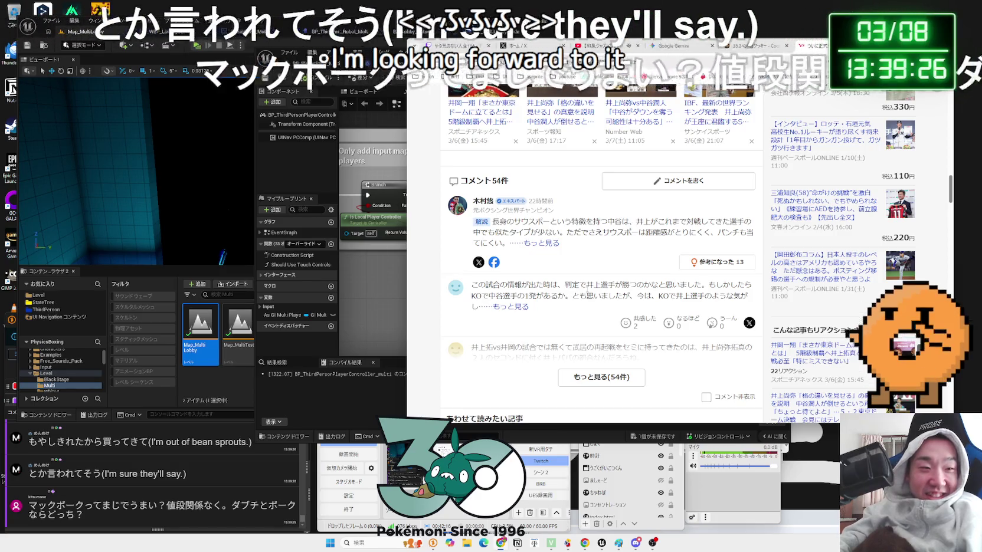
scroll(573, 286, "up", 10)
scroll(574, 286, "up", 8)
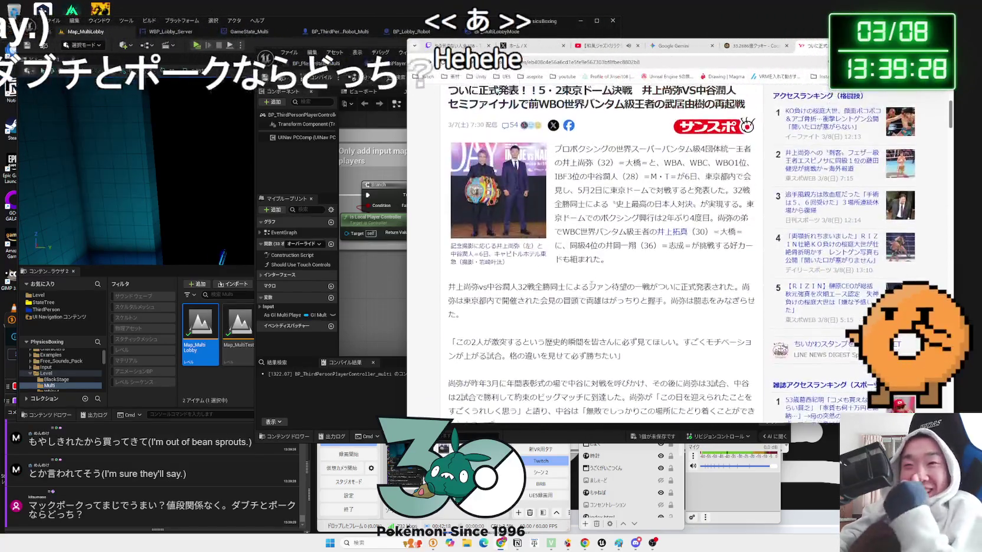
key("ctrl+w")
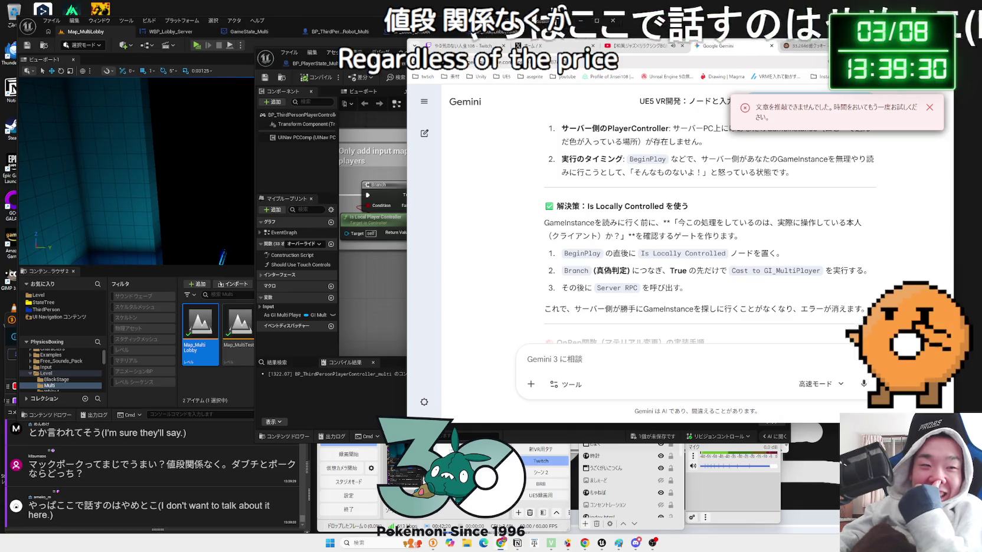
Select マックポーク in the OneComme chat comment and search Google for it.
double_click(244, 464)
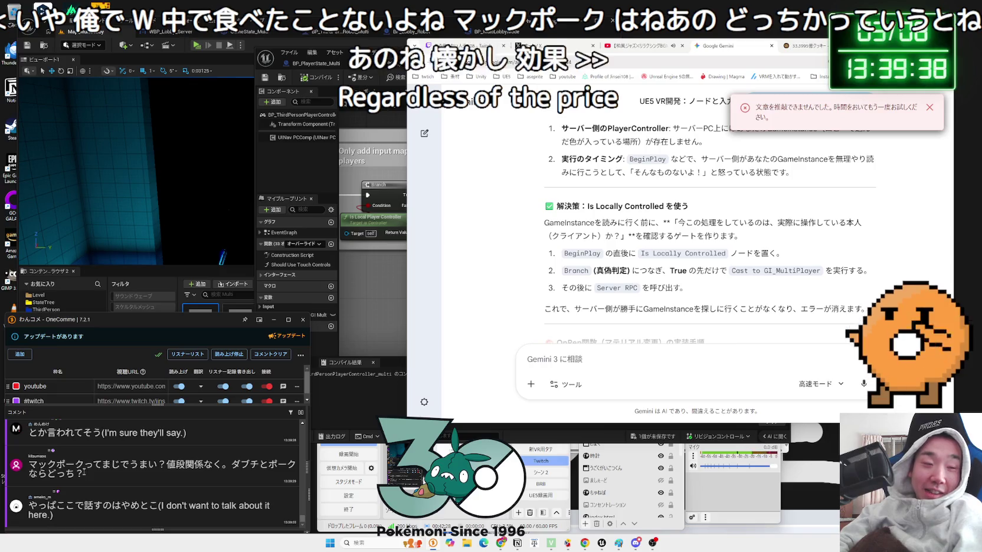
double_click(34, 466)
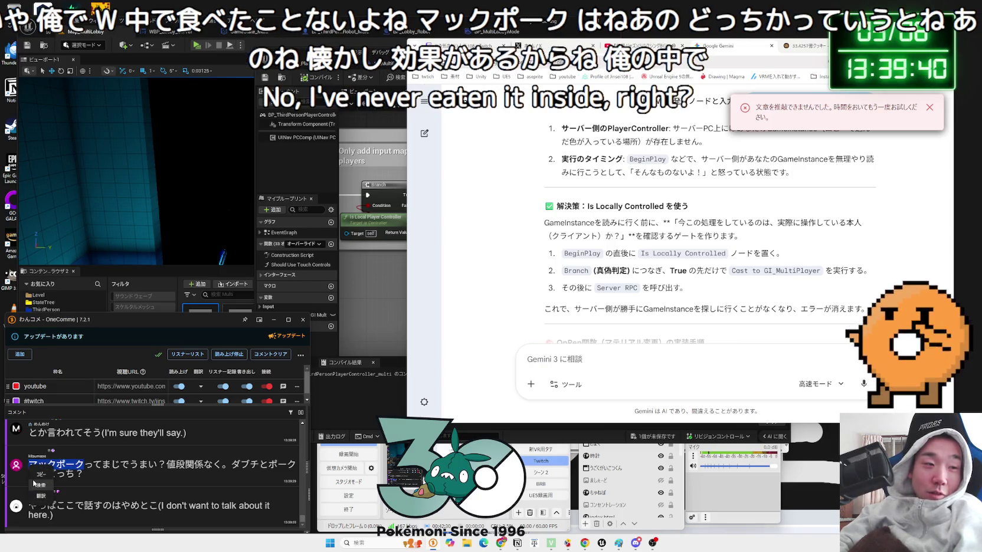
left_click(39, 485)
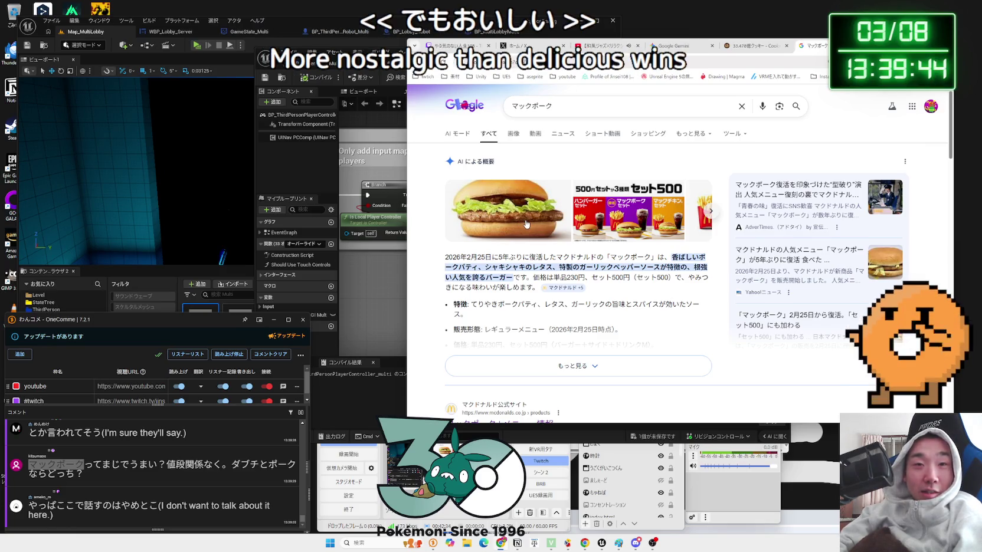
Preview the McPork burger image in the マックポーク results.
left_click(526, 224)
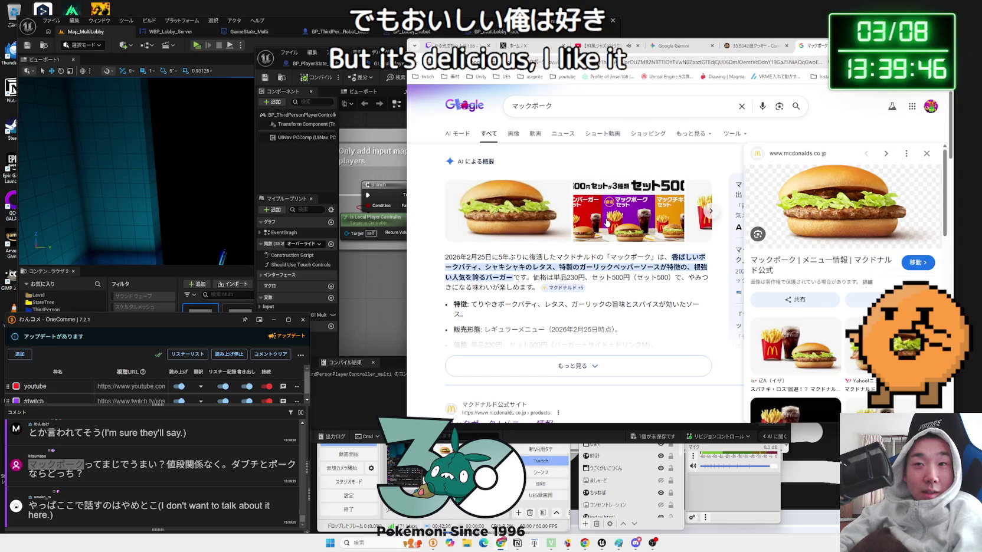
scroll(535, 229, "down", 3)
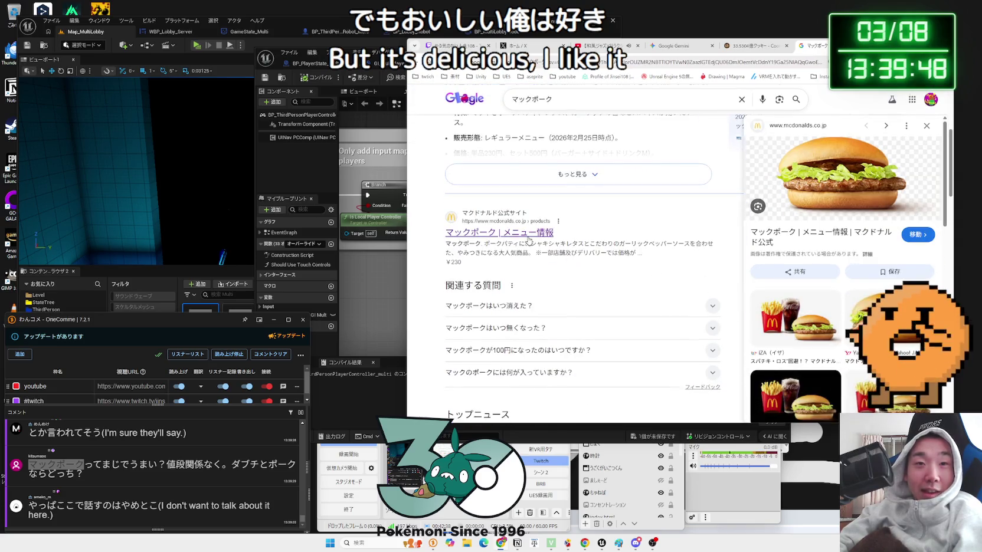
scroll(529, 240, "down", 5)
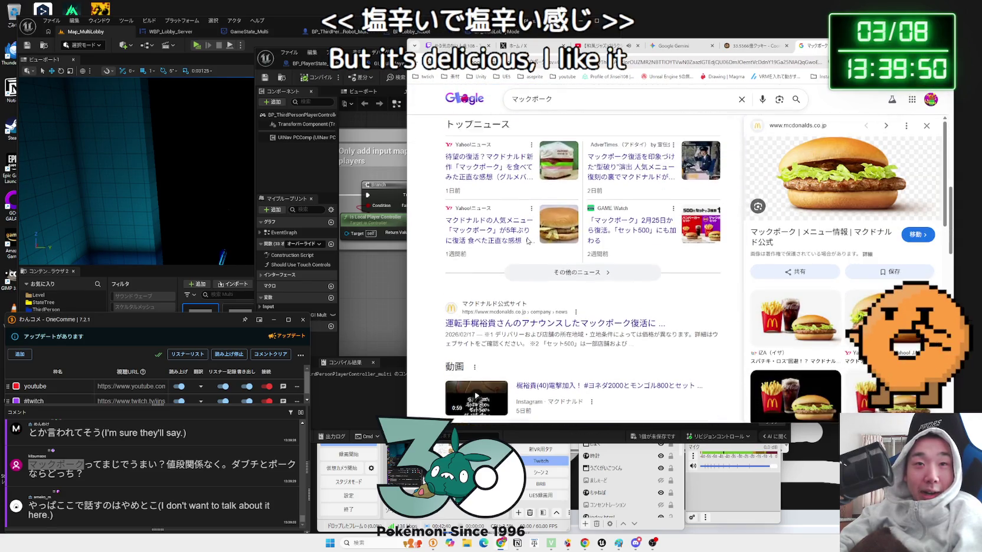
scroll(527, 241, "up", 1)
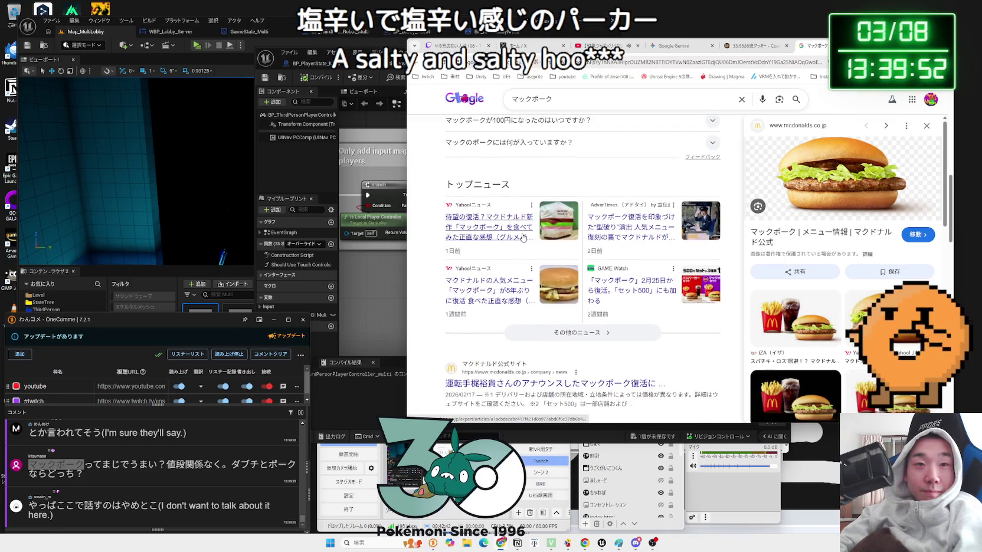
Read the Yahoo news review of the McPork, then go back to the results.
left_click(523, 238)
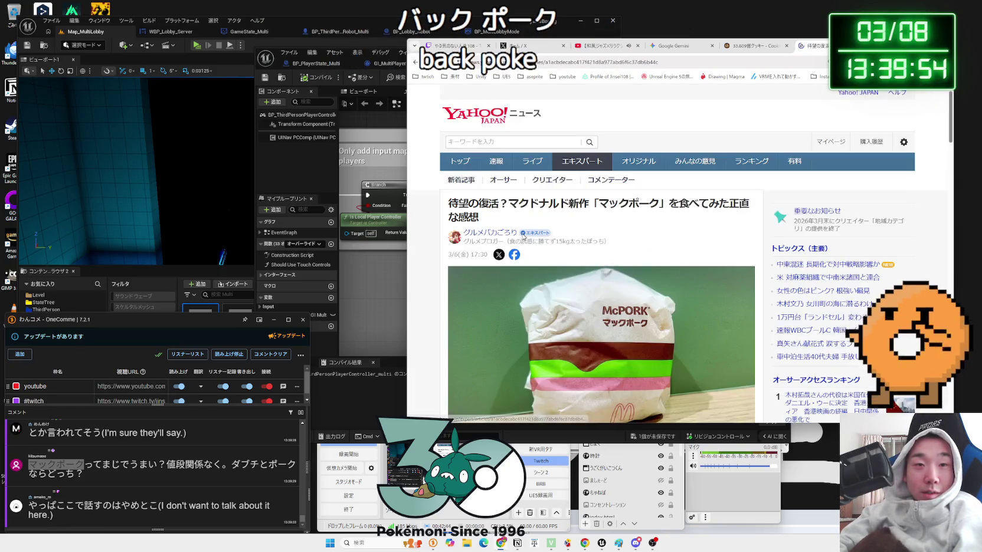
scroll(606, 236, "down", 5)
scroll(606, 236, "down", 3)
left_click_drag(607, 231, 457, 190)
left_click(612, 237)
scroll(612, 237, "down", 3)
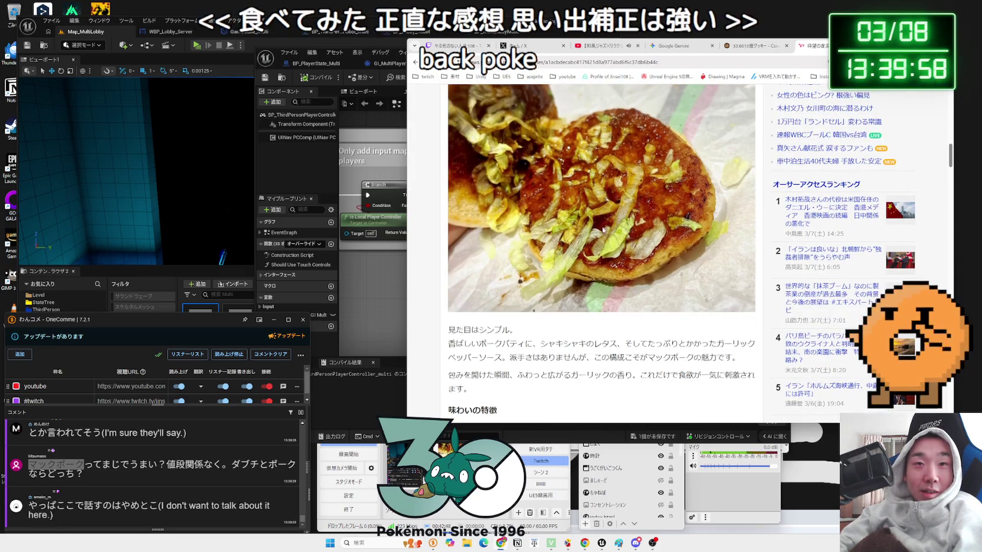
scroll(602, 230, "down", 3)
scroll(598, 234, "down", 4)
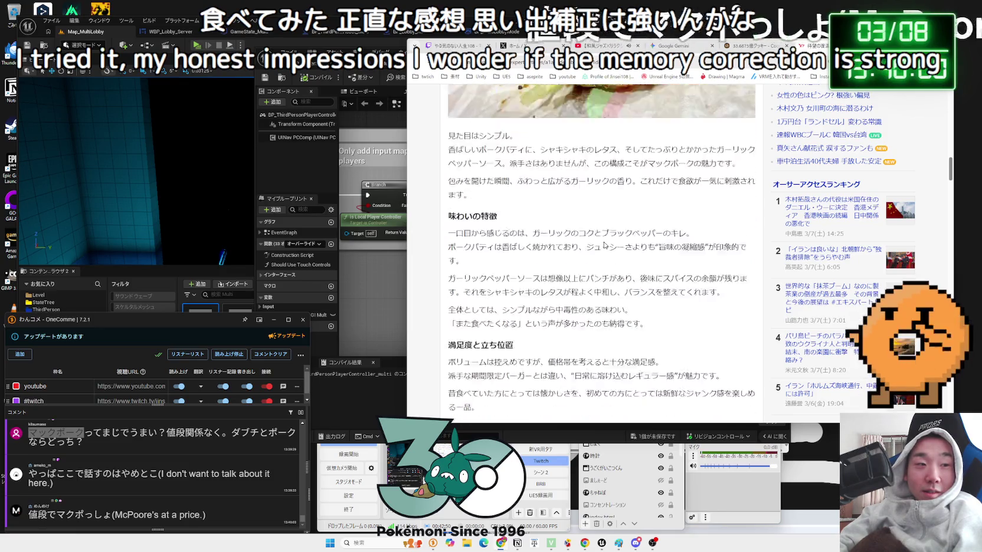
scroll(598, 234, "up", 8)
scroll(598, 234, "up", 10)
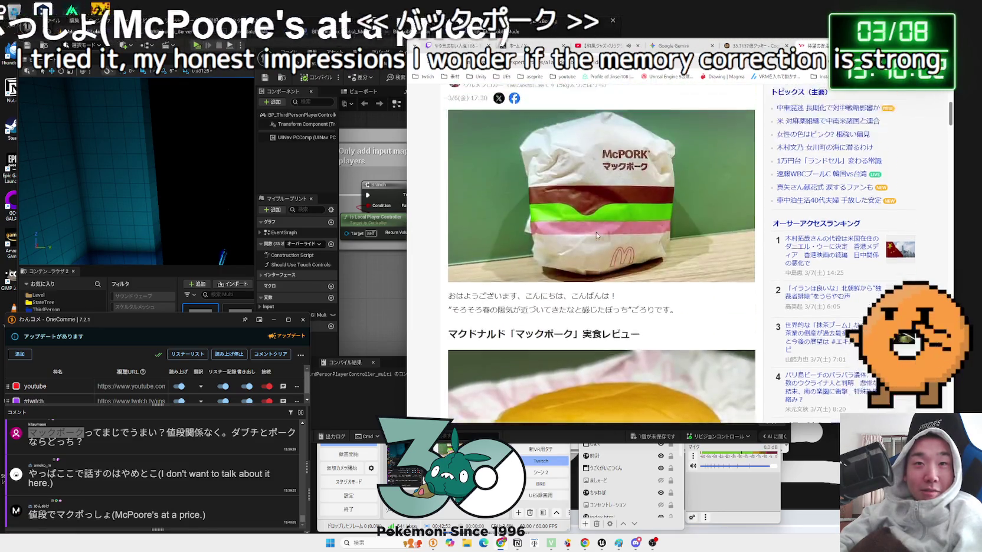
key("alt+Left")
Preview the McDonald's burger image, then close the results tab and switch to Cookie Clicker.
left_click(593, 239)
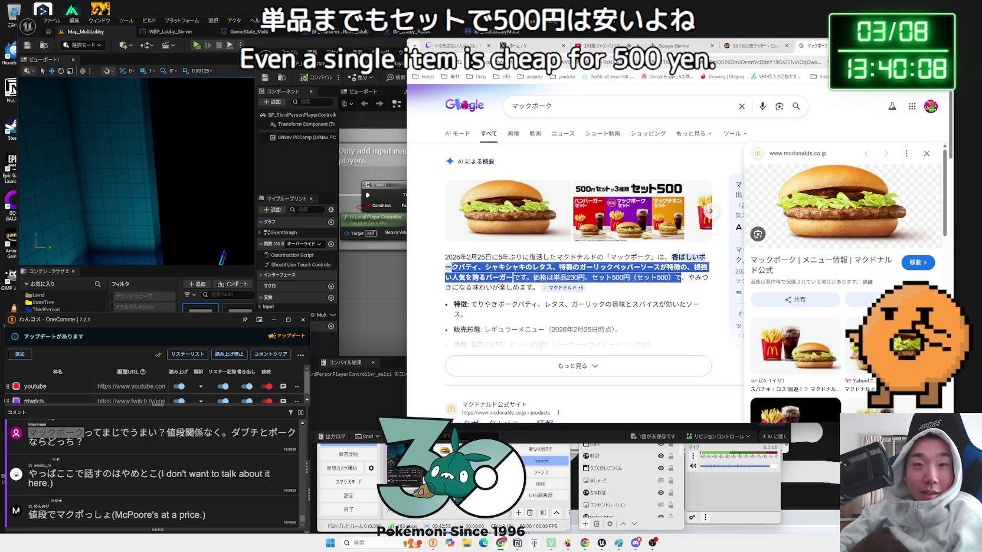
scroll(561, 285, "down", 5)
scroll(561, 285, "down", 10)
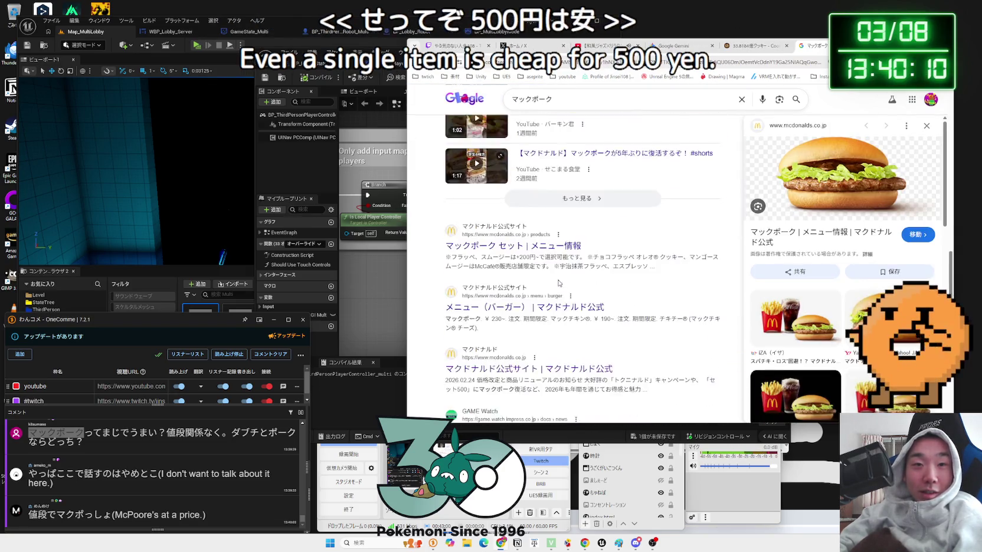
scroll(558, 281, "up", 5)
scroll(558, 282, "up", 10)
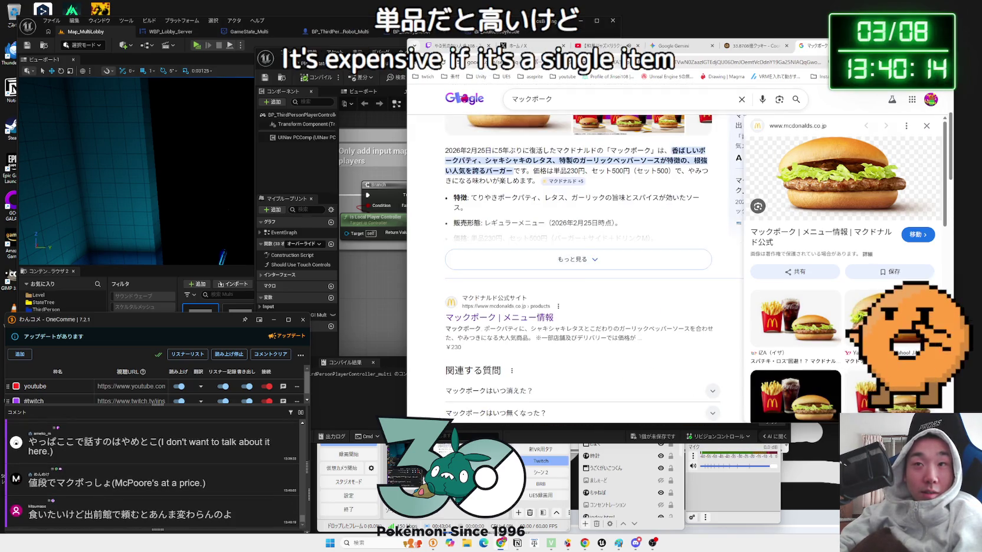
key("ctrl+w")
key("ctrl+Tab")
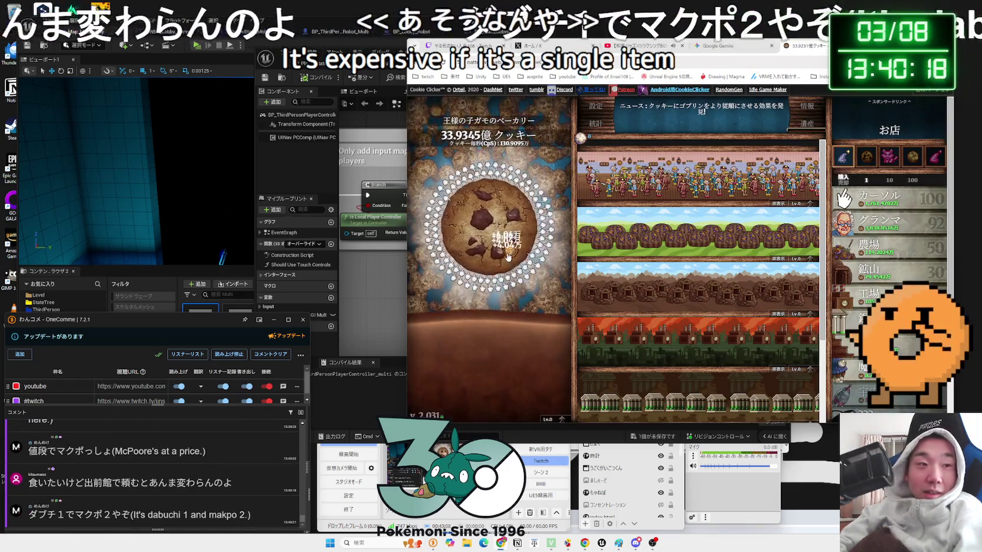
Look over Cookie Clicker, toggle Japanese input, raise the browser window, and switch to X.
scroll(226, 441, "up", 5)
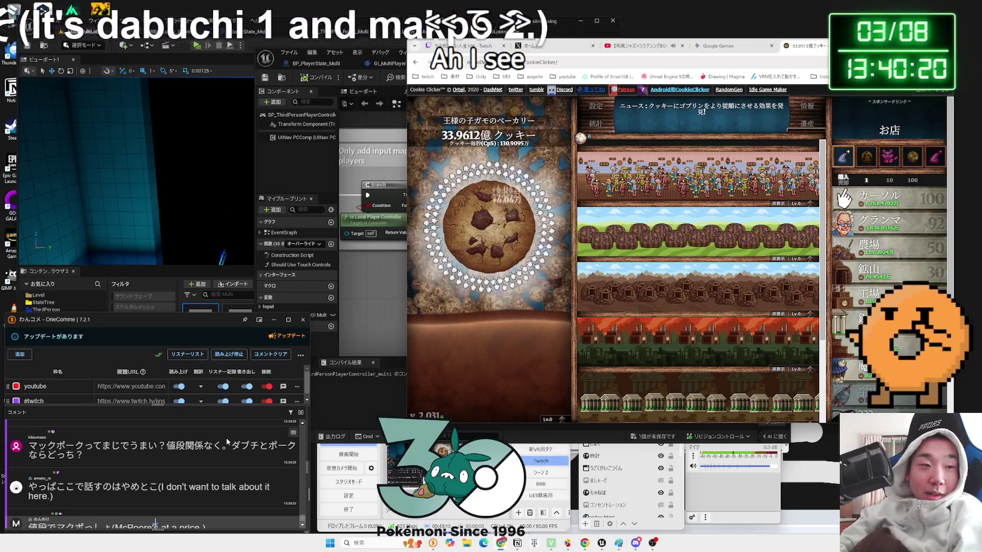
scroll(227, 438, "up", 1)
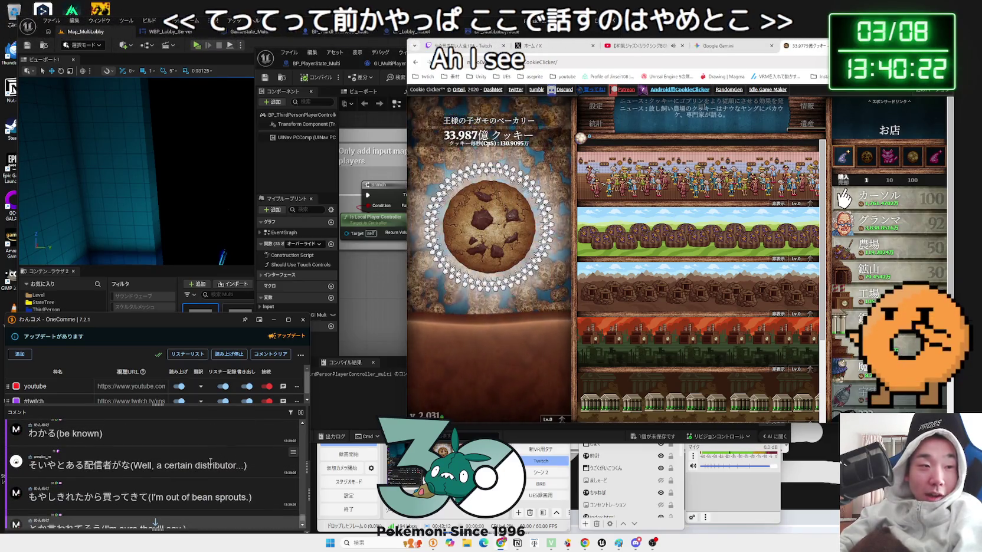
scroll(210, 463, "down", 5)
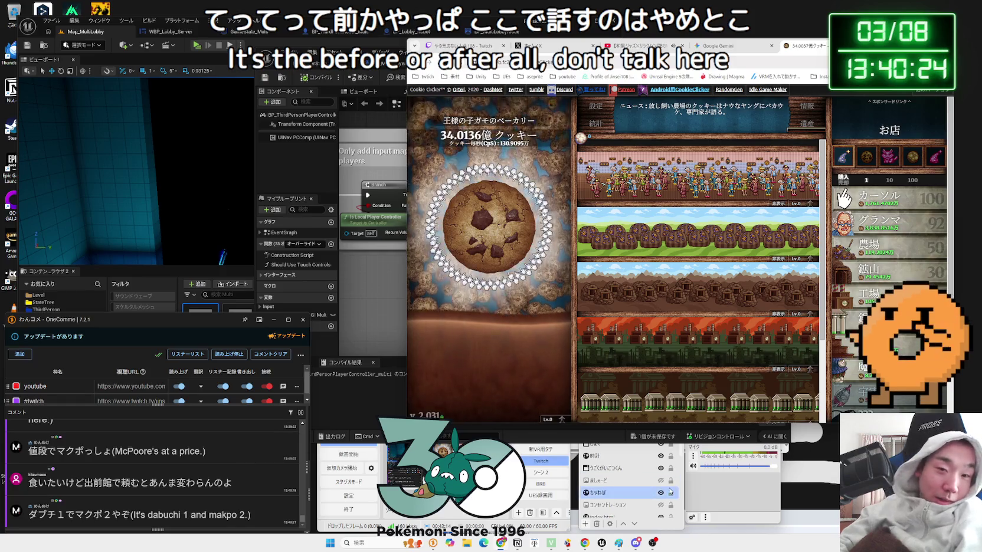
key("Zenkaku_Hankaku")
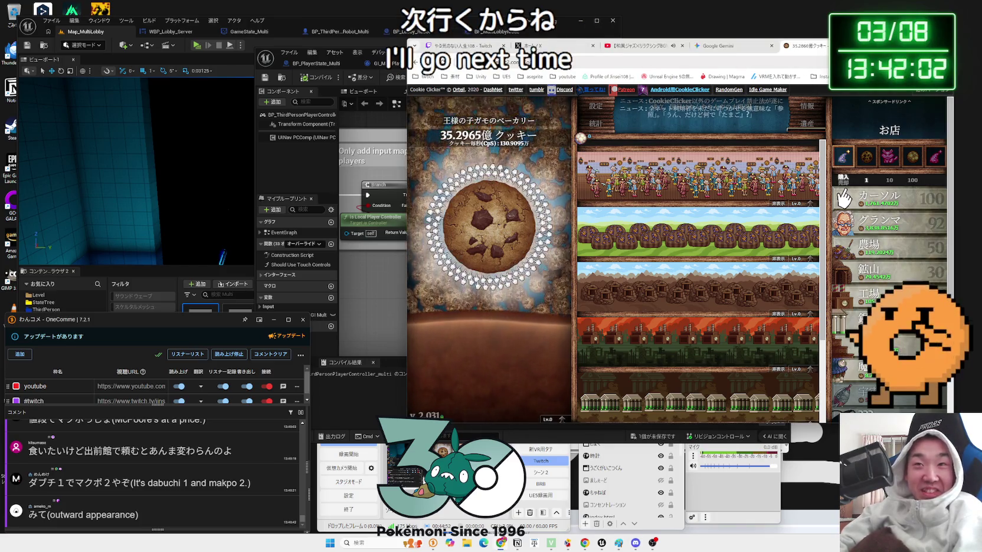
left_click_drag(778, 48, 780, 22)
key("ctrl+shift+Tab")
key("ctrl+shift+Tab")
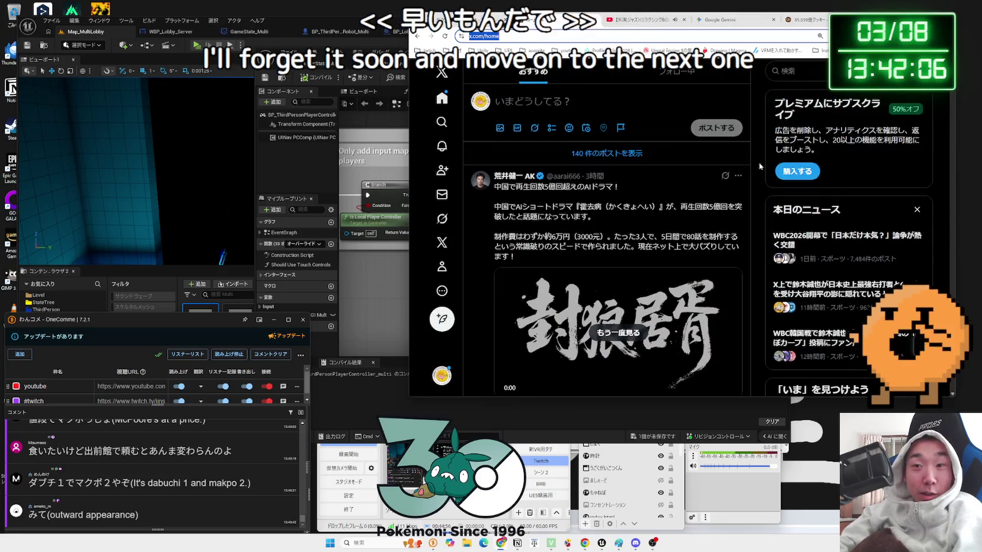
Read Gemini's OnRep material steps and execution-flow reminder, then return to the Unreal editor.
left_click(709, 22)
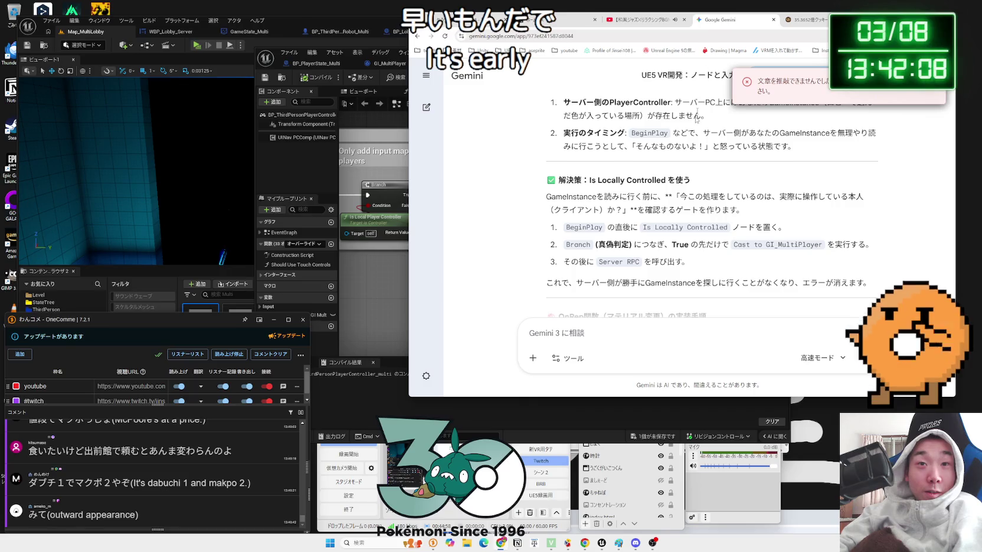
scroll(666, 180, "down", 3)
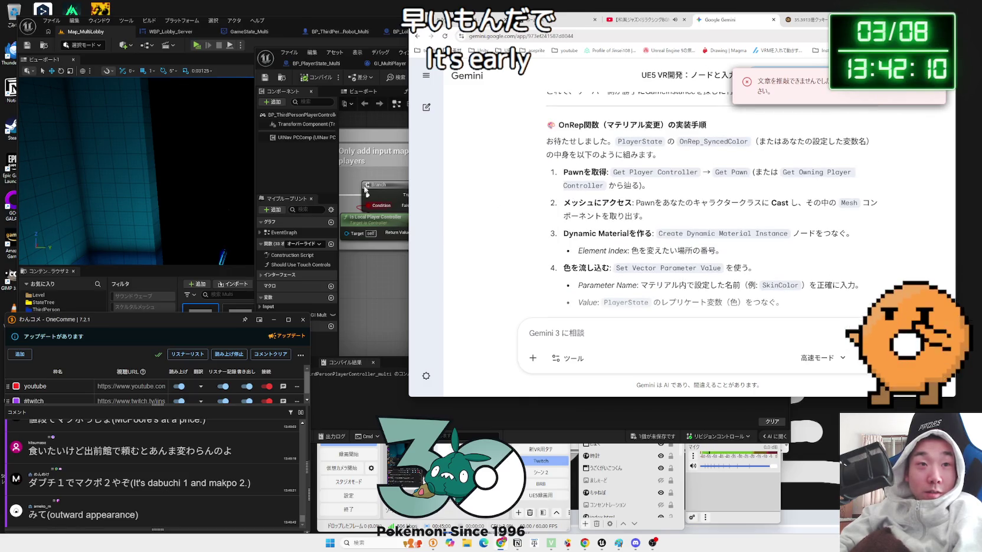
scroll(590, 194, "down", 3)
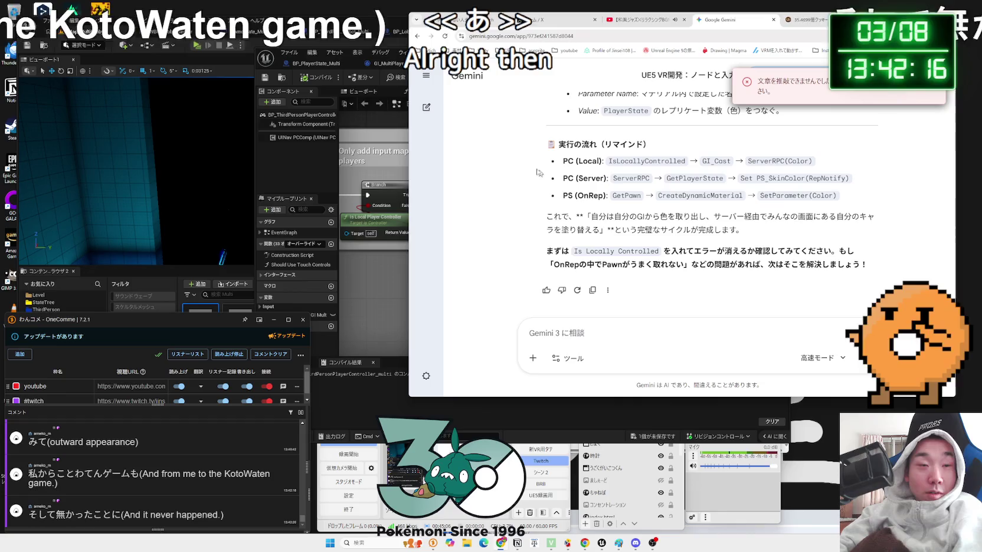
key("alt+Tab")
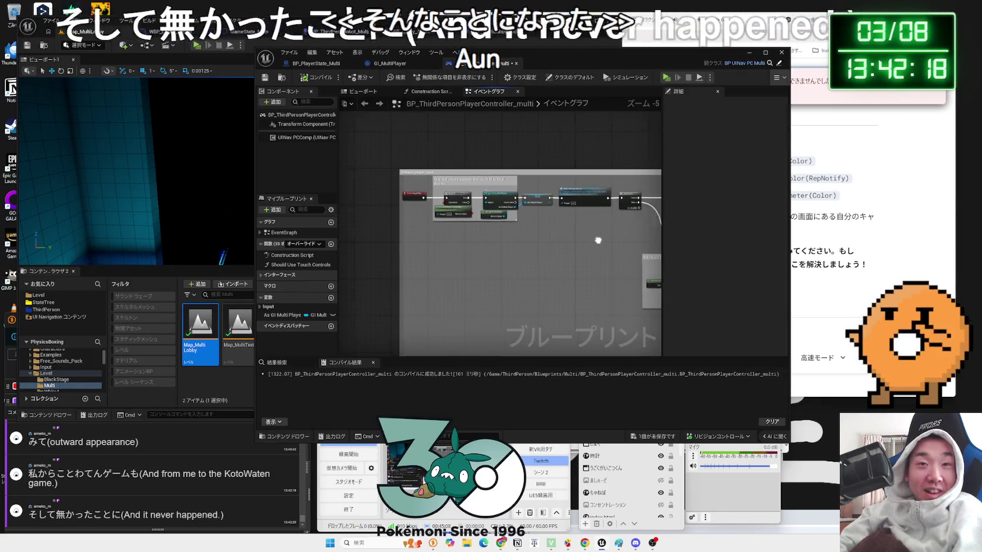
Pan to the ColorChange_Server Set nodes, select Set PS Glove Color, and expand Input.
scroll(512, 206, "up", 4)
left_click_drag(474, 224, 499, 228)
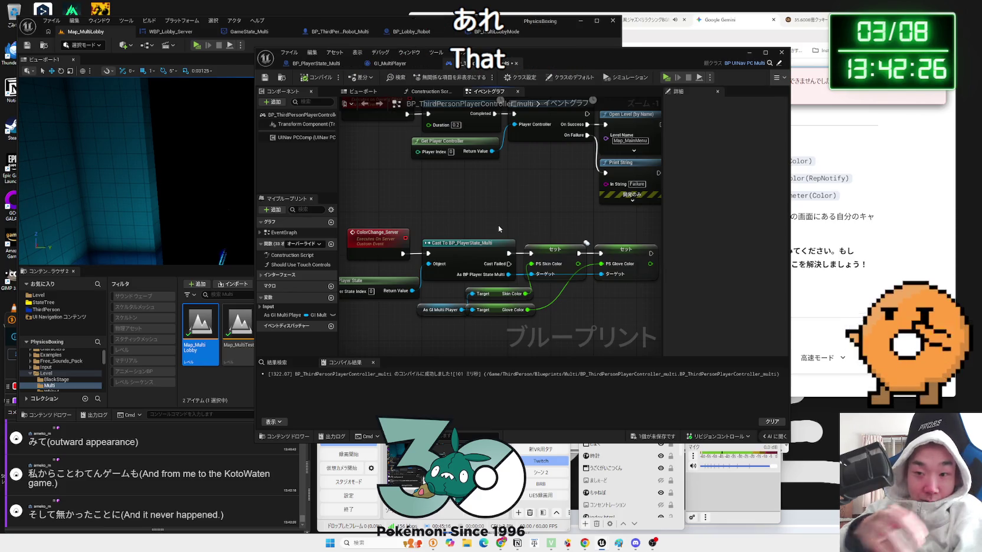
left_click_drag(499, 229, 446, 211)
left_click(564, 235)
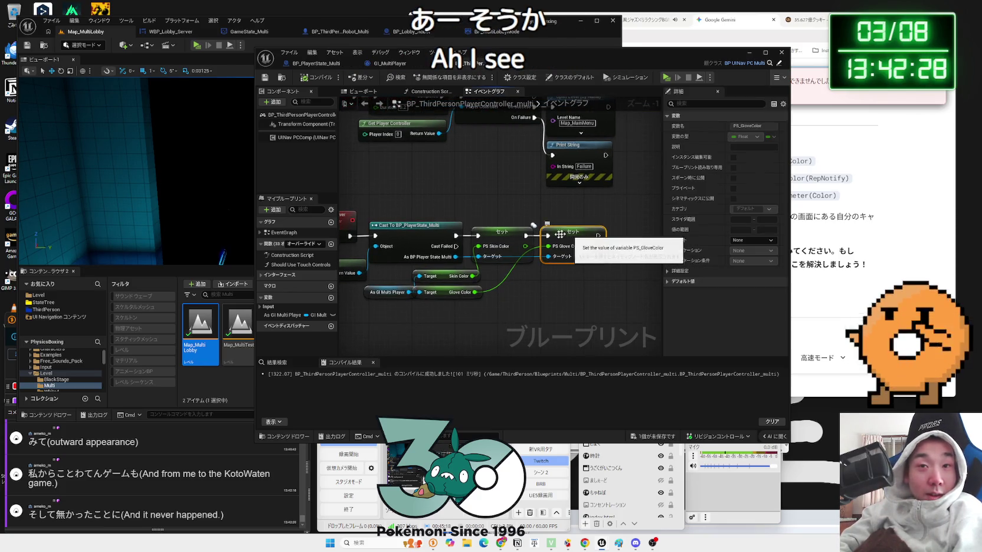
left_click(260, 308)
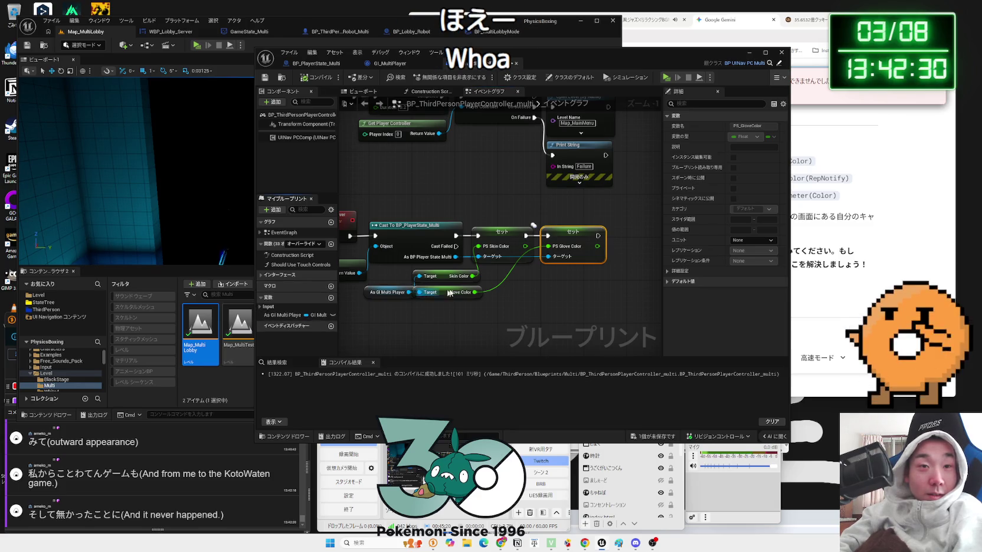
Review the Cast and Set nodes, nudge Set PS Glove Color right, and shift the editor window.
left_click_drag(567, 235, 519, 240)
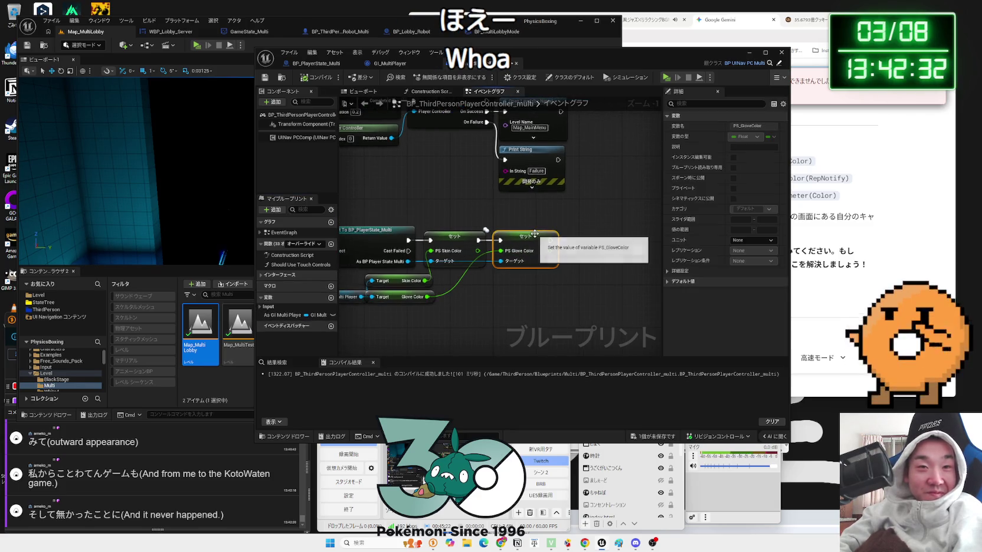
left_click(535, 229)
left_click(529, 236)
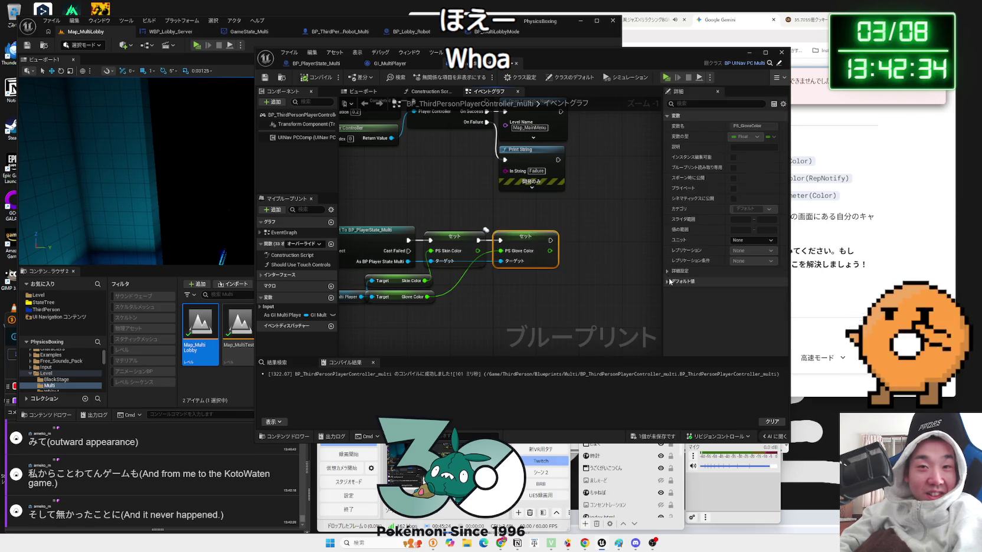
left_click_drag(456, 226, 542, 233)
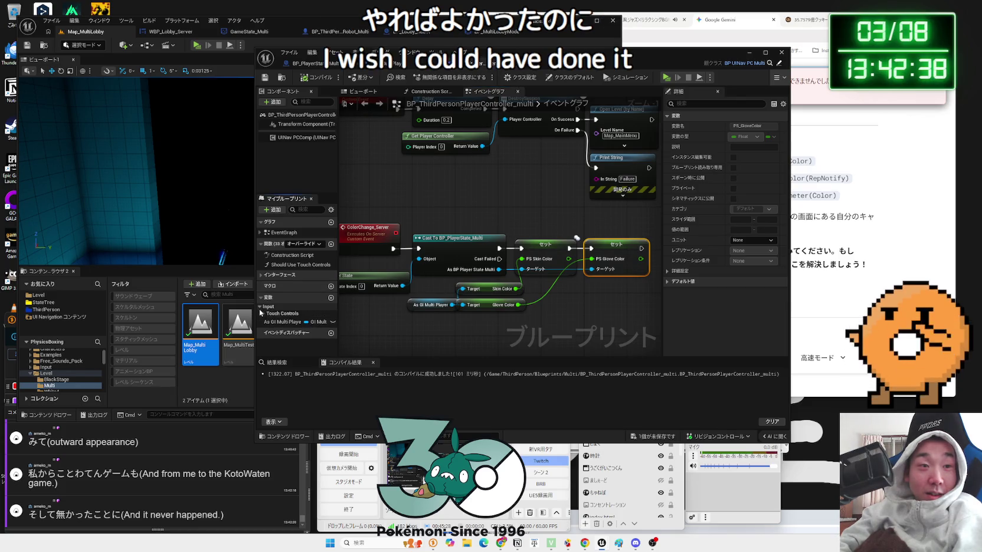
left_click_drag(576, 229, 542, 211)
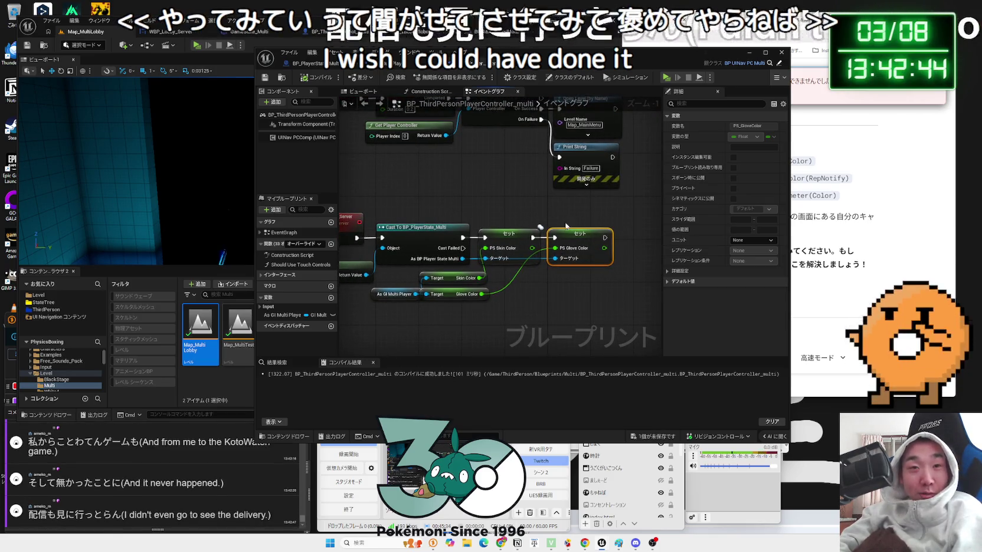
left_click_drag(565, 233, 570, 234)
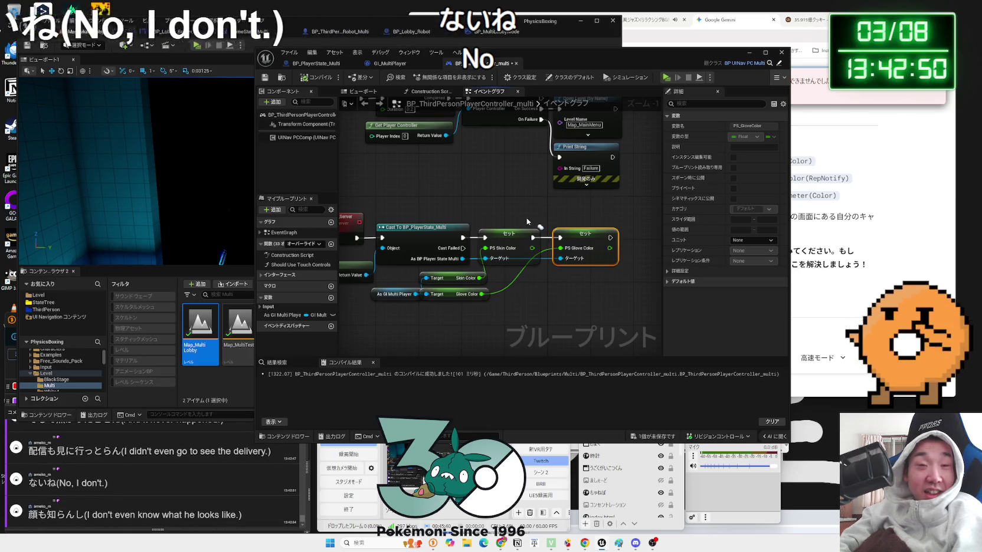
left_click_drag(397, 62, 531, 51)
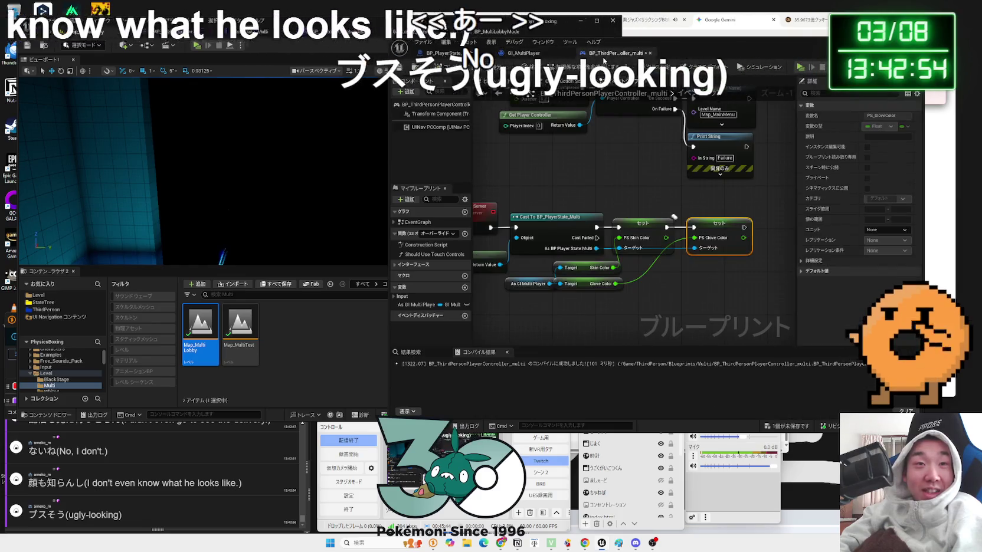
In BP_PlayerState_Multi, set PS_GloveColor to Replicated, save the assets, and compile.
left_click(442, 52)
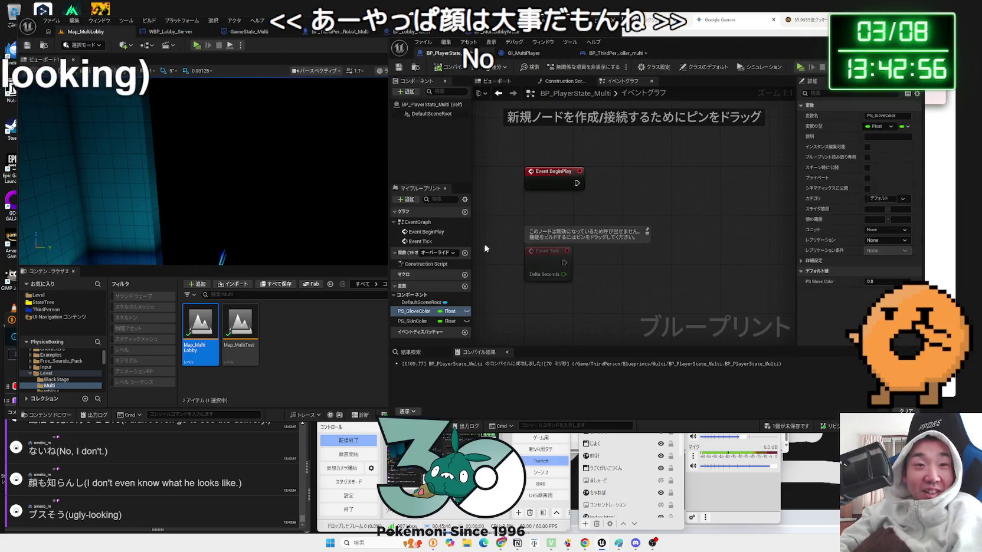
left_click(637, 53)
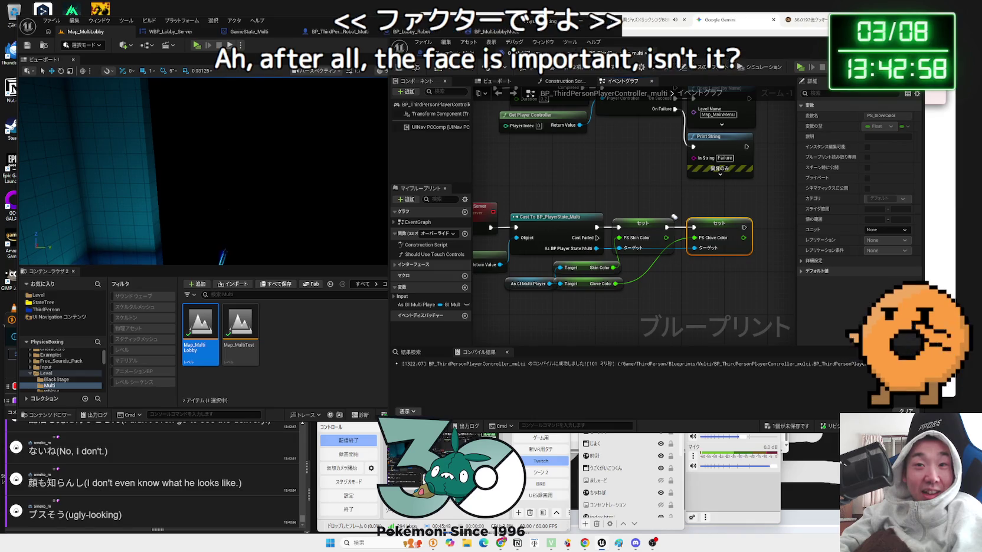
left_click(443, 53)
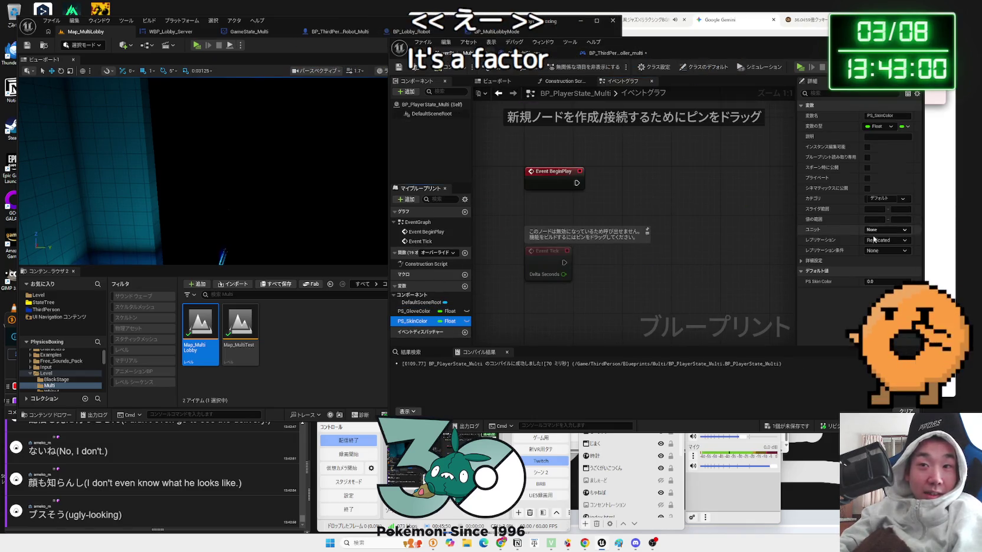
key("Up")
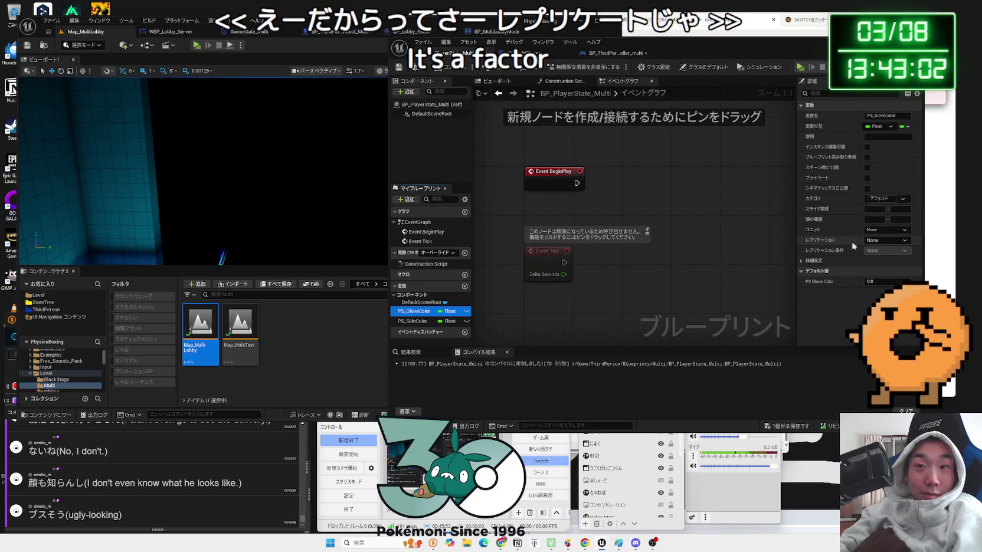
left_click(878, 256)
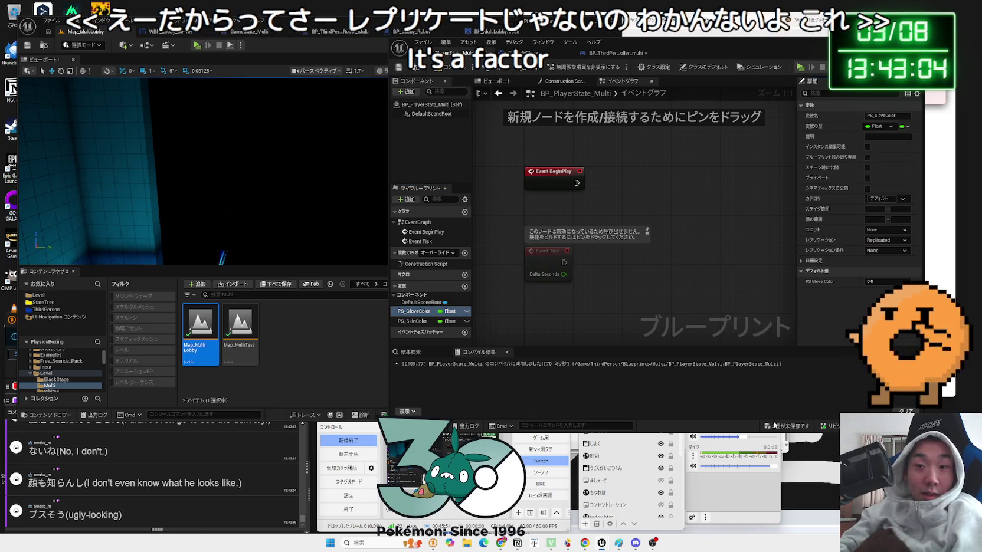
key("ctrl+shift+s")
left_click(543, 357)
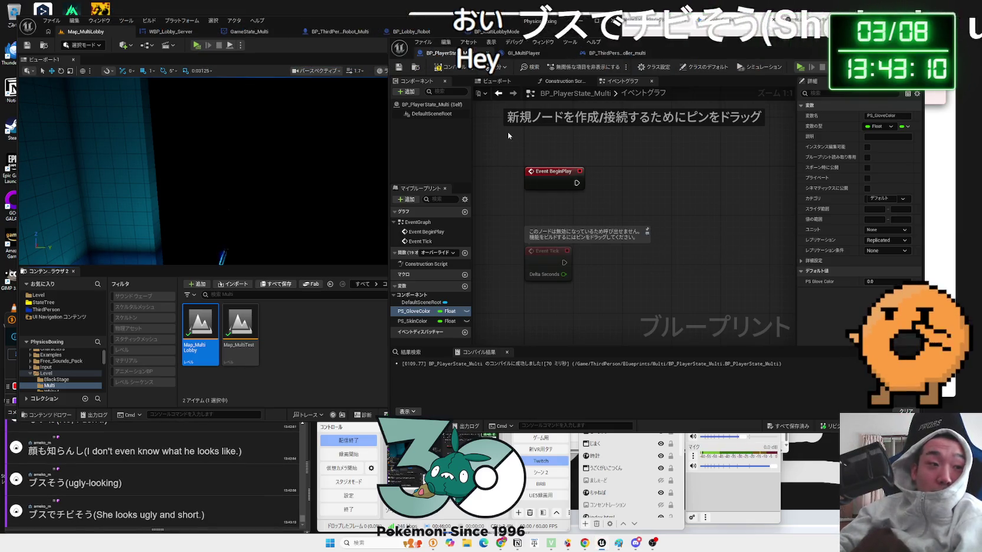
key("F7")
left_click_drag(692, 55, 515, 48)
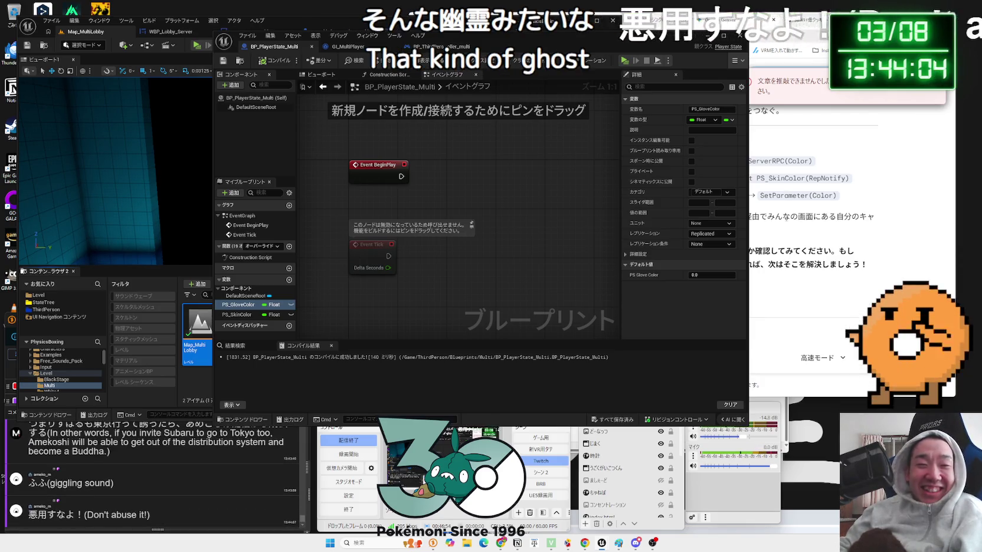
Move the Event Tick node up toward Event BeginPlay and shift the event nodes with their comment.
scroll(218, 466, "up", 1)
scroll(217, 466, "up", 8)
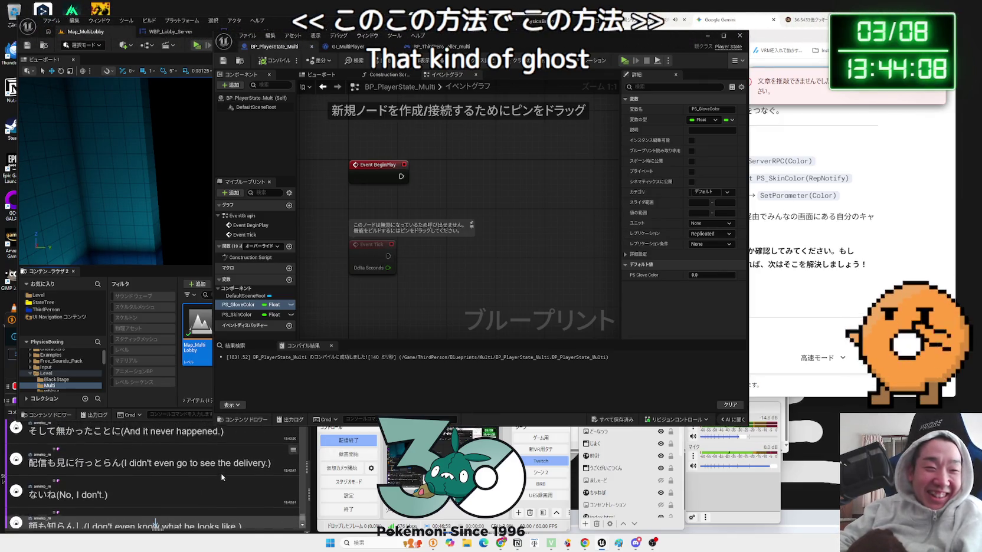
scroll(222, 476, "down", 10)
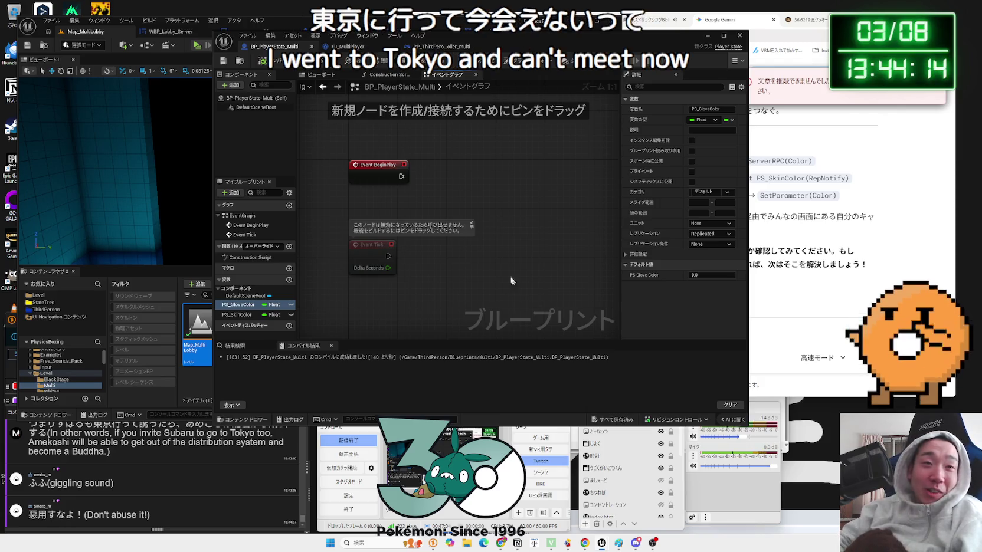
left_click_drag(376, 249, 364, 221)
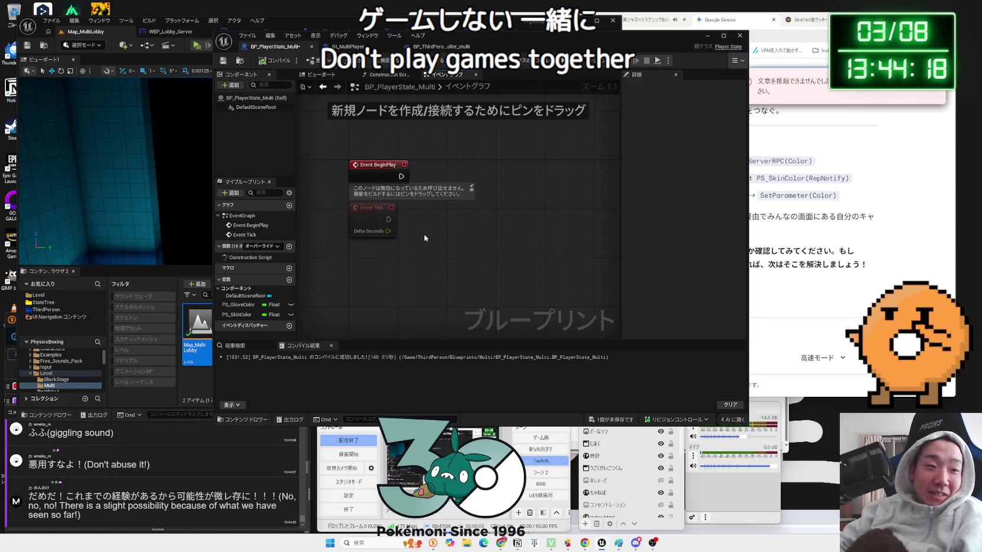
left_click_drag(423, 236, 419, 270)
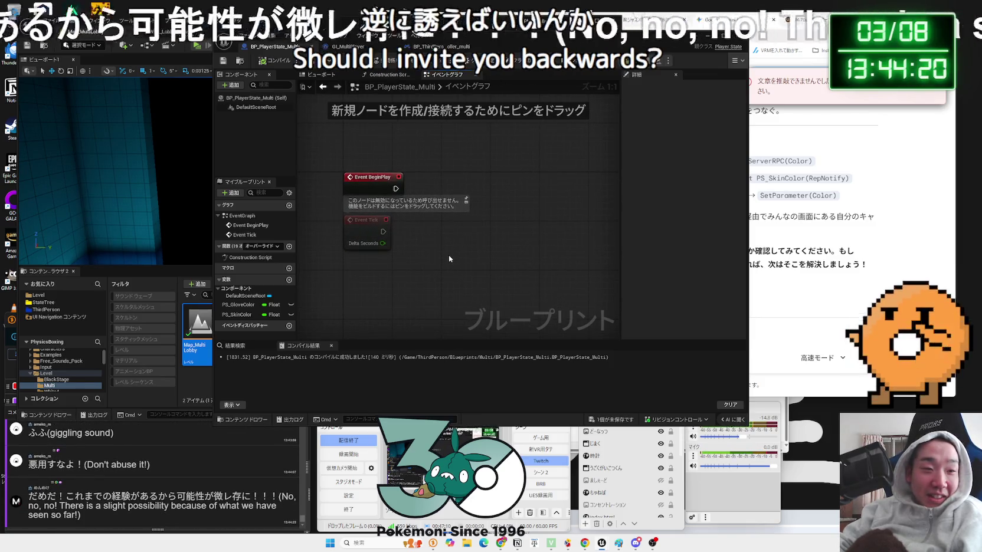
Save the unsaved BP_PlayerState_Multi blueprint from the unsaved-items prompt.
left_click(617, 419)
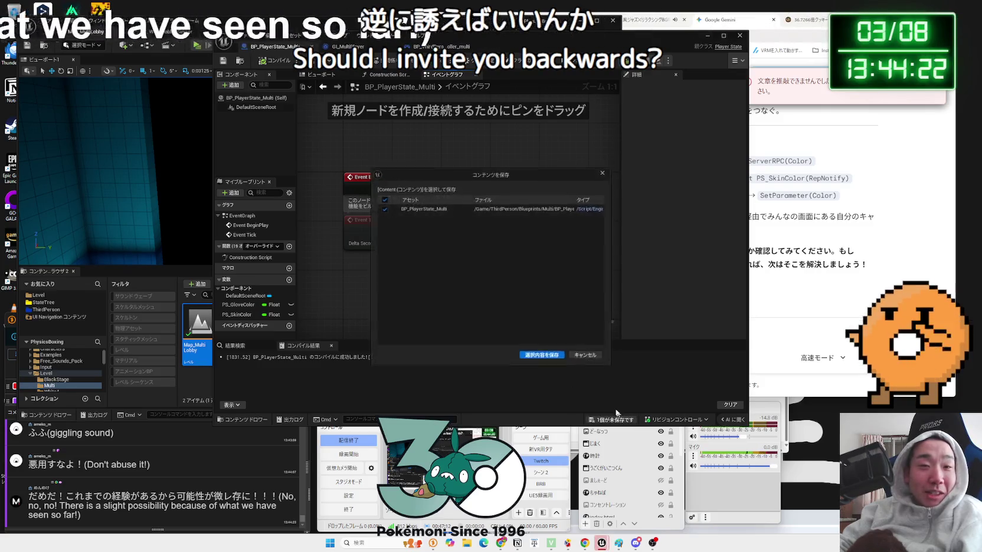
left_click(541, 354)
left_click_drag(485, 299, 540, 285)
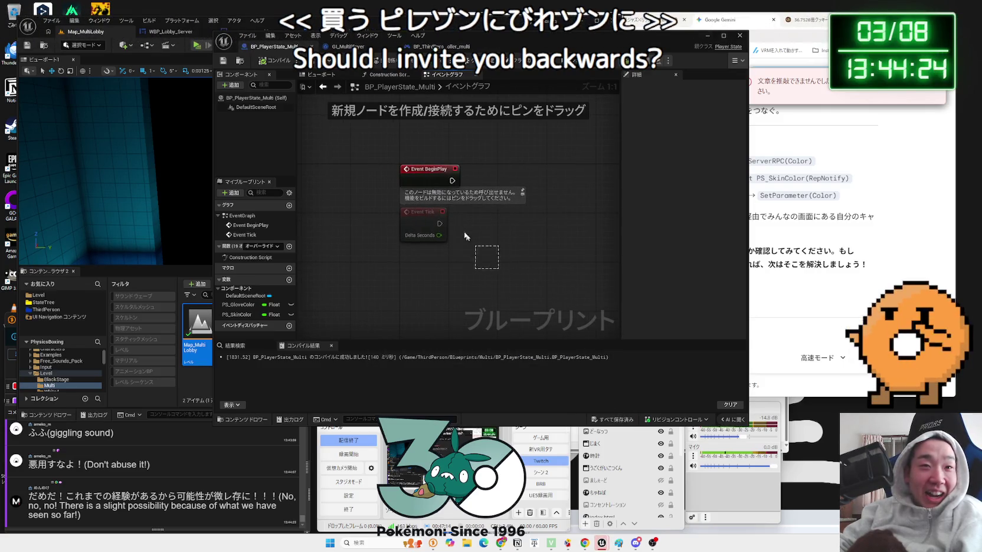
Select the Event BeginPlay and Event Tick nodes, then mark 微レ存 in the OneComme chat for searching.
mouse_move(433, 144)
left_mouse_down()
mouse_move(474, 233)
mouse_move(424, 233)
left_mouse_up()
left_click_drag(214, 496, 241, 496)
right_click(241, 496)
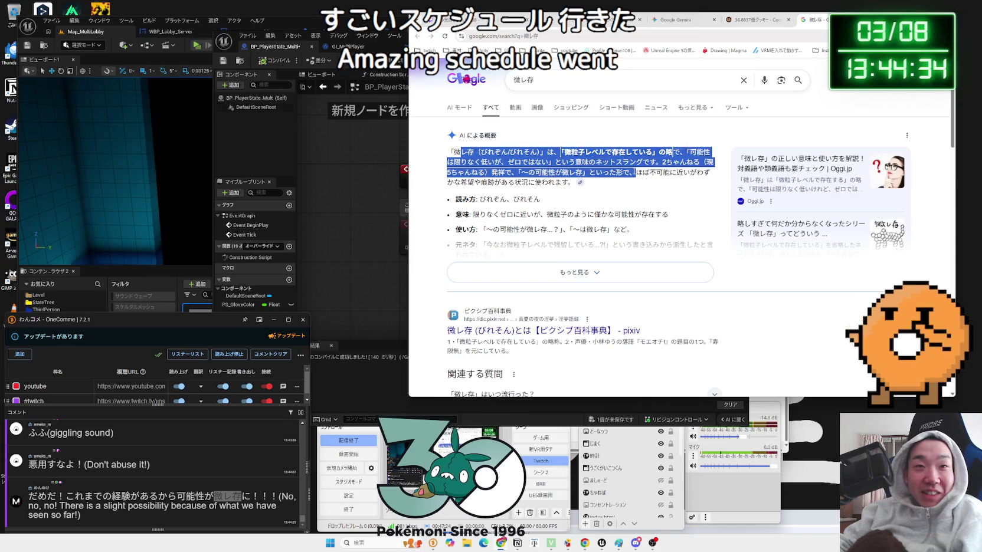
Close the 微レ存 search tab, check Gemini and X, and start a new-tab search for '岡山 災害'.
key("ctrl+w")
left_click(661, 20)
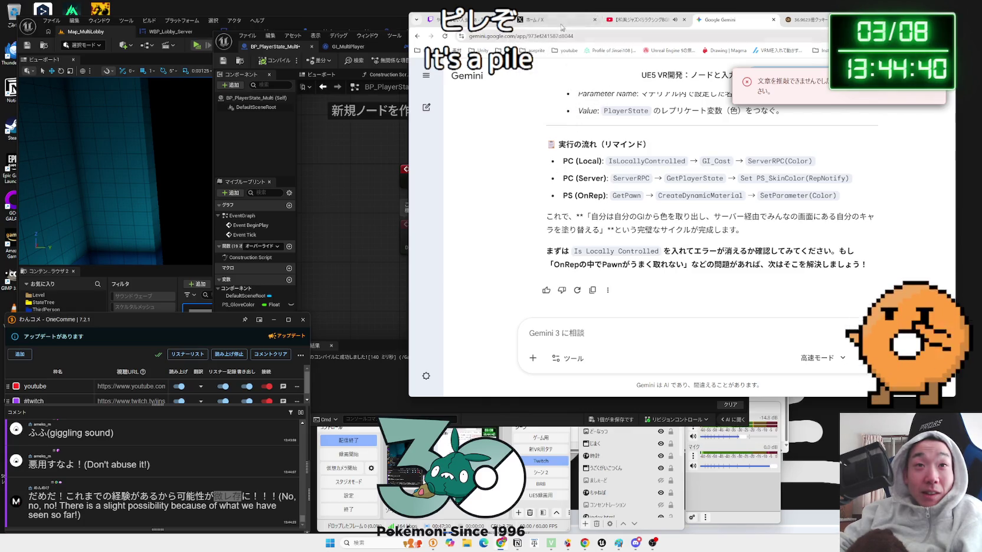
left_click(561, 23)
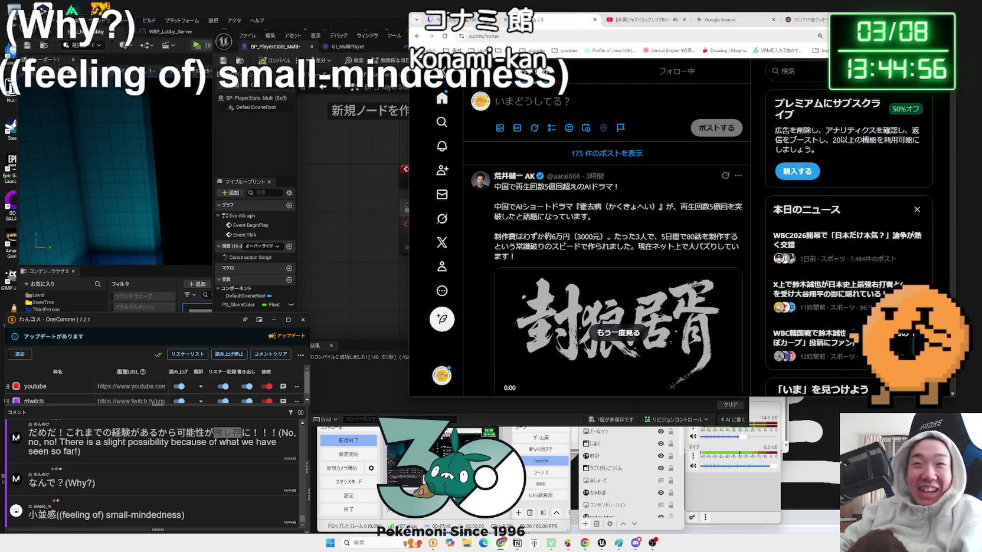
key("ctrl+t")
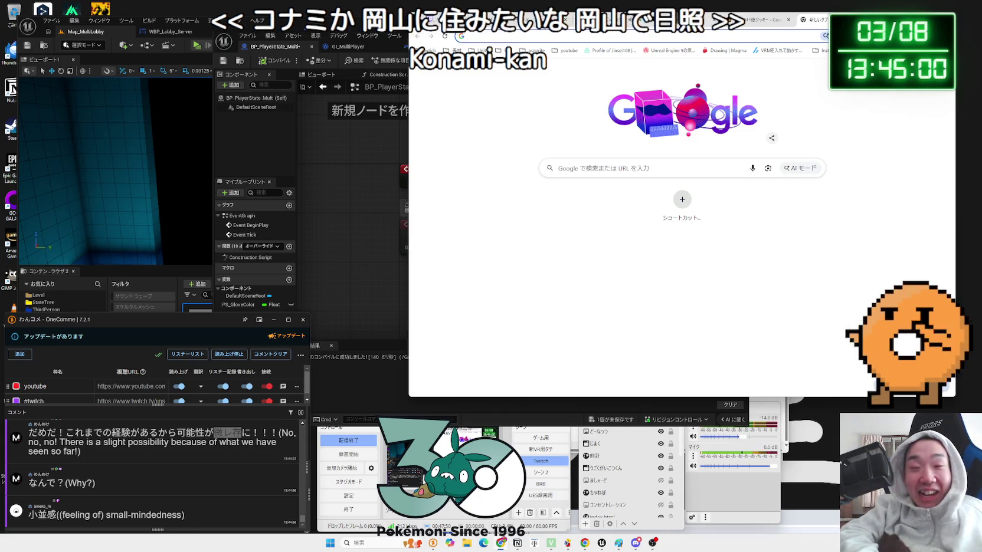
type("おかな")
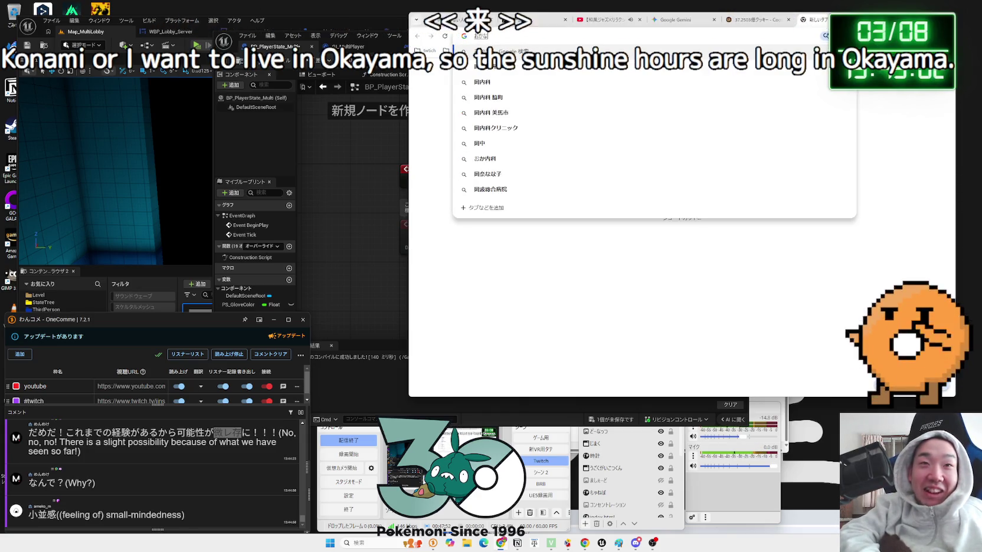
type("岡山")
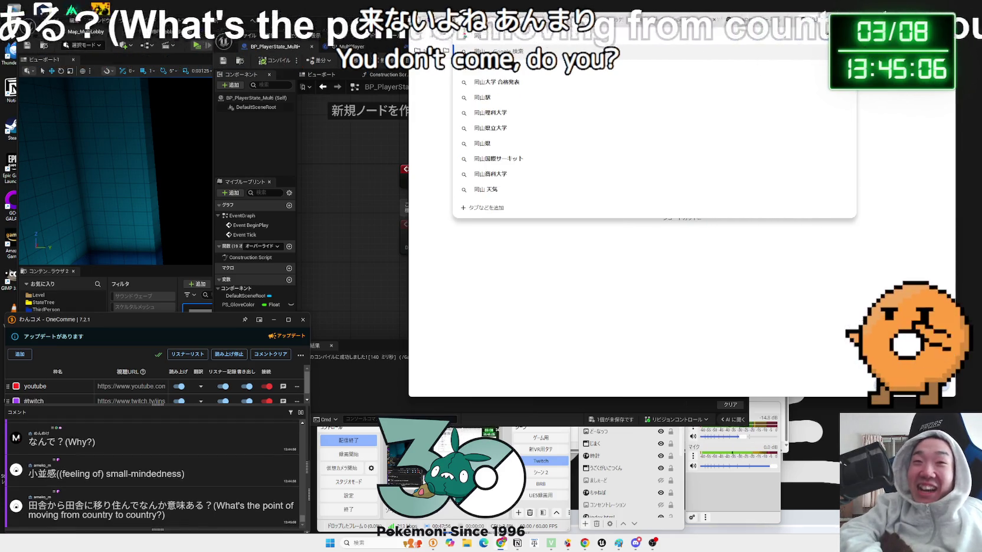
type(" 災害")
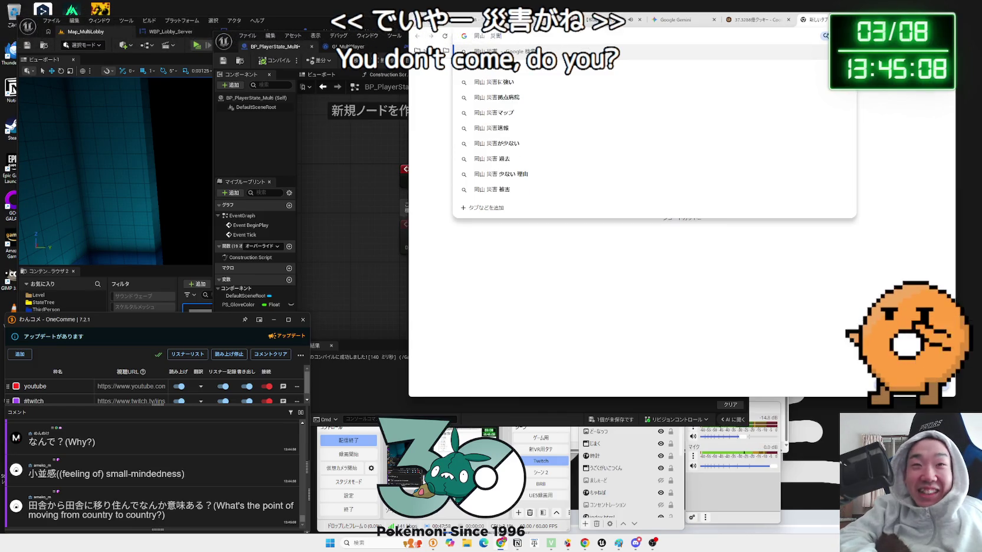
Search for 岡山 災害 and skim the results.
key("Return")
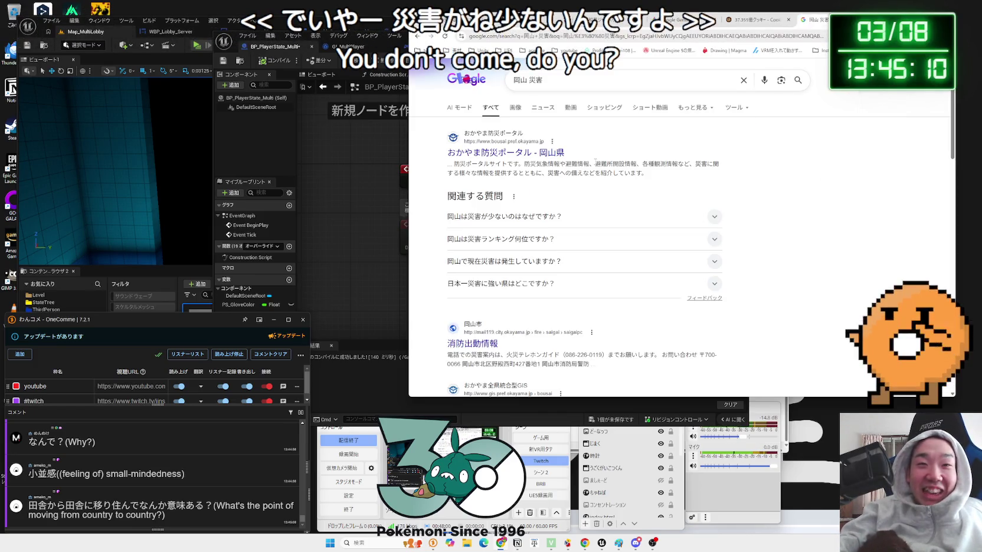
scroll(594, 162, "down", 8)
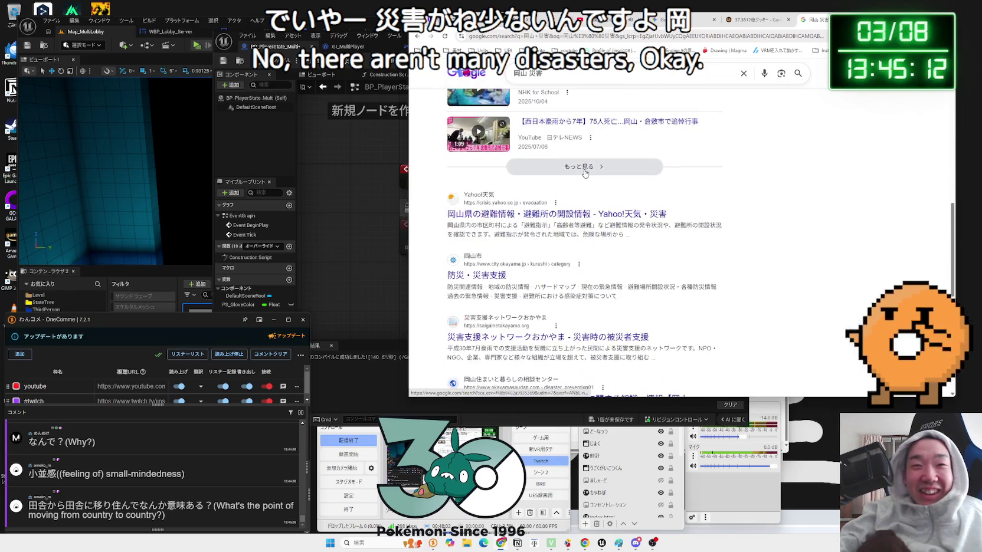
scroll(584, 173, "down", 8)
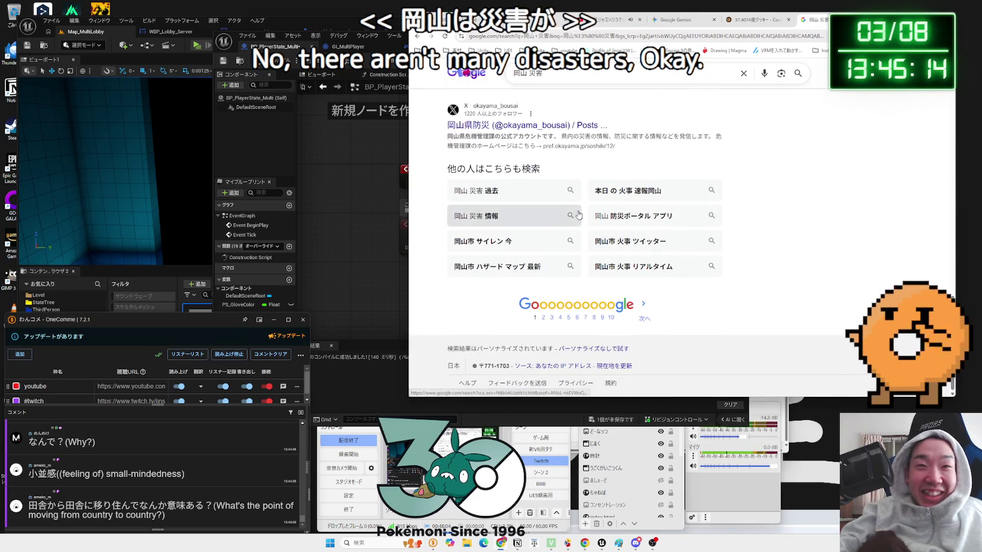
scroll(579, 216, "up", 12)
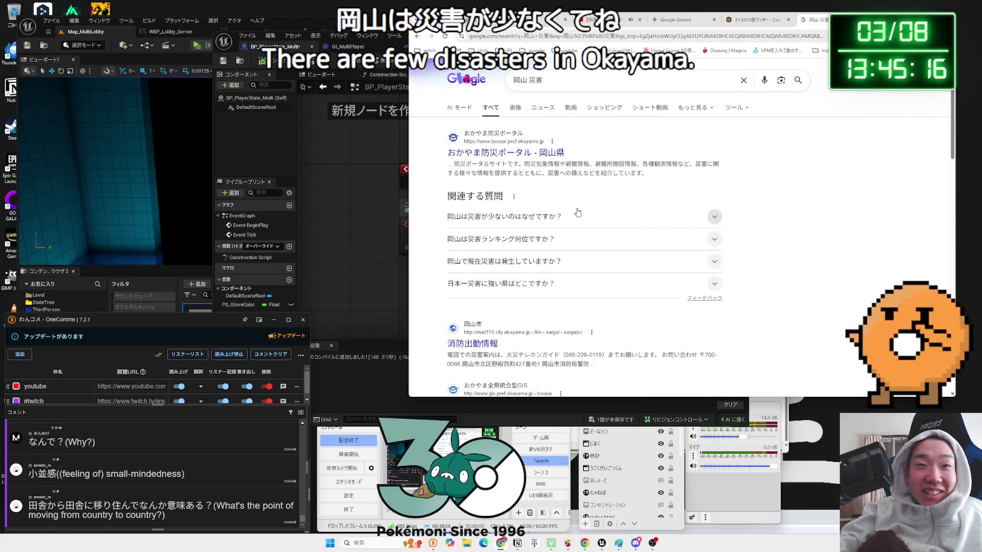
mouse_move(646, 173)
left_mouse_down()
mouse_move(539, 164)
mouse_move(571, 174)
left_mouse_up()
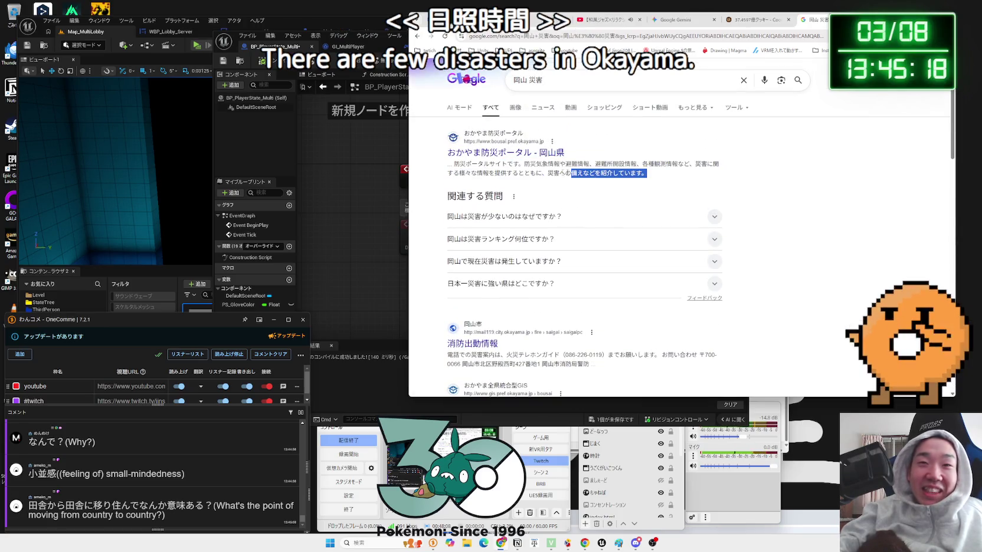
double_click(477, 164)
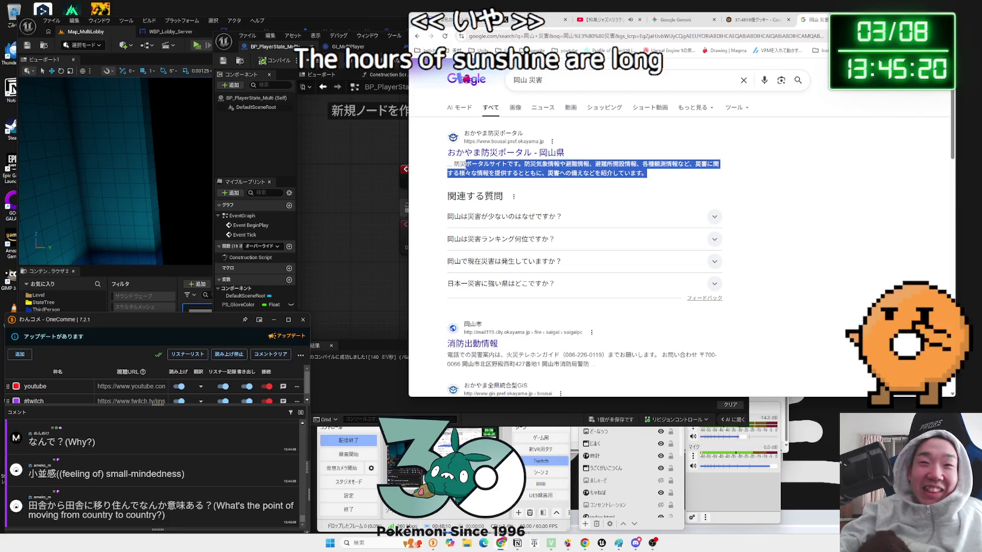
Change the query to 岡山 きびだんご and scroll through its results.
left_click(569, 84)
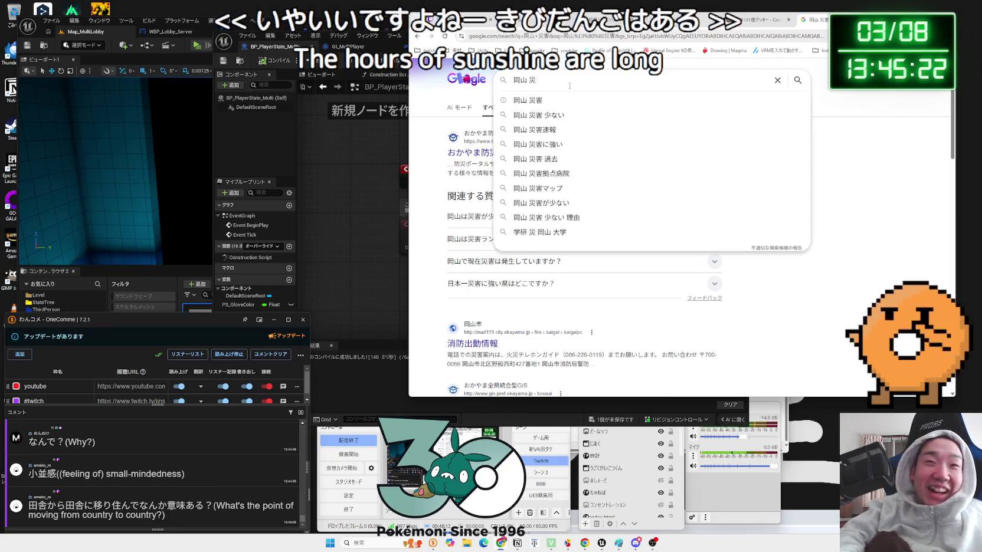
key("BackSpace")
key("BackSpace")
type("o")
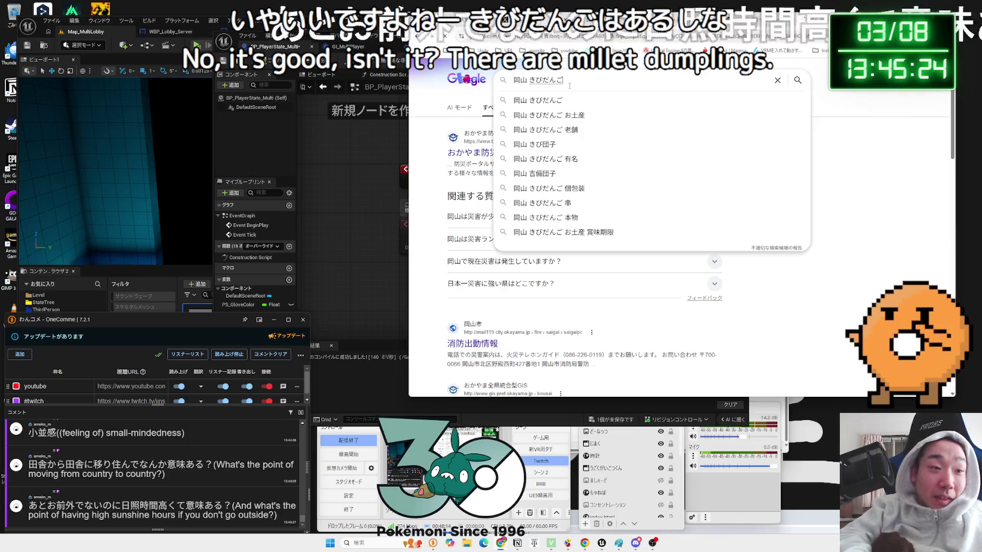
key("Return")
key("Return")
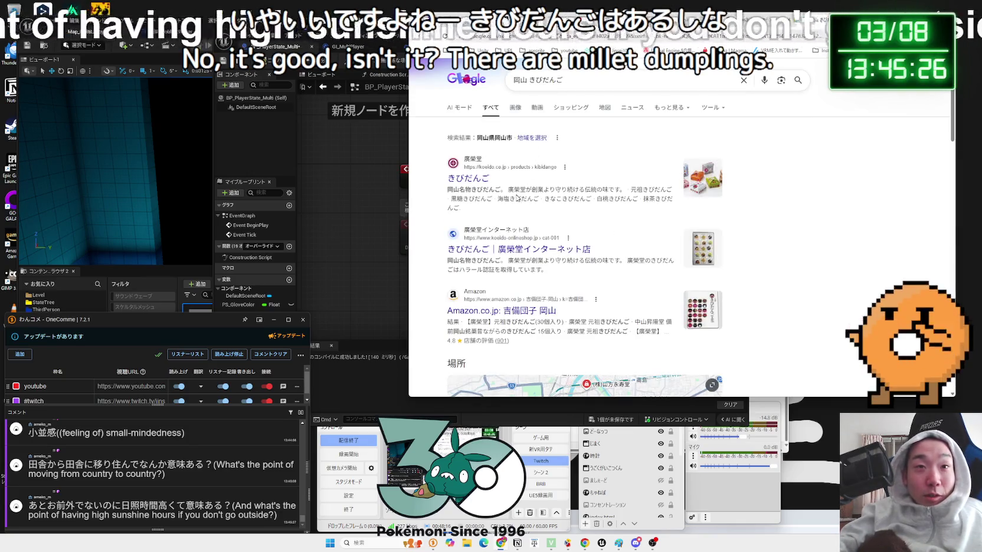
scroll(512, 197, "down", 1)
scroll(512, 197, "down", 2)
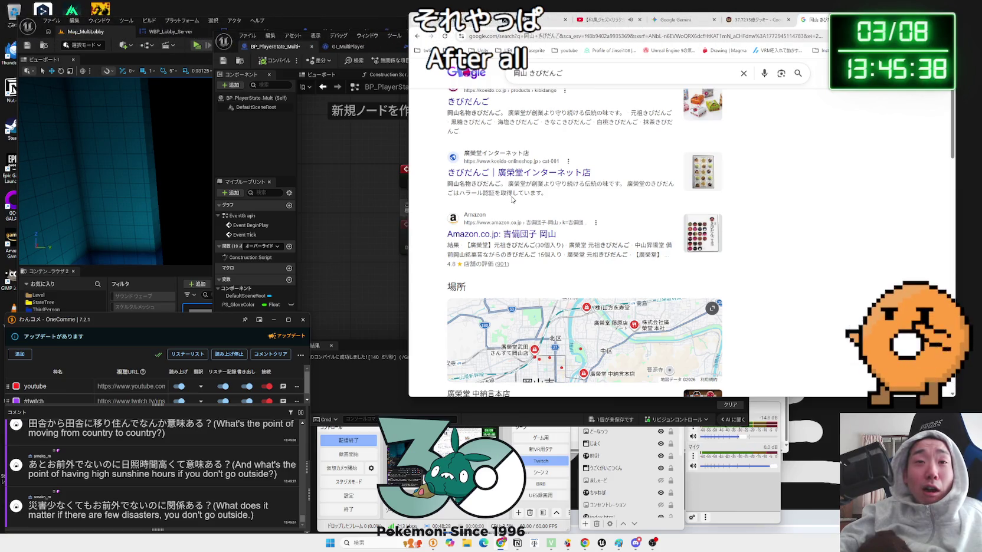
scroll(512, 199, "down", 1)
Search 岡山 いいとこ and expand the AI overview, reading its fruit line.
double_click(617, 73)
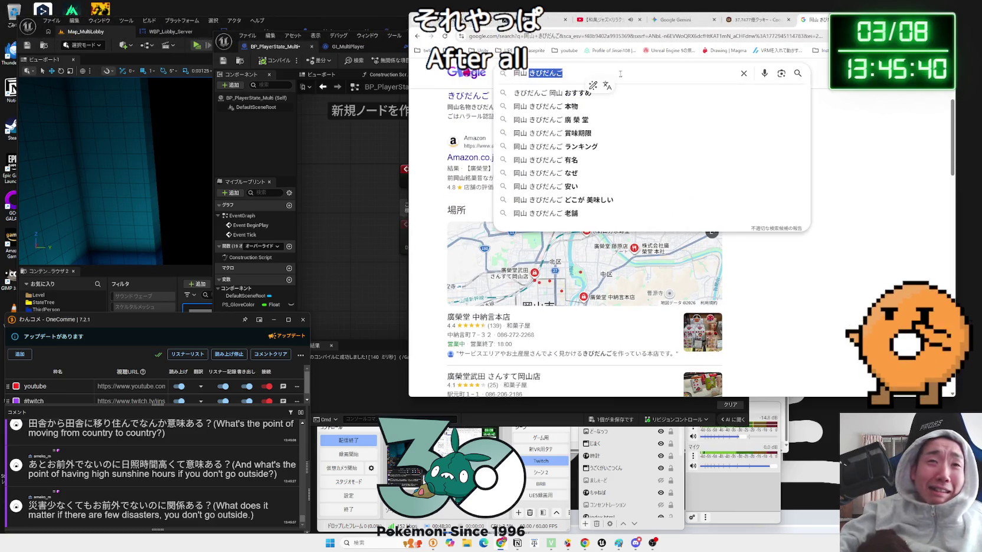
type("い")
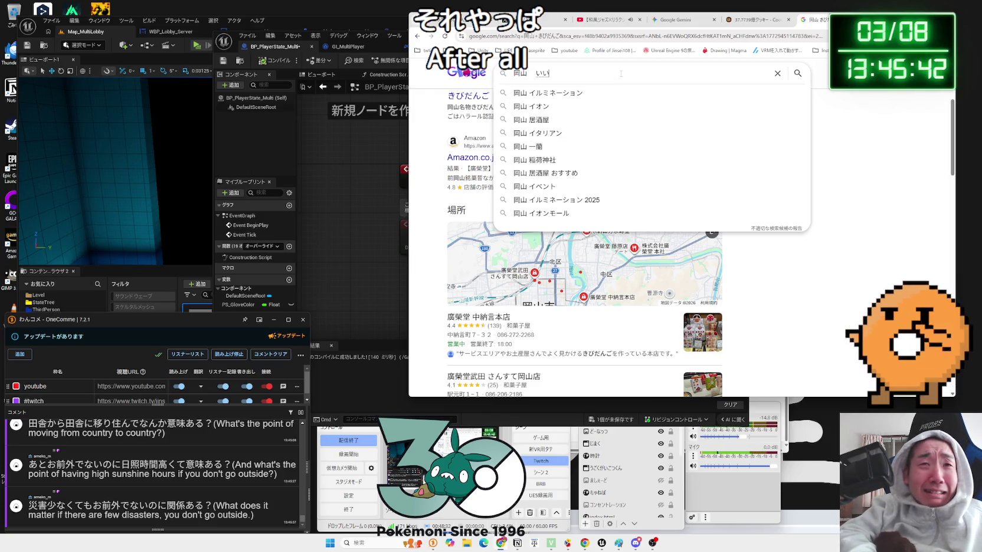
type("ちとk")
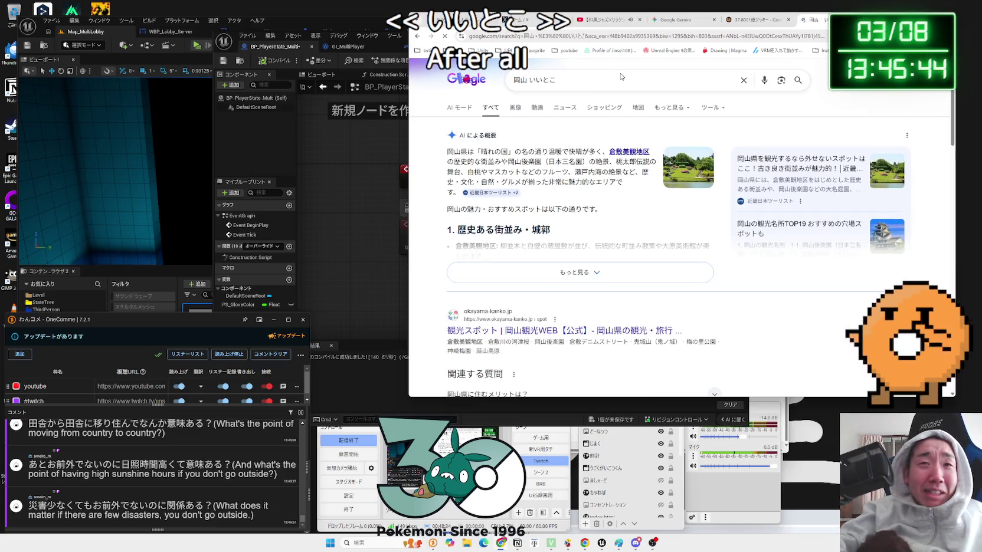
left_click(581, 271)
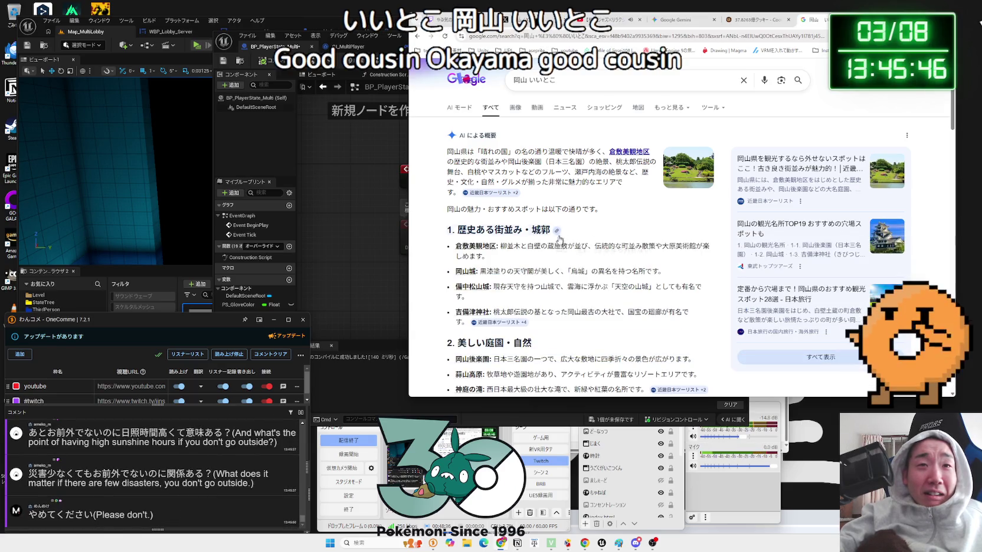
scroll(561, 238, "down", 2)
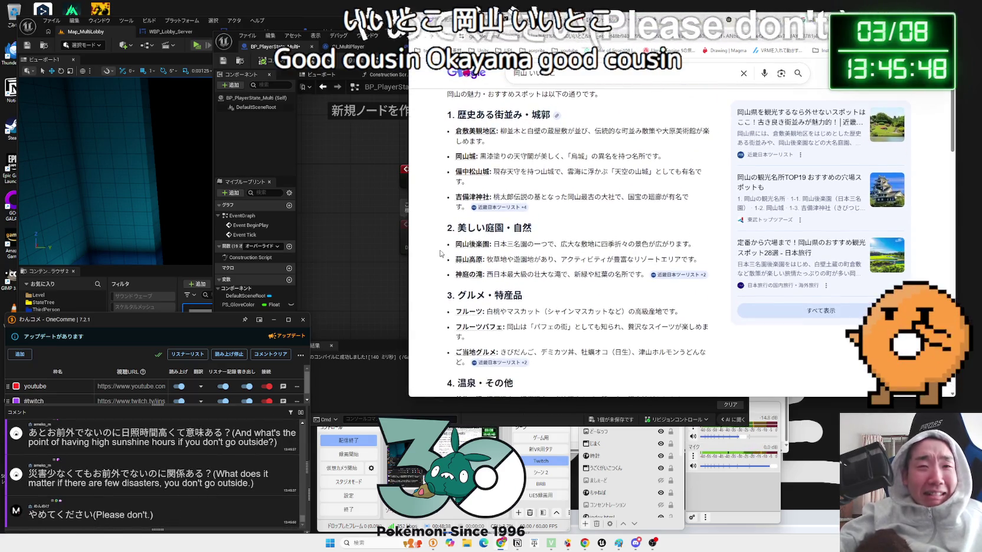
scroll(590, 277, "down", 1)
left_click_drag(456, 273, 686, 277)
mouse_move(486, 273)
left_mouse_down()
mouse_move(680, 273)
mouse_move(661, 273)
left_mouse_up()
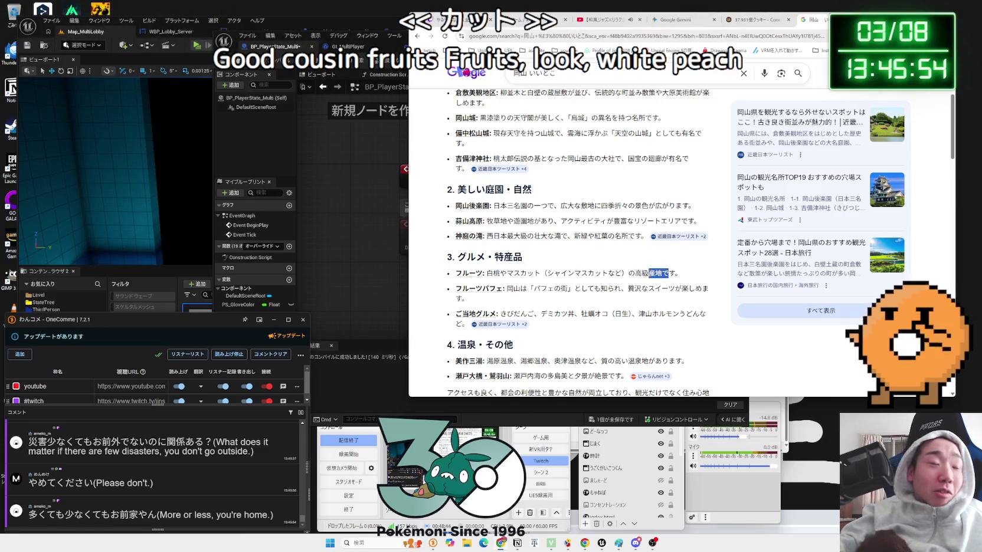
left_click_drag(506, 273, 680, 273)
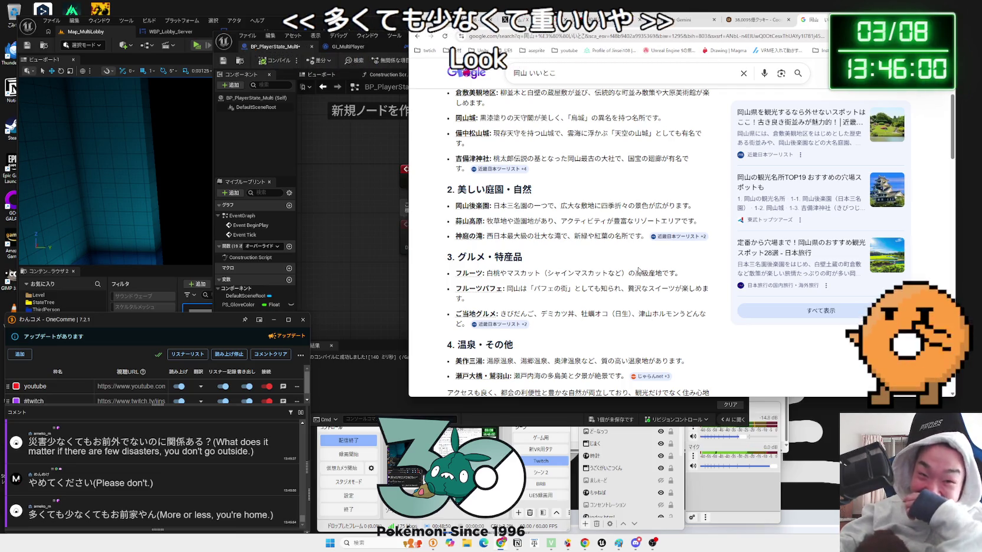
Read the Seto Inland Sea scenery lines, then start a new query にーさすみやすい.
scroll(638, 271, "down", 2)
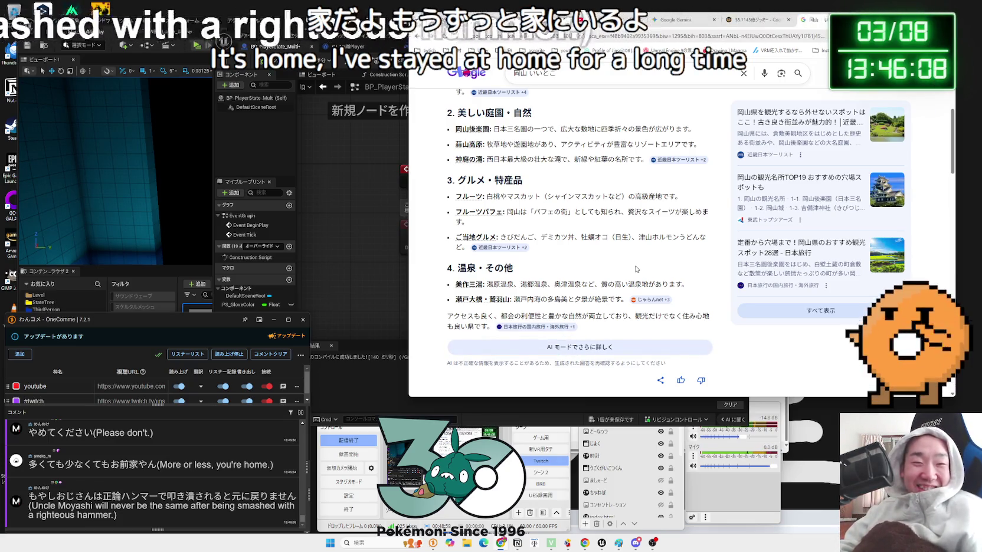
scroll(626, 269, "down", 1)
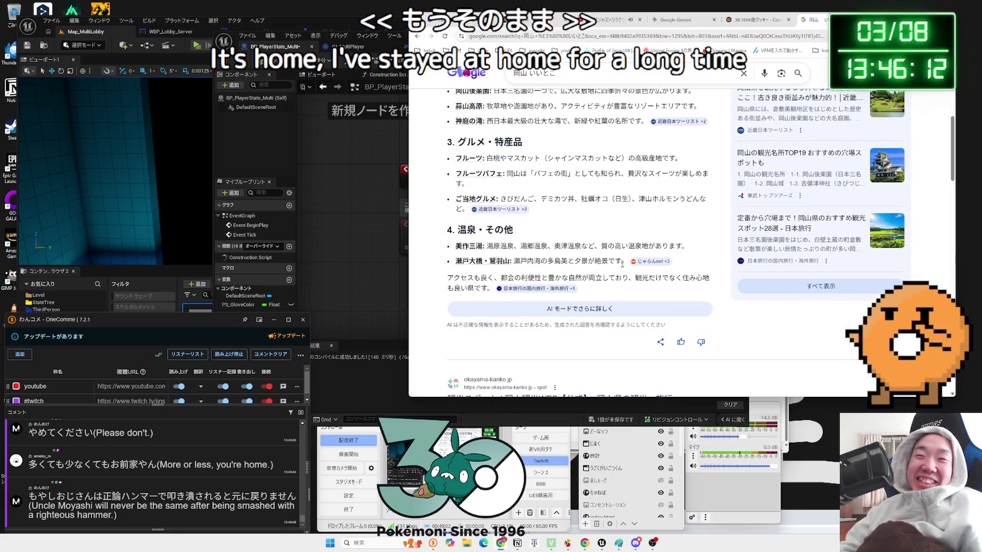
left_click_drag(621, 261, 513, 260)
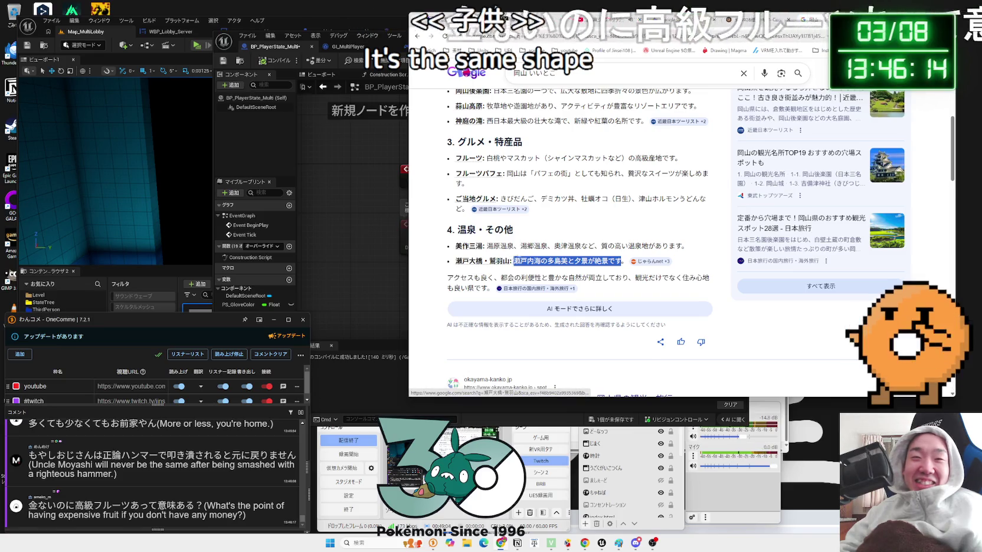
left_click(498, 243)
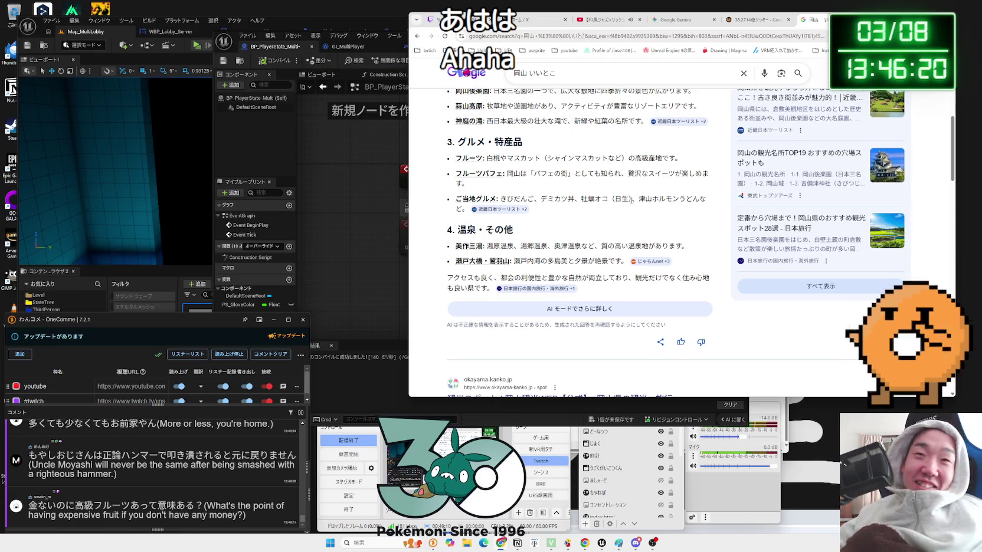
type("にーさ")
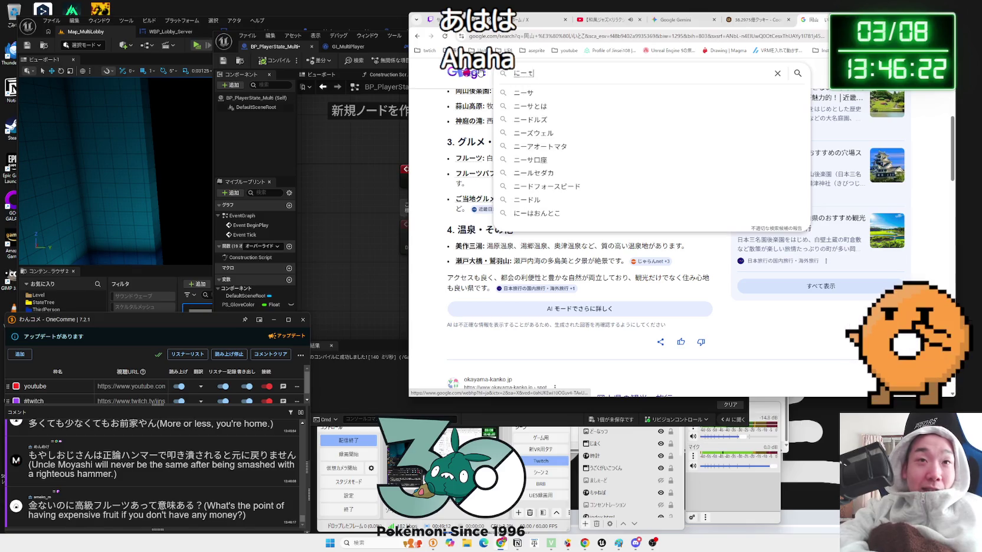
type("すみやすい")
Search ニートが住みやすい場所 and read the AI overview's opening passages.
key("space")
type("場所")
key("Return")
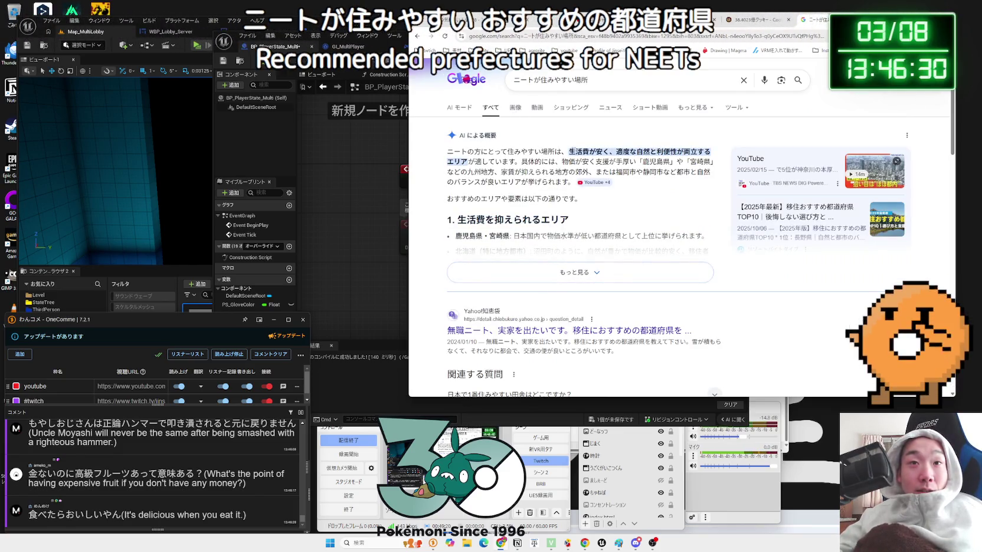
left_click_drag(613, 152, 616, 152)
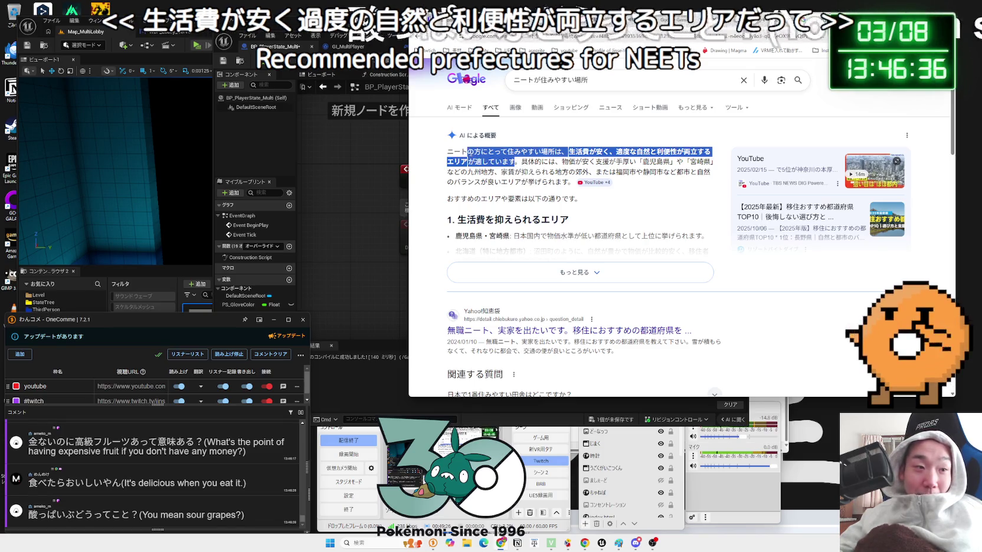
left_click_drag(474, 152, 541, 161)
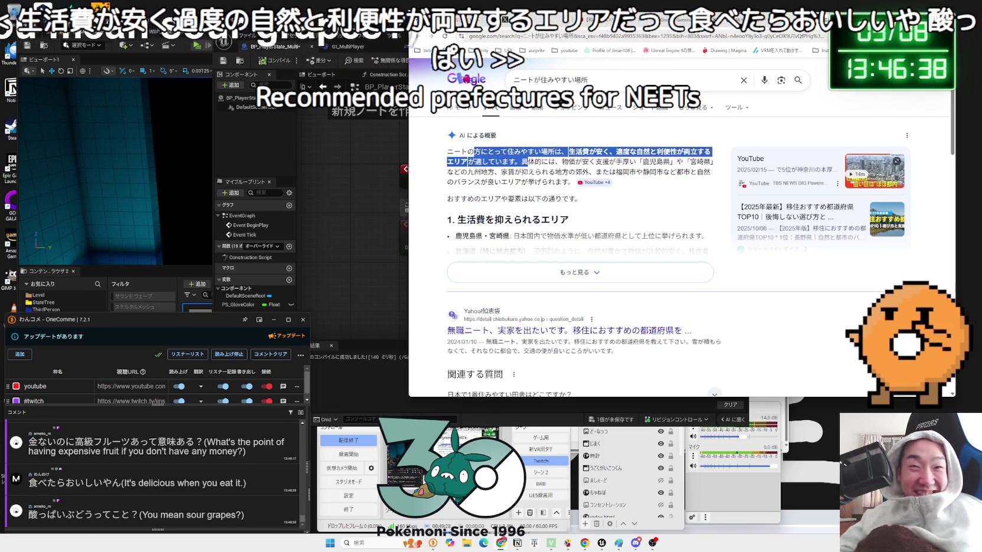
left_click(672, 163)
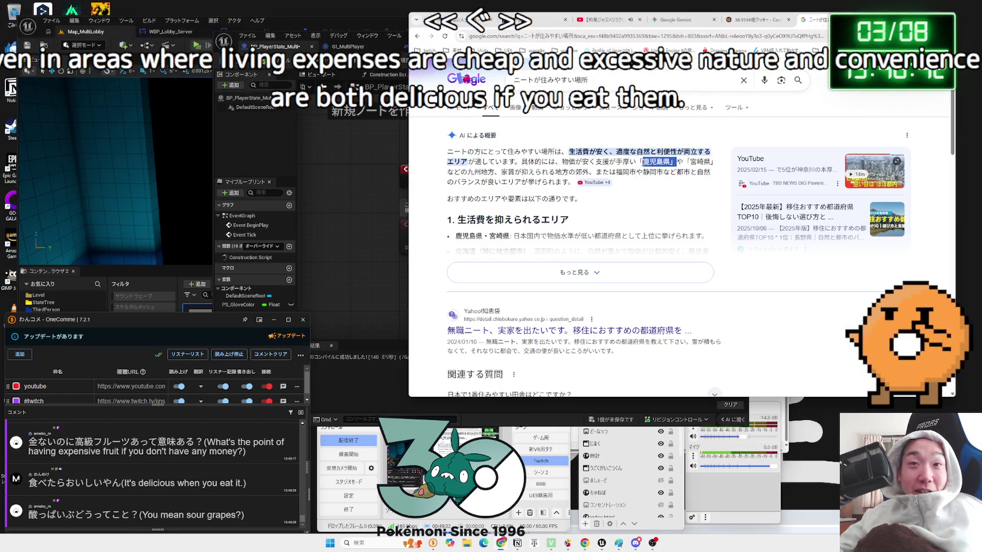
mouse_move(542, 161)
left_mouse_down()
mouse_move(689, 171)
mouse_move(685, 163)
mouse_move(689, 172)
left_mouse_up()
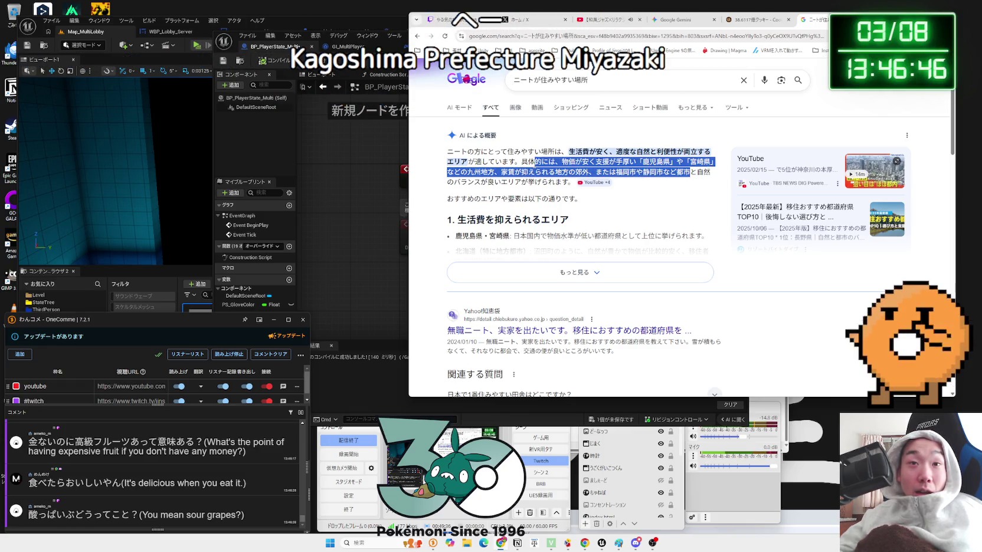
left_click(559, 170)
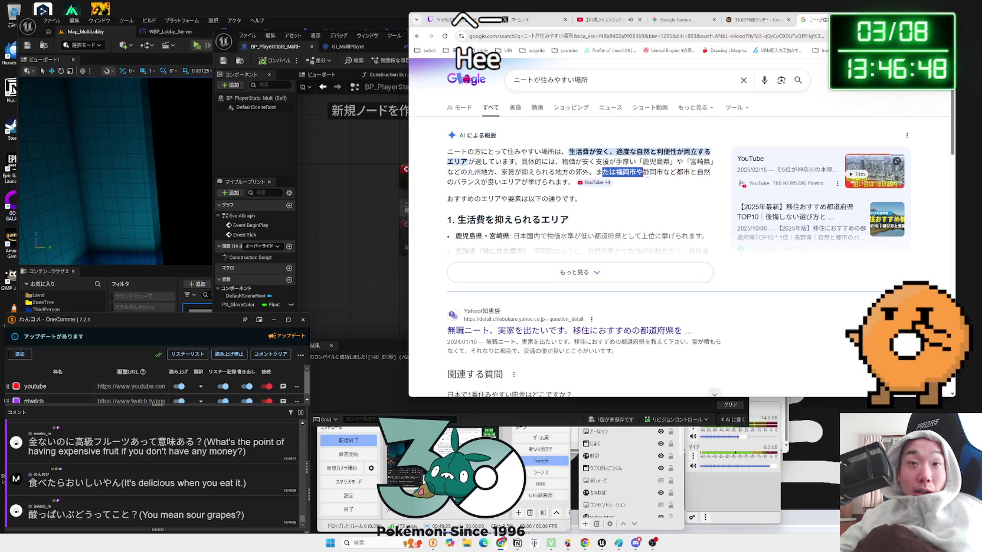
left_click_drag(567, 172, 515, 162)
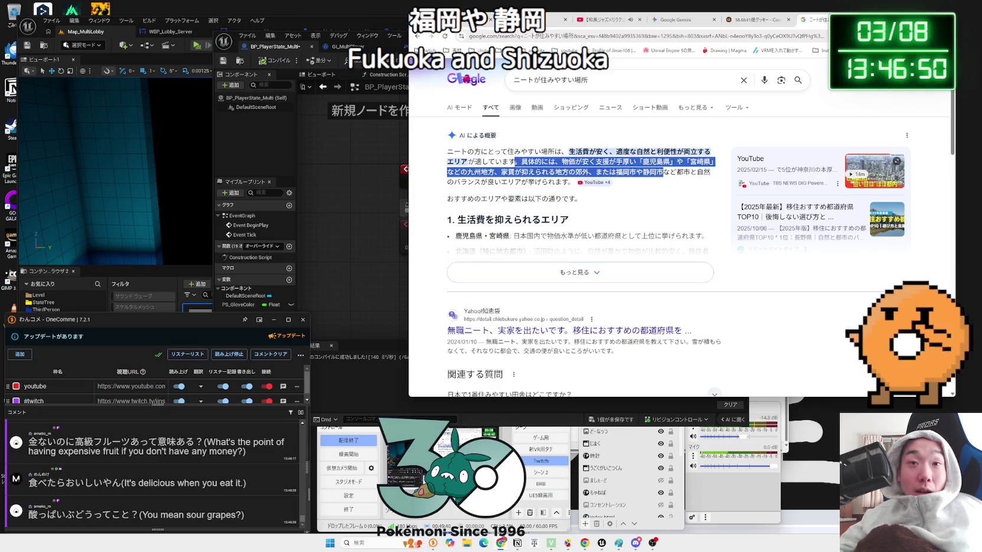
Expand the full AI overview and read its region list, including 静岡市.
left_click(584, 180)
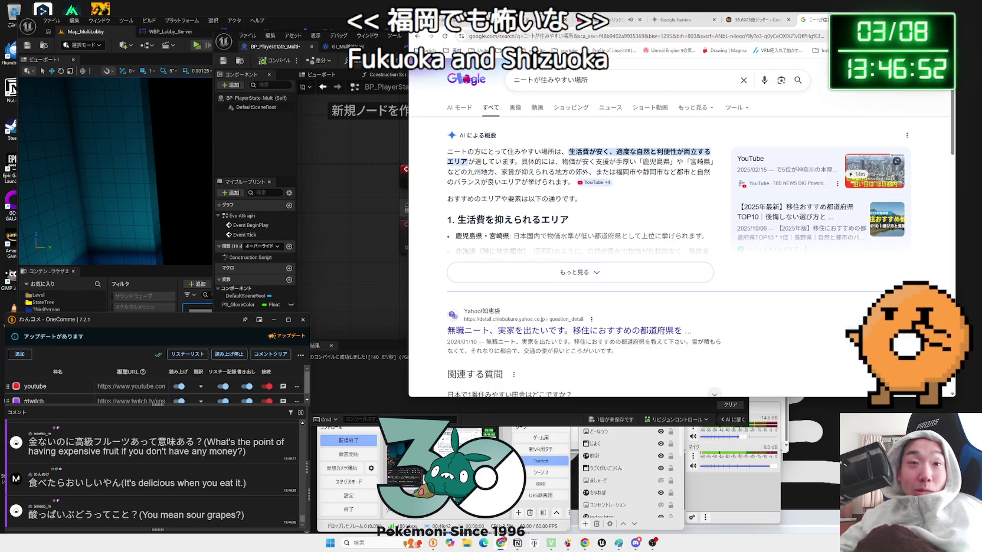
left_click(579, 272)
double_click(653, 172)
left_click(653, 172)
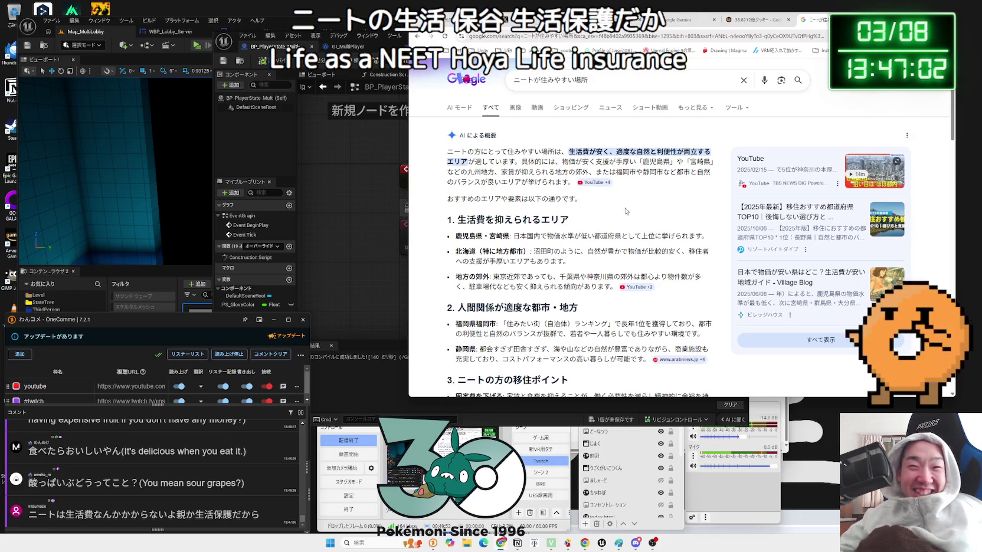
scroll(626, 211, "down", 1)
scroll(626, 211, "down", 1)
mouse_move(654, 211)
left_mouse_down()
mouse_move(450, 202)
mouse_move(436, 162)
left_mouse_up()
left_click(436, 162)
Read the rest of the overview from section 2 down.
scroll(437, 177, "down", 2)
mouse_move(449, 116)
left_mouse_down()
mouse_move(614, 207)
mouse_move(679, 260)
mouse_move(590, 194)
mouse_move(452, 142)
left_mouse_up()
scroll(460, 153, "up", 2)
left_click(453, 143)
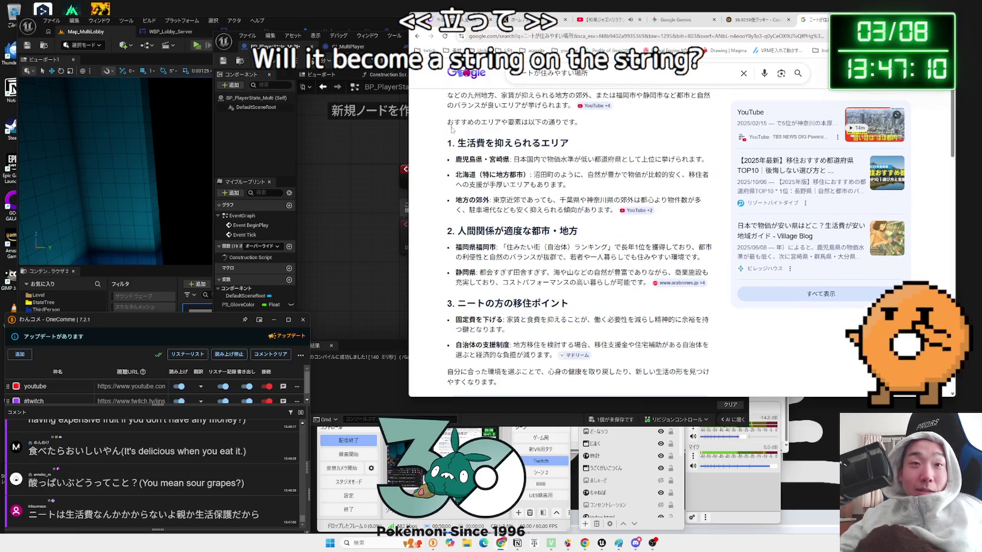
scroll(608, 204, "down", 8)
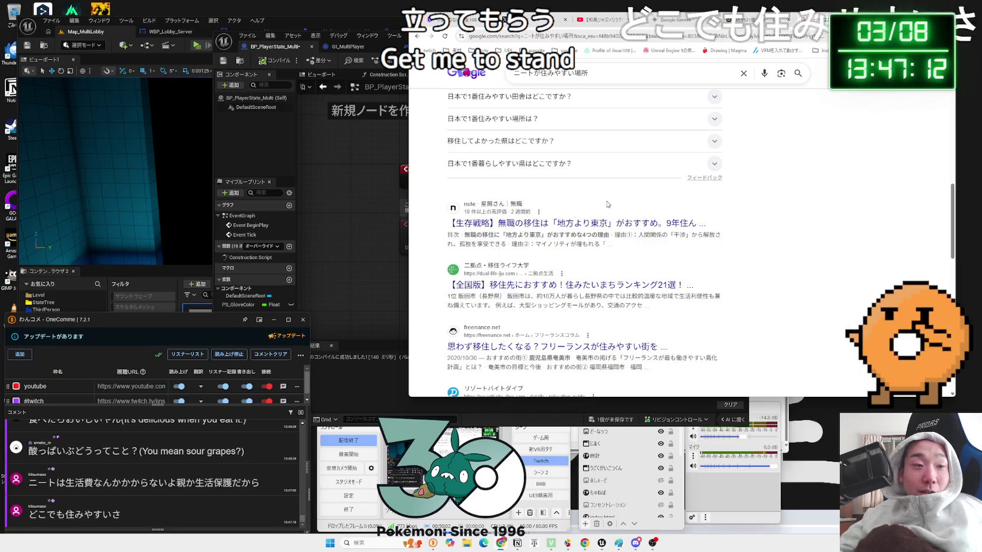
scroll(605, 218, "down", 2)
scroll(606, 218, "down", 10)
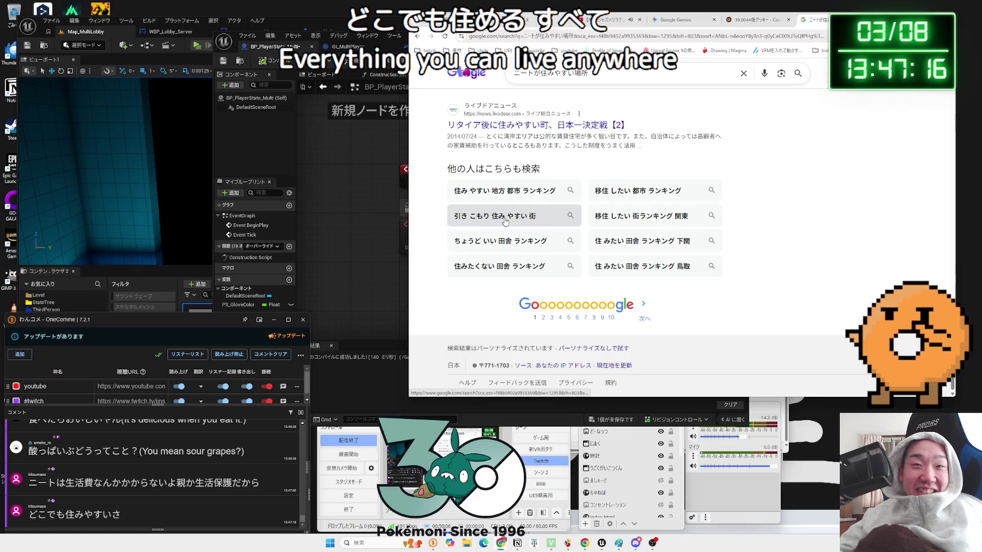
Open the related search 引き こもり 住み やすい 街, clear the query, and close the tab.
left_click(505, 220)
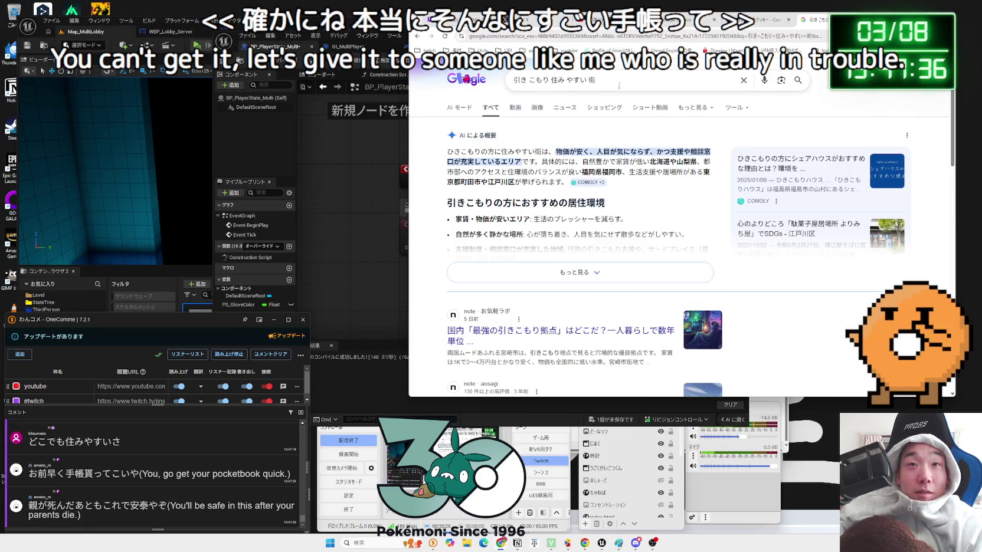
left_click_drag(619, 87, 508, 76)
key("BackSpace")
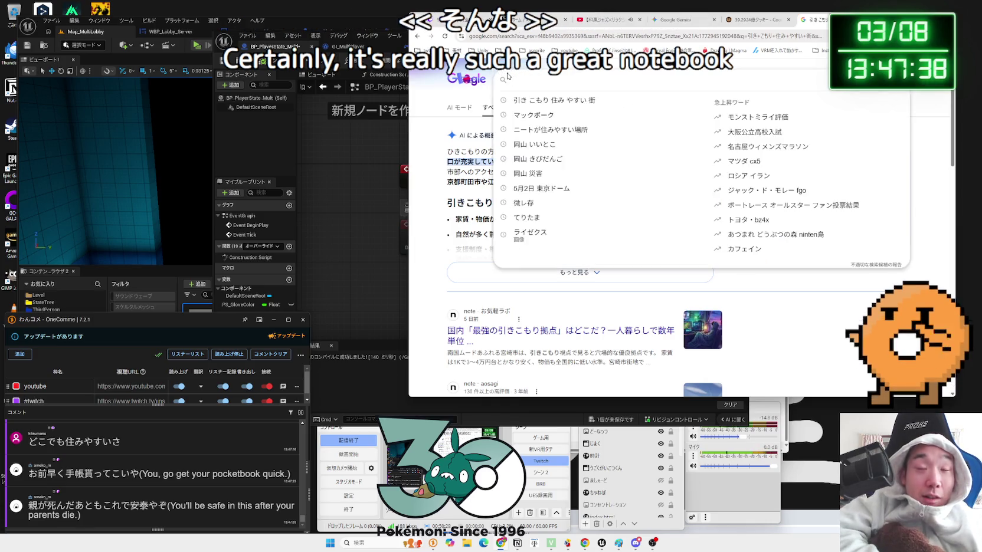
type("tet")
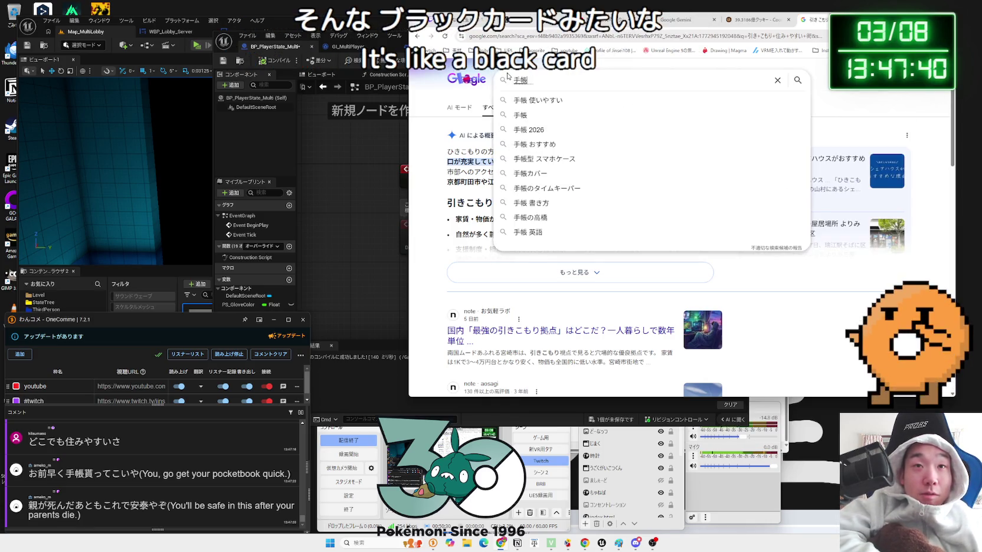
key("BackSpace")
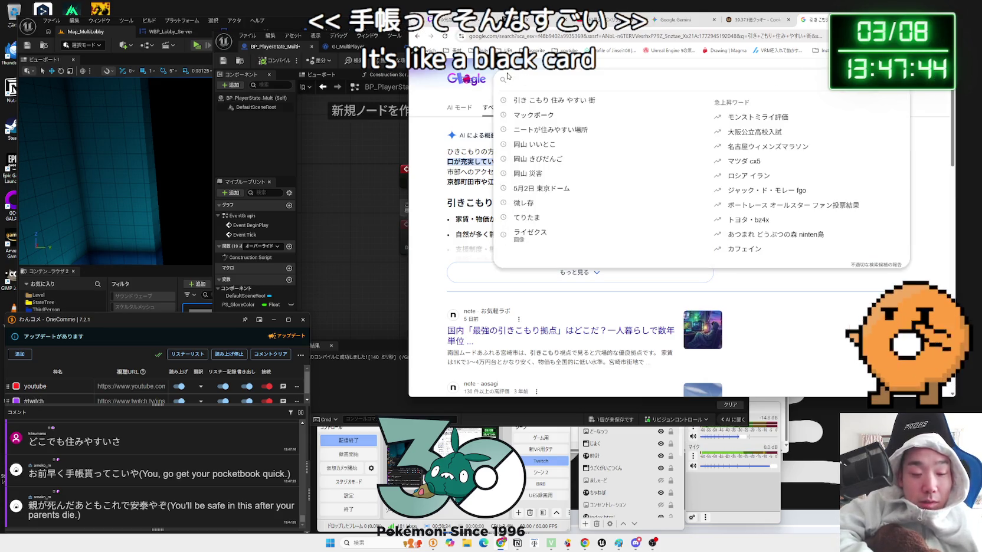
key("ctrl+w")
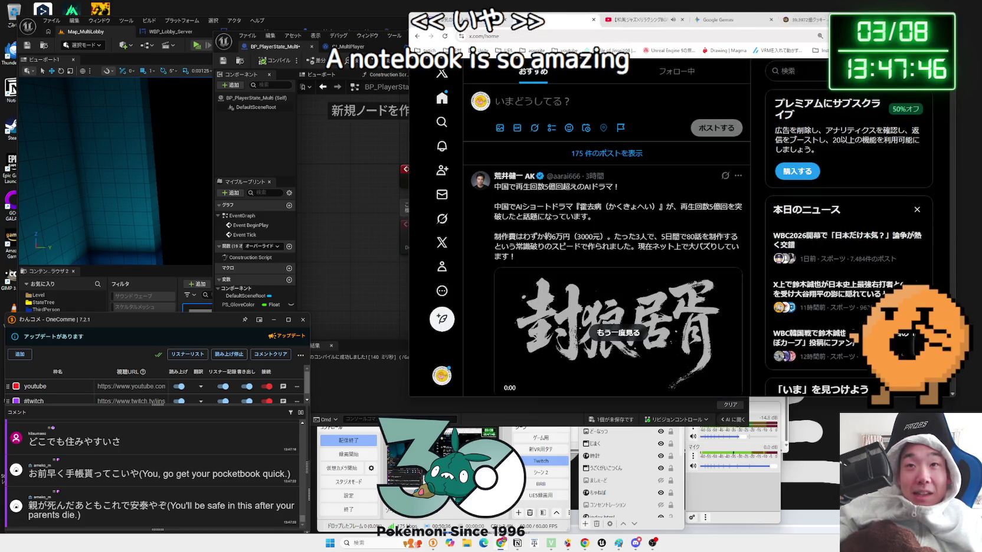
left_click(803, 20)
Switch to the Unreal editor's BP_ThirdPersonPlayerController_multi blueprint.
key("ctrl+Tab")
key("ctrl+Tab")
key("ctrl+Tab")
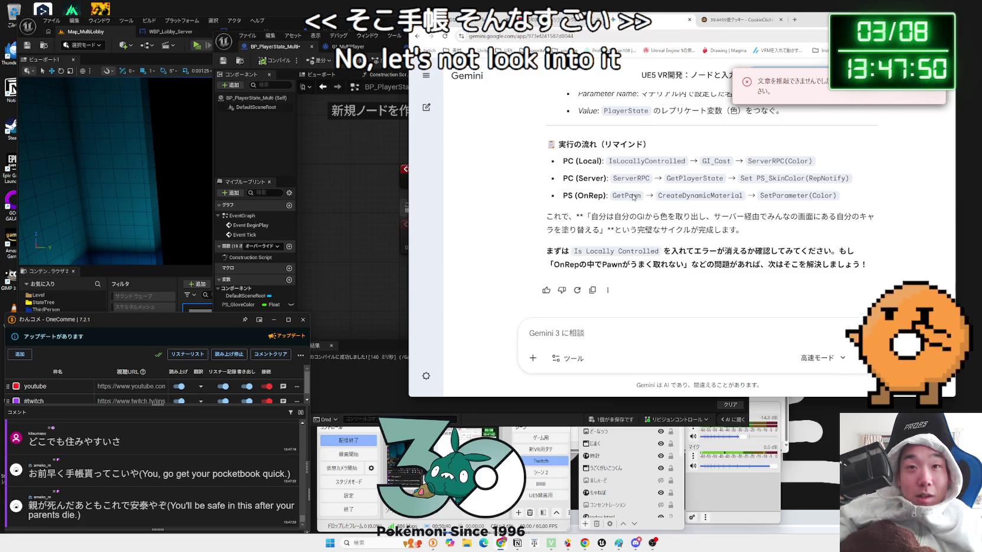
left_click(361, 209)
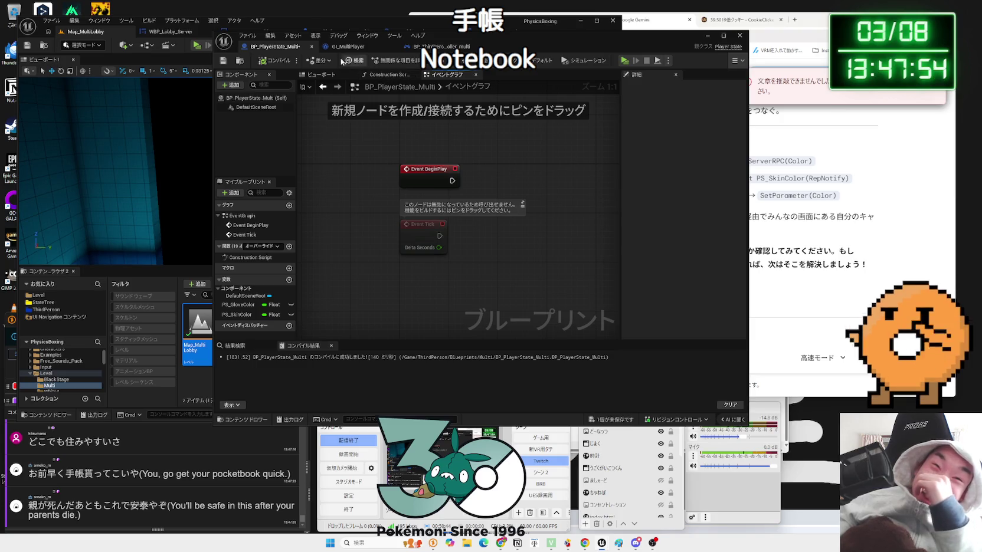
left_click(352, 48)
left_click(439, 47)
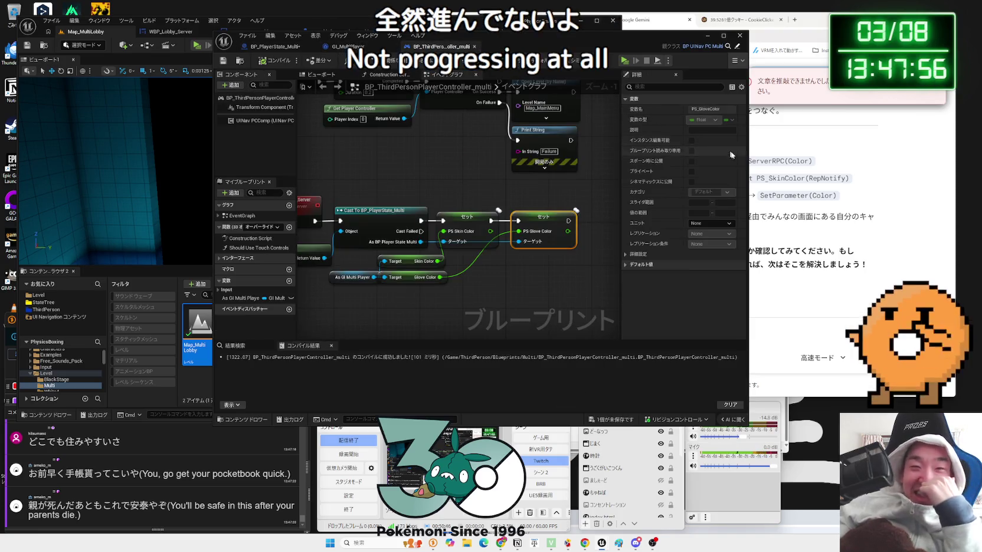
Deselect the PS Glove Color node, save all assets, and return to the Gemini prompt.
left_click(500, 272)
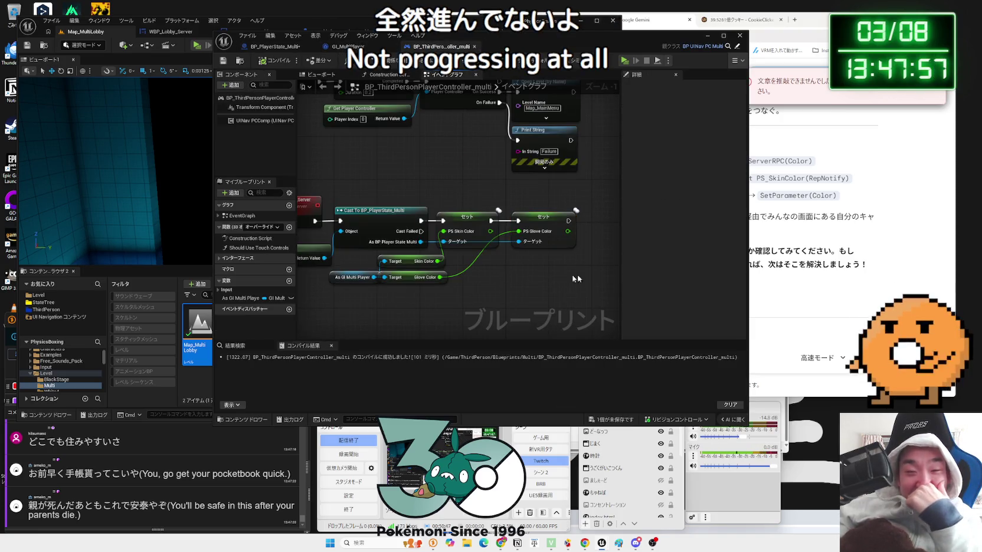
left_click(617, 419)
left_click(534, 362)
left_click(834, 286)
left_click(750, 331)
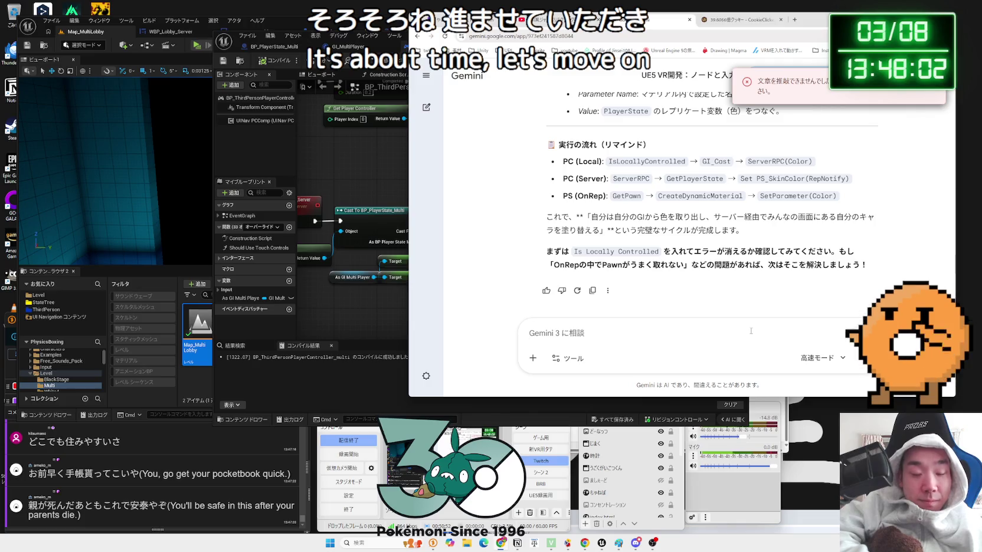
Ask Gemini why PlayerController runs on server and client and whether RPCs are needed.
type("れぷりPlayerController")
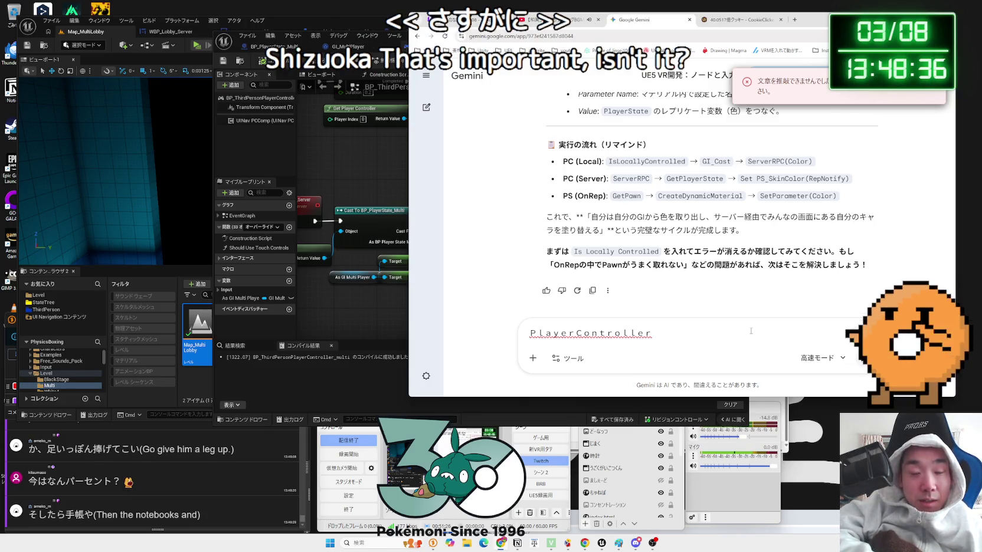
type("が")
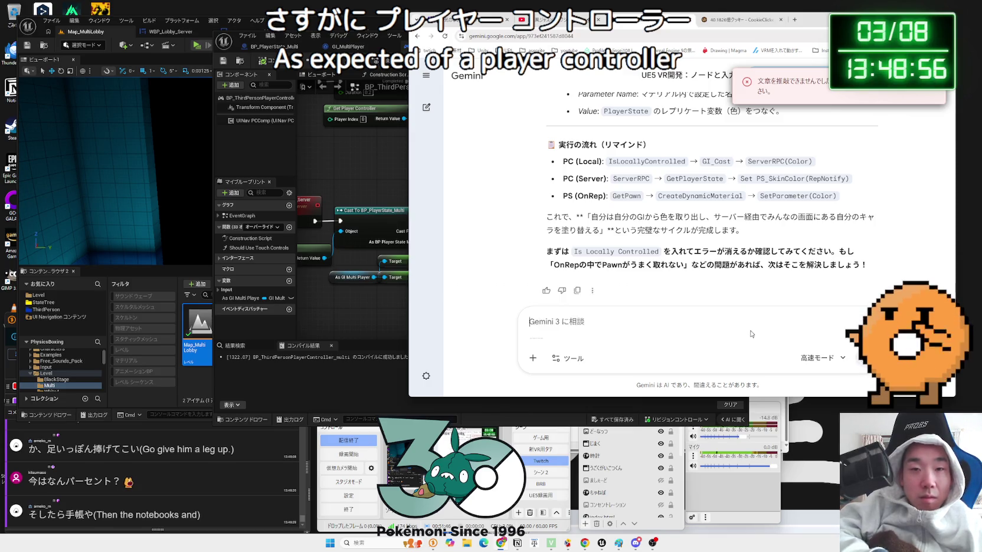
key("Return")
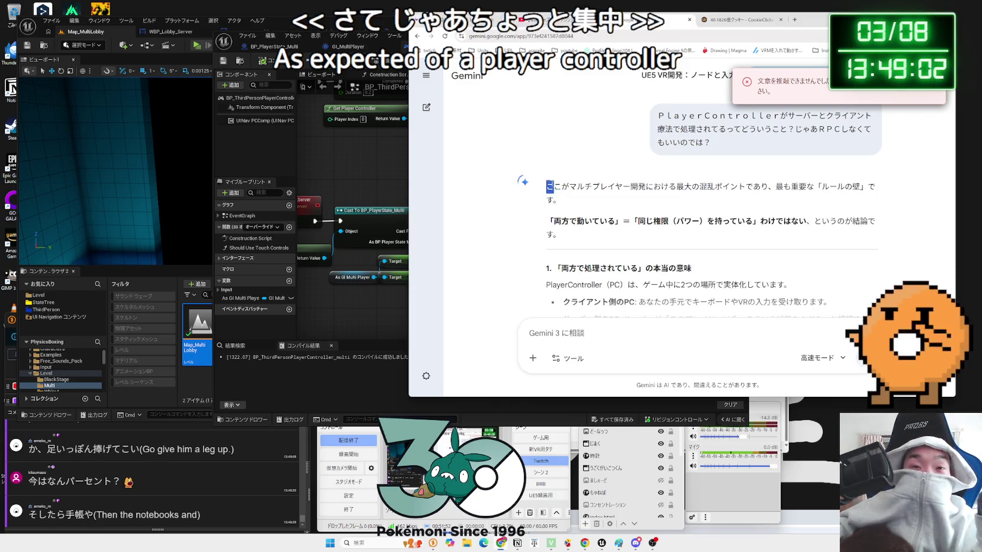
left_click_drag(753, 222, 558, 177)
left_click(558, 177)
left_click_drag(588, 221, 548, 221)
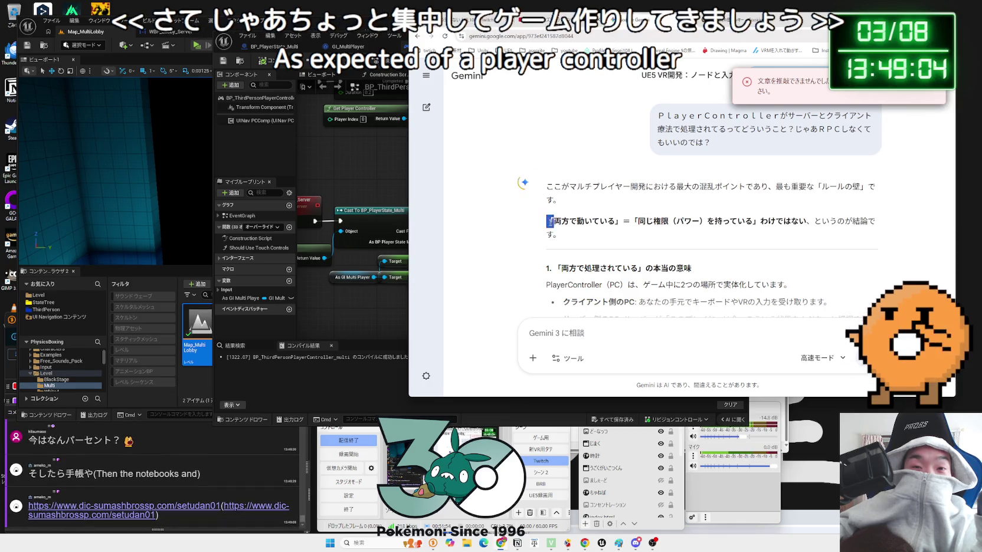
left_click(548, 222)
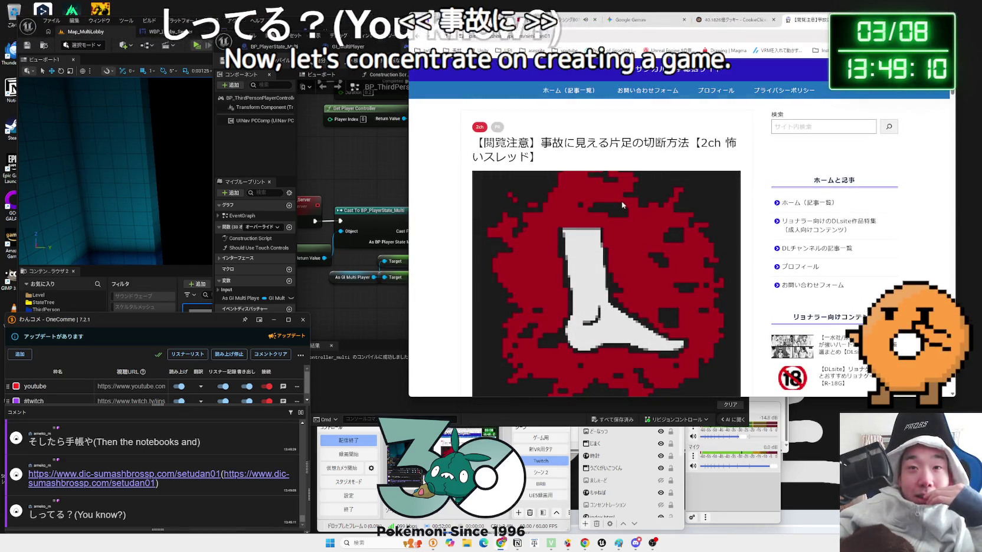
Scroll into the article and highlight sentences in its opening section.
scroll(622, 204, "down", 2)
scroll(571, 208, "down", 3)
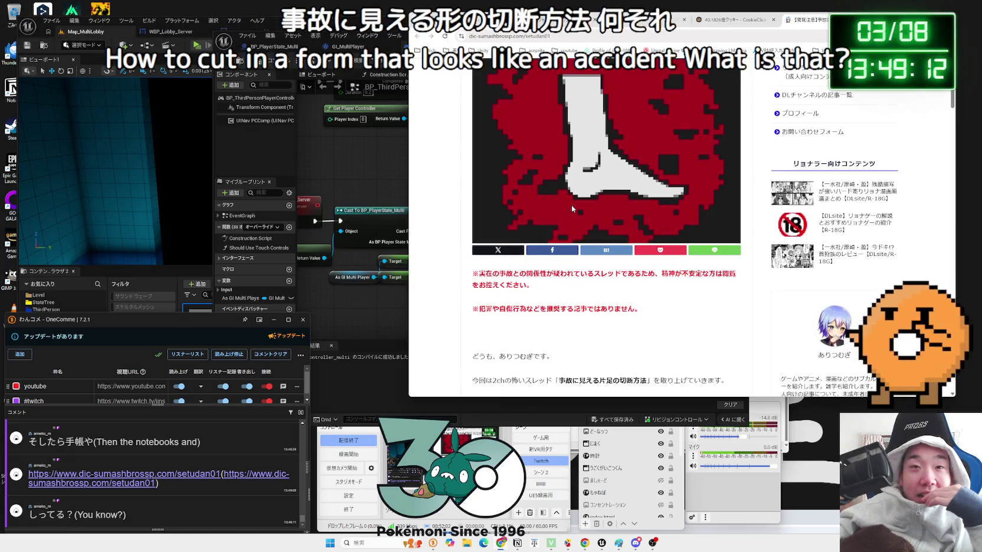
scroll(571, 208, "down", 7)
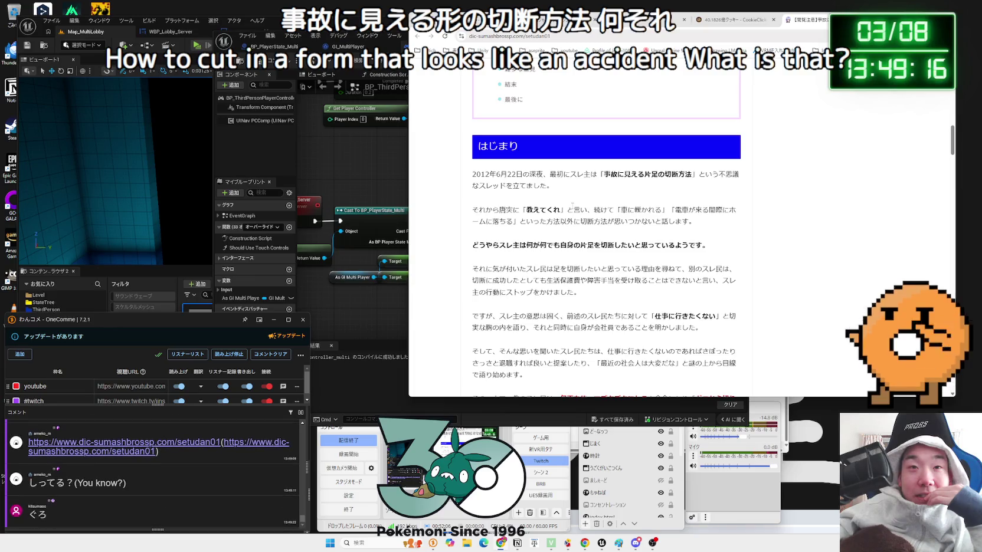
scroll(571, 204, "down", 1)
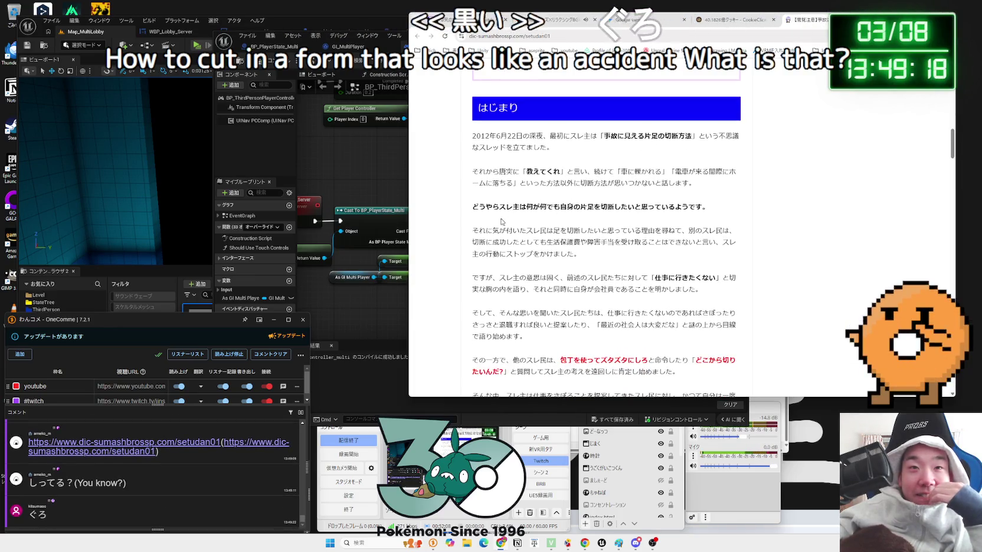
left_click_drag(513, 207, 714, 207)
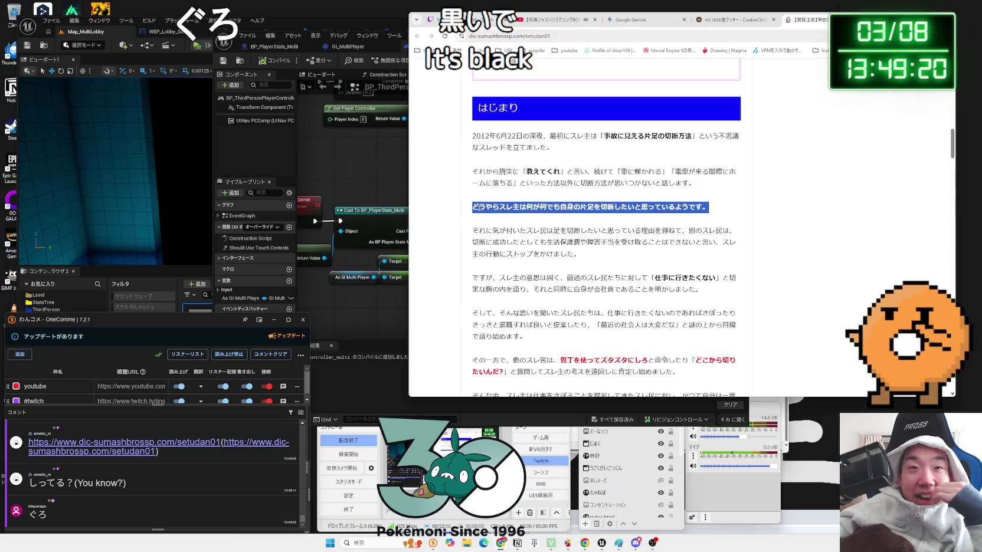
left_click_drag(487, 210, 746, 213)
left_click(745, 213)
scroll(565, 239, "down", 1)
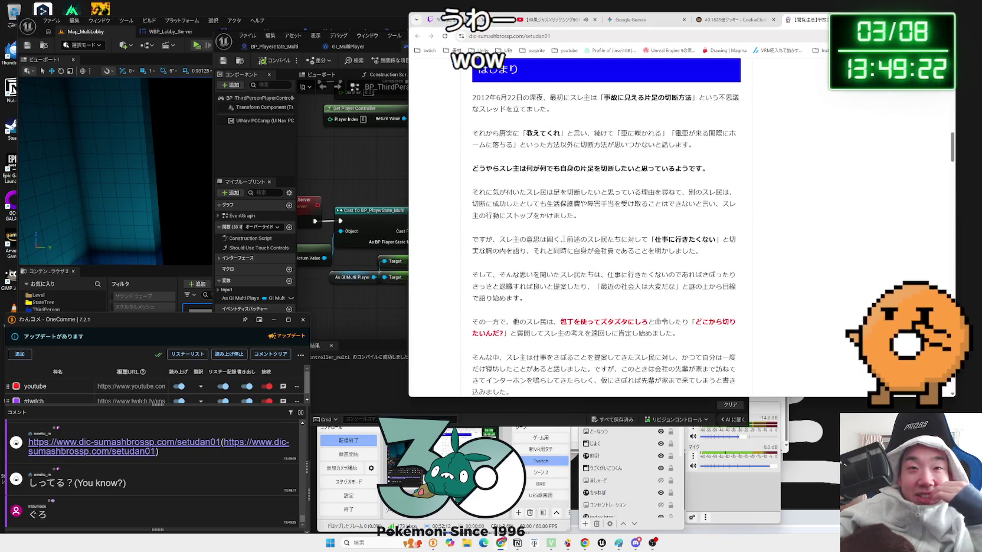
left_click(518, 242)
Keep reading, highlighting the red sentence and the two quoted replies.
scroll(512, 244, "down", 2)
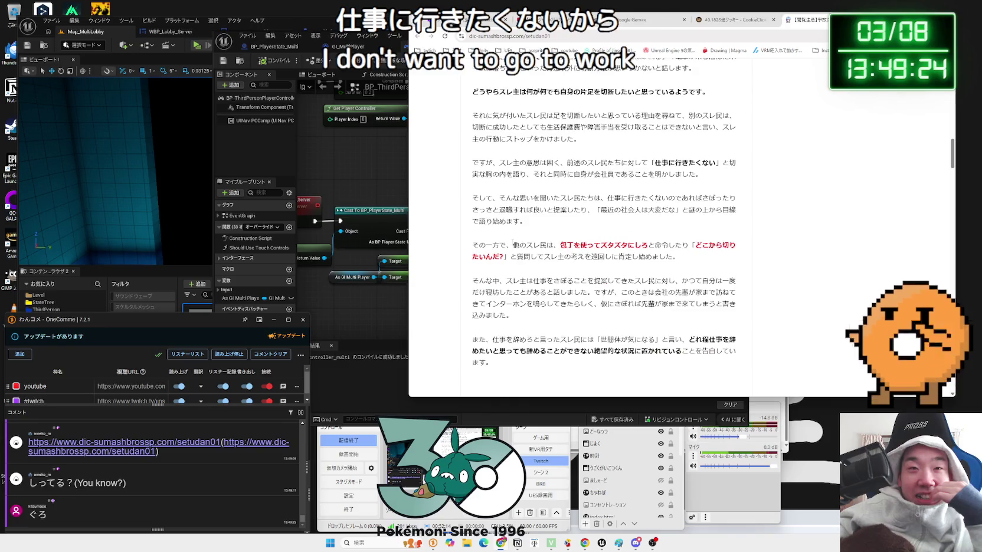
scroll(675, 254, "down", 2)
scroll(675, 256, "down", 5)
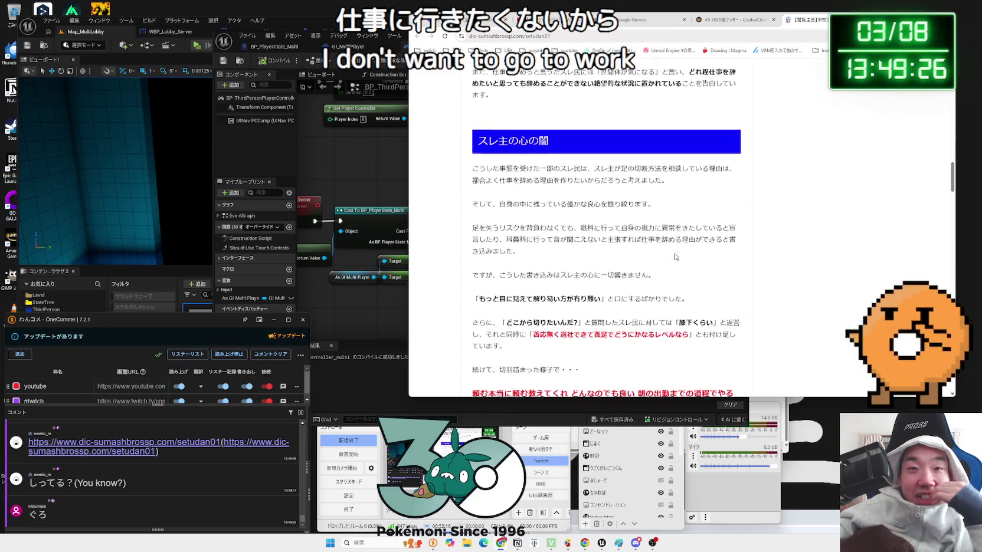
scroll(676, 256, "down", 2)
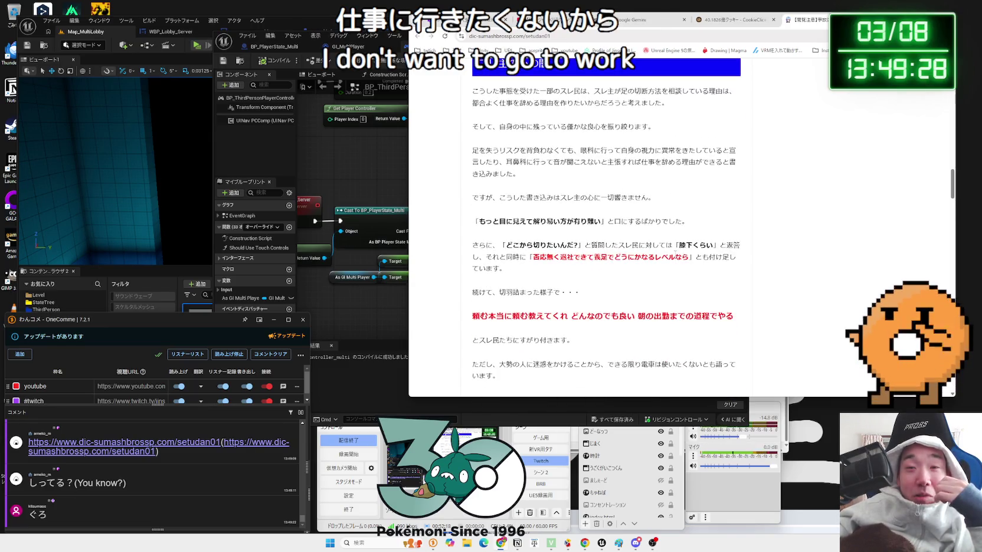
left_click_drag(689, 260, 610, 258)
mouse_move(531, 258)
left_mouse_down()
mouse_move(689, 258)
mouse_move(645, 260)
left_mouse_up()
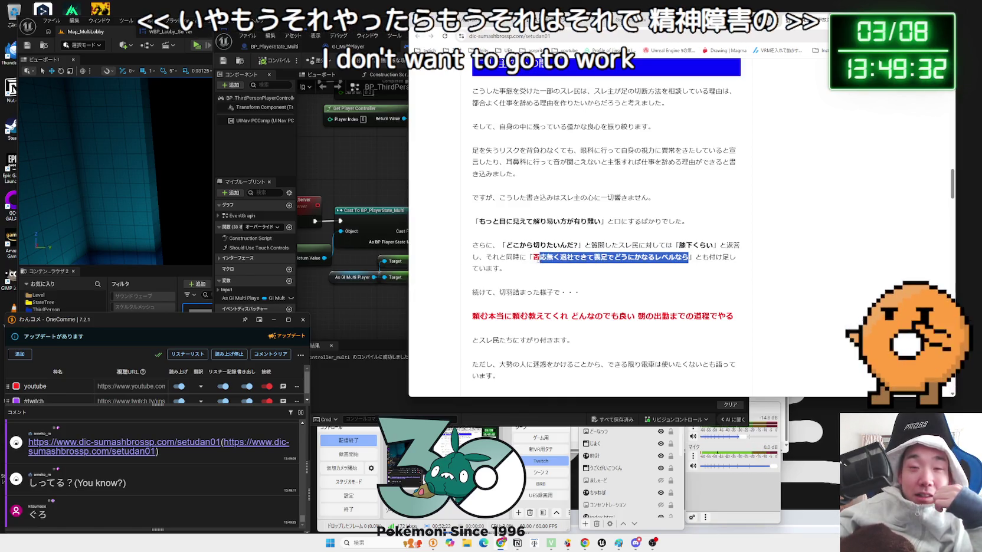
left_click_drag(539, 258, 529, 260)
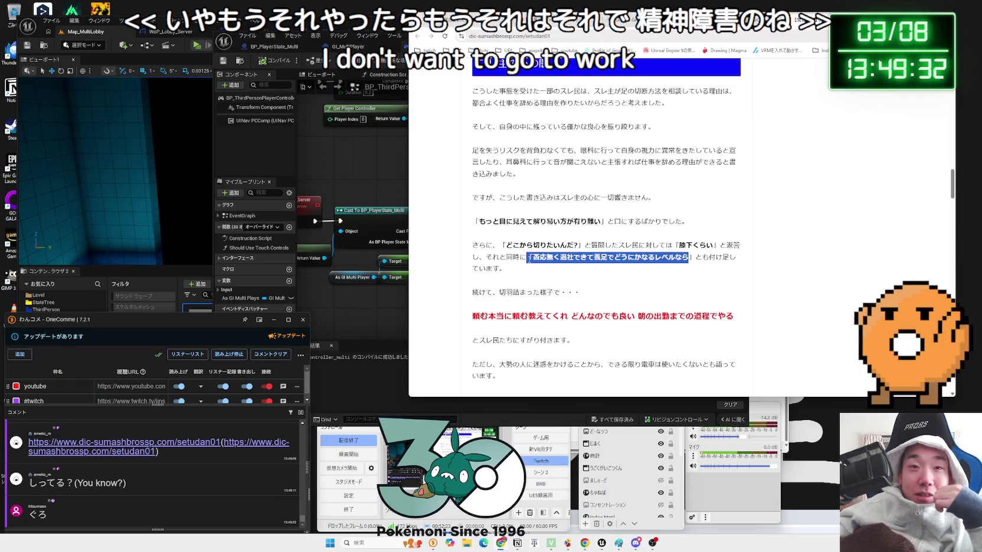
left_click(648, 254)
scroll(648, 255, "down", 1)
scroll(648, 254, "down", 2)
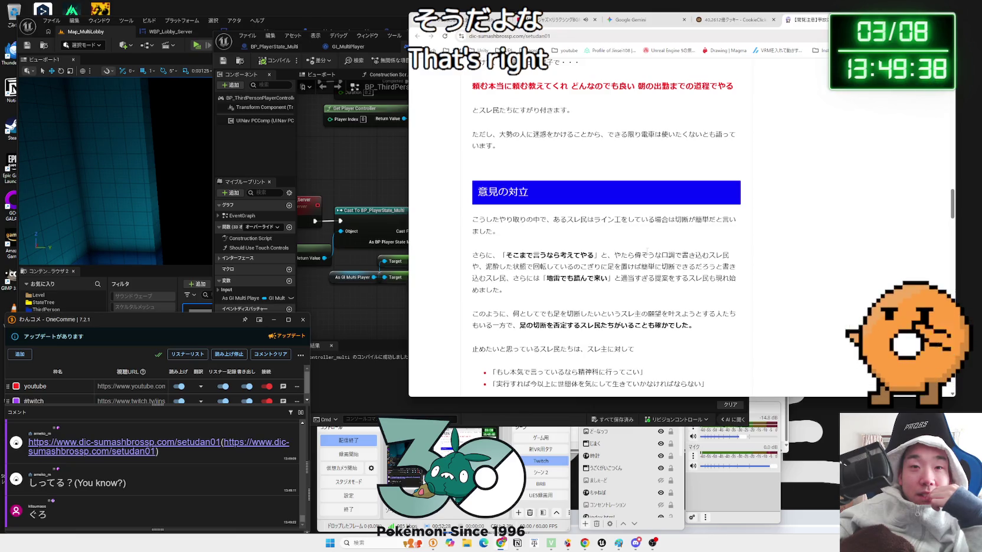
scroll(647, 250, "down", 1)
scroll(648, 254, "down", 2)
left_click_drag(641, 258, 634, 257)
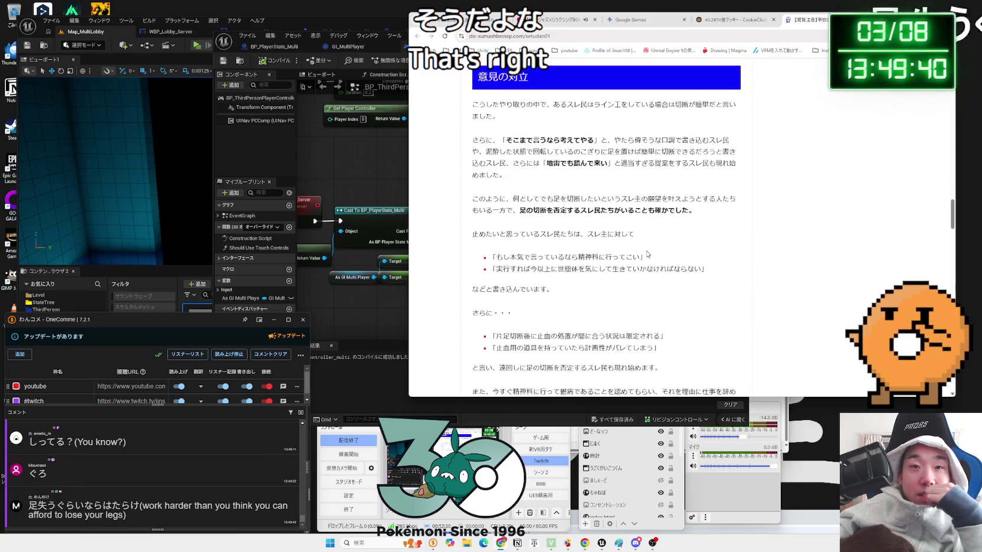
mouse_move(490, 258)
left_mouse_down()
mouse_move(648, 258)
mouse_move(639, 269)
left_mouse_up()
left_click(718, 270)
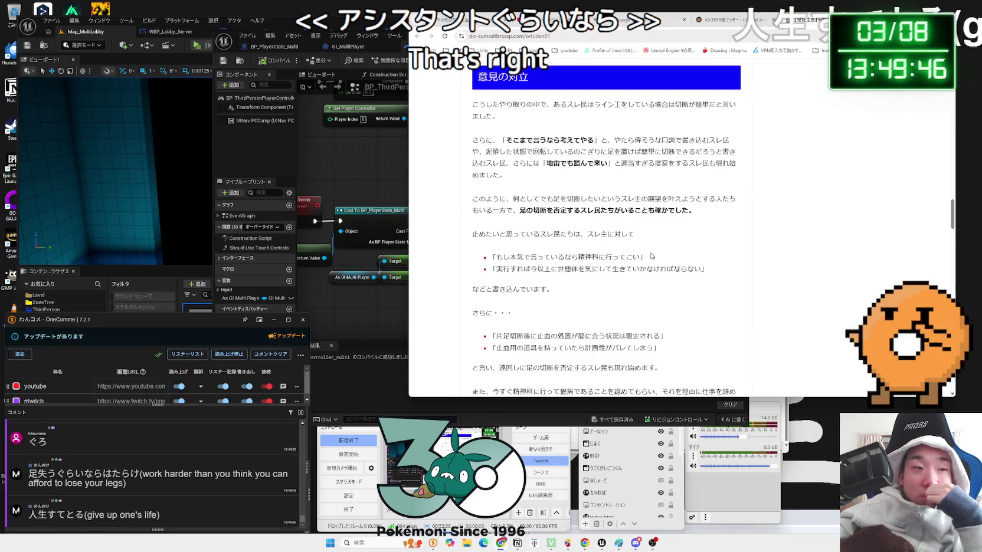
Read down to the 結末 section's opening paragraphs, then switch to the Cookie Clicker tab.
scroll(652, 256, "down", 3)
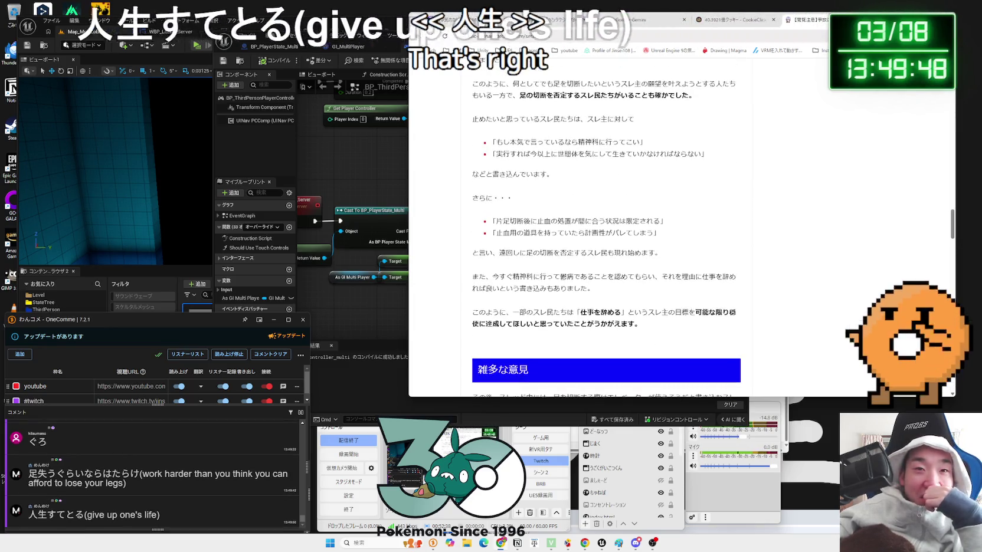
scroll(651, 255, "down", 2)
scroll(652, 255, "down", 3)
scroll(647, 255, "down", 15)
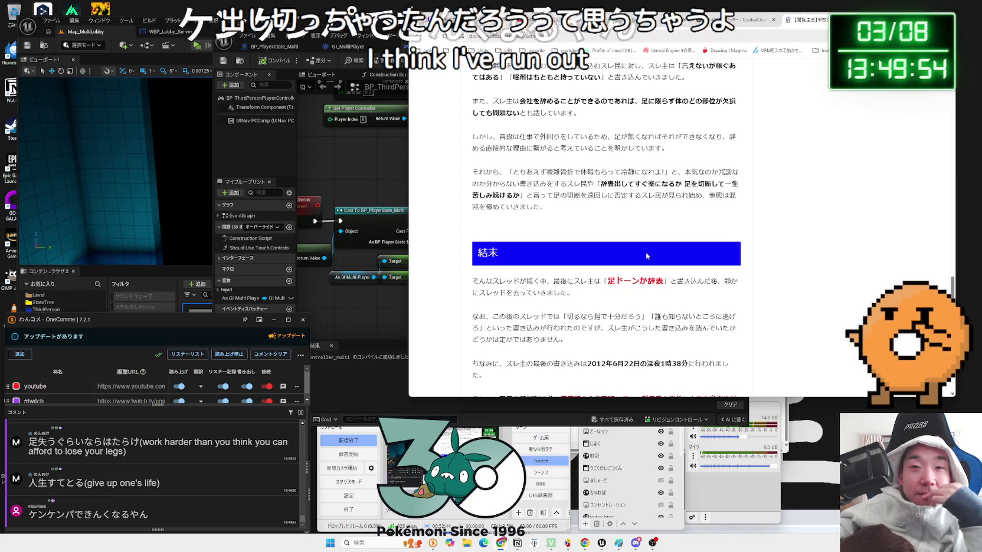
scroll(647, 255, "down", 1)
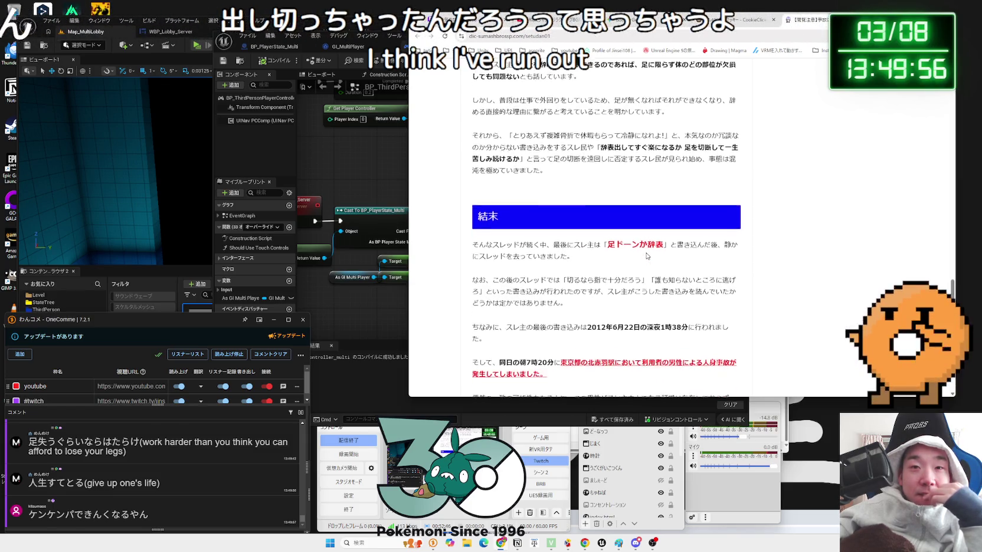
left_click_drag(657, 244, 648, 289)
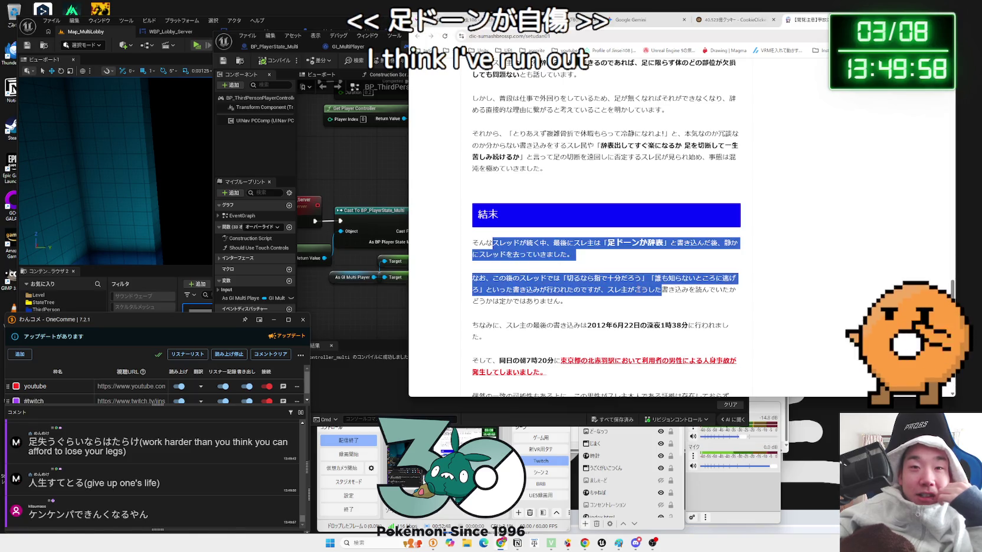
left_click(648, 290)
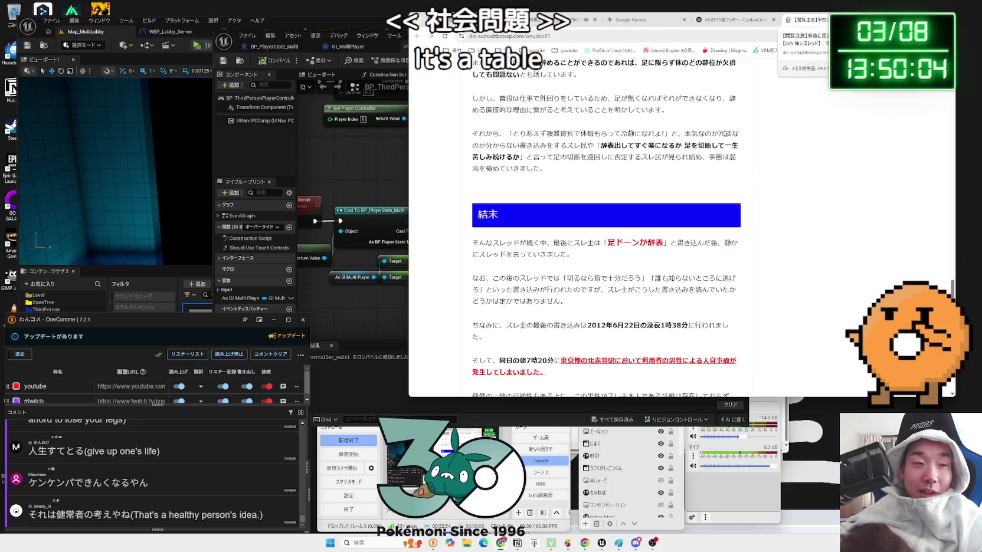
key("ctrl+shift+Tab")
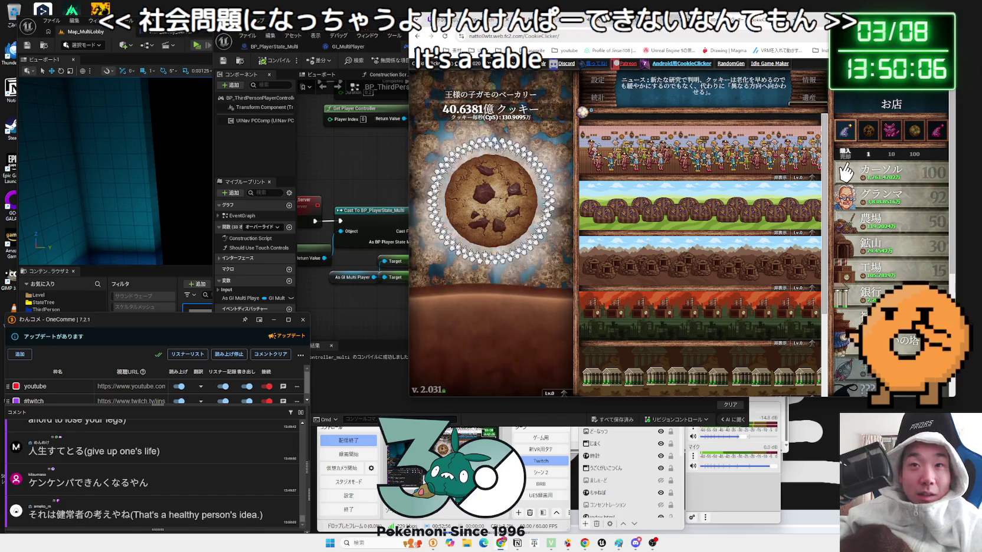
Return to Gemini and highlight the conclusion about 同じ権限（パワー）を持っている.
key("ctrl+shift+Tab")
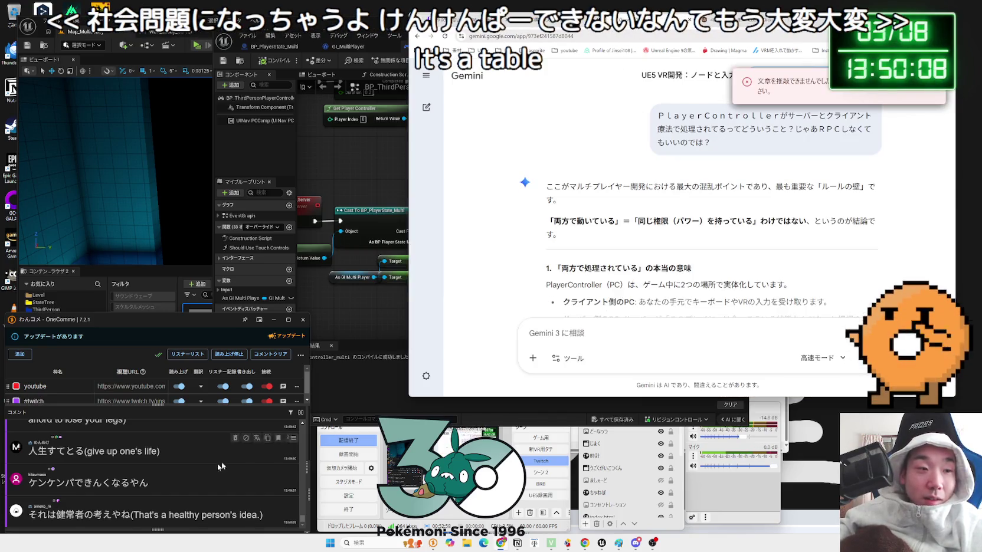
left_click_drag(64, 515, 112, 515)
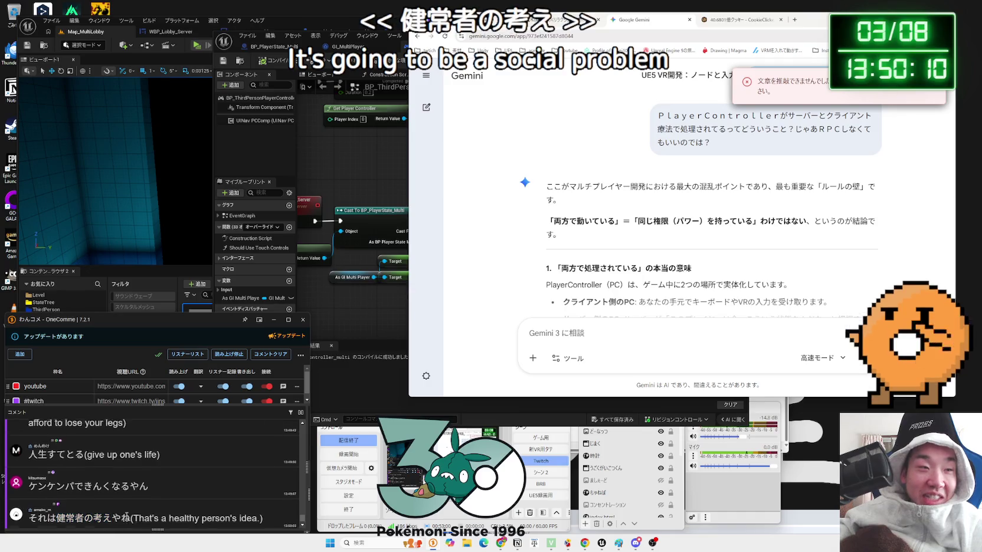
key("Zenkaku_Hankaku")
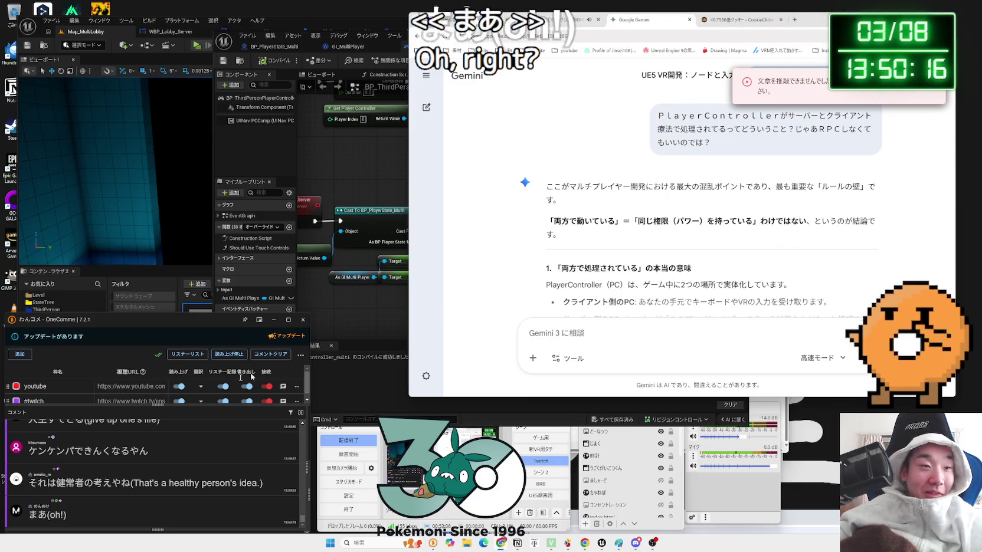
key("Zenkaku_Hankaku")
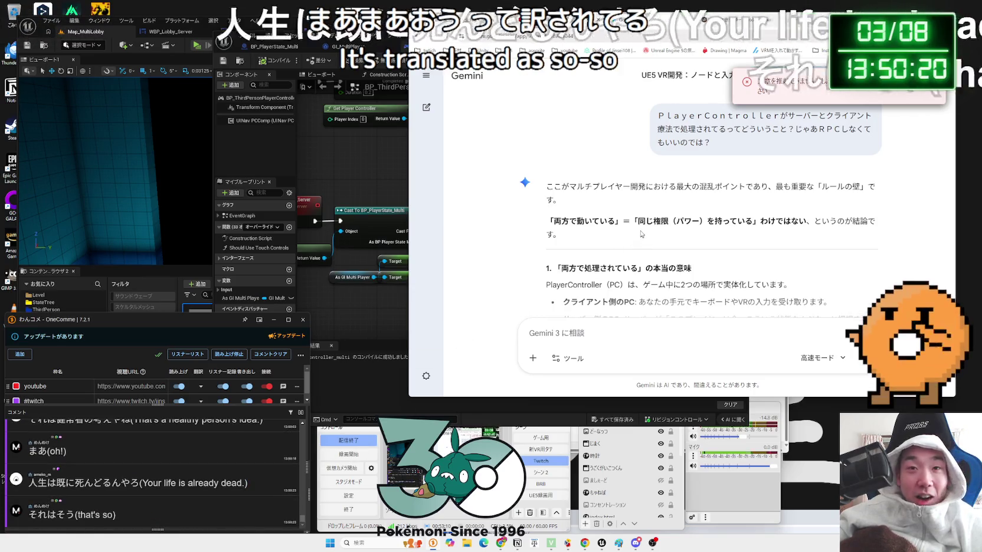
left_click_drag(554, 221, 700, 221)
key("Zenkaku_Hankaku")
mouse_move(637, 221)
left_mouse_down()
mouse_move(753, 221)
mouse_move(745, 221)
left_mouse_up()
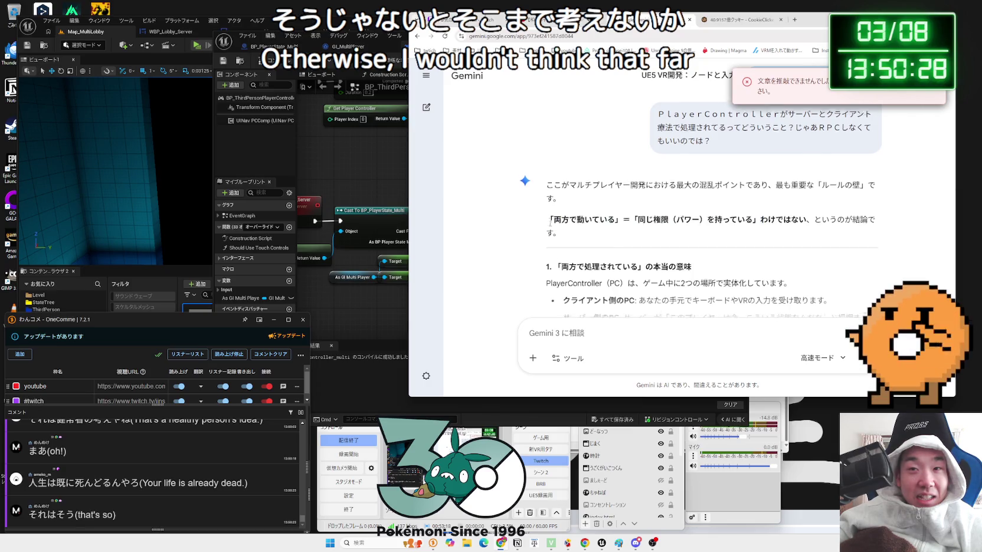
Read the descriptions of client-side and server-side PlayerControllers and the 別々のPC paragraph.
scroll(551, 216, "down", 2)
triple_click(762, 208)
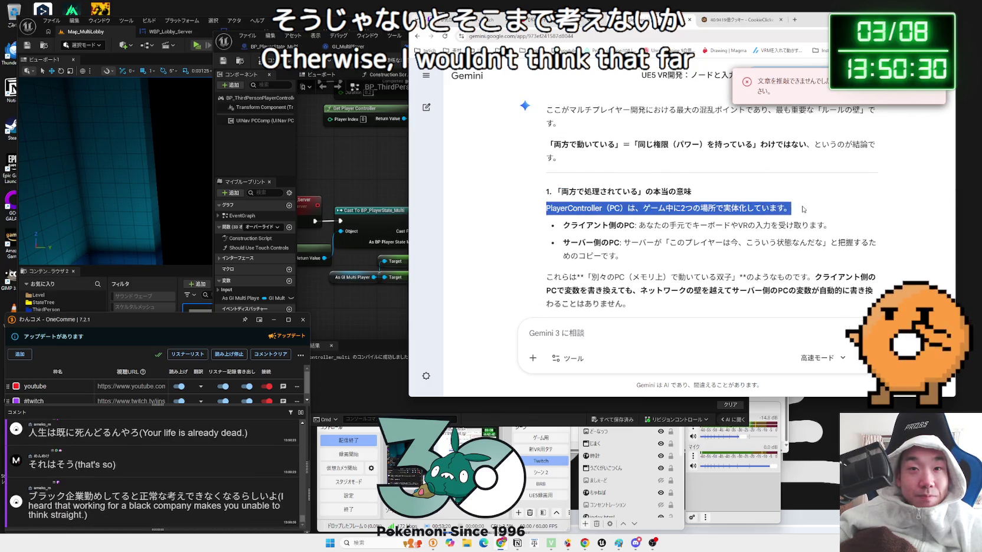
mouse_move(678, 207)
left_mouse_down()
mouse_move(547, 109)
mouse_move(553, 207)
left_mouse_up()
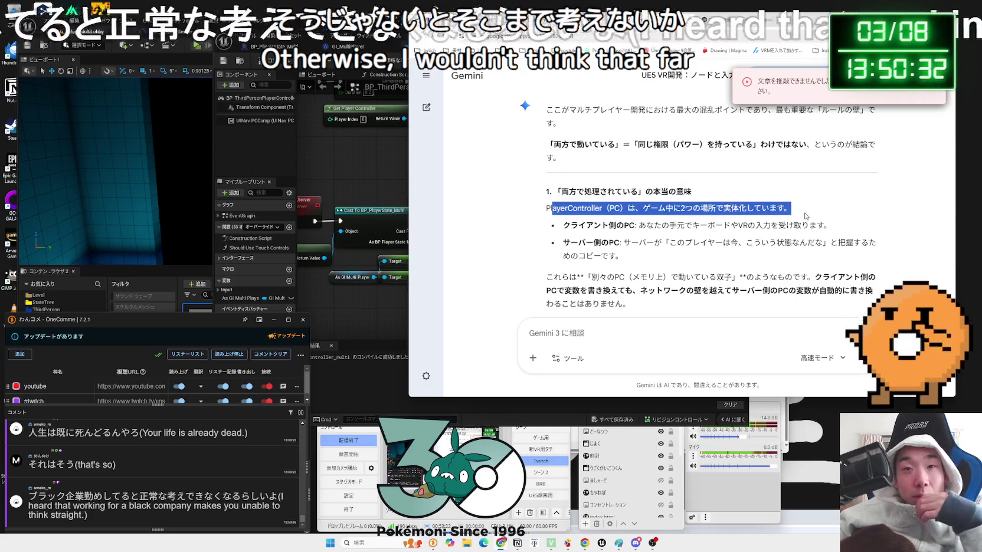
left_click_drag(806, 216, 808, 227)
left_click_drag(636, 225, 832, 228)
mouse_move(624, 242)
left_mouse_down()
mouse_move(773, 244)
mouse_move(637, 251)
left_mouse_up()
left_click(566, 246)
scroll(567, 247, "down", 1)
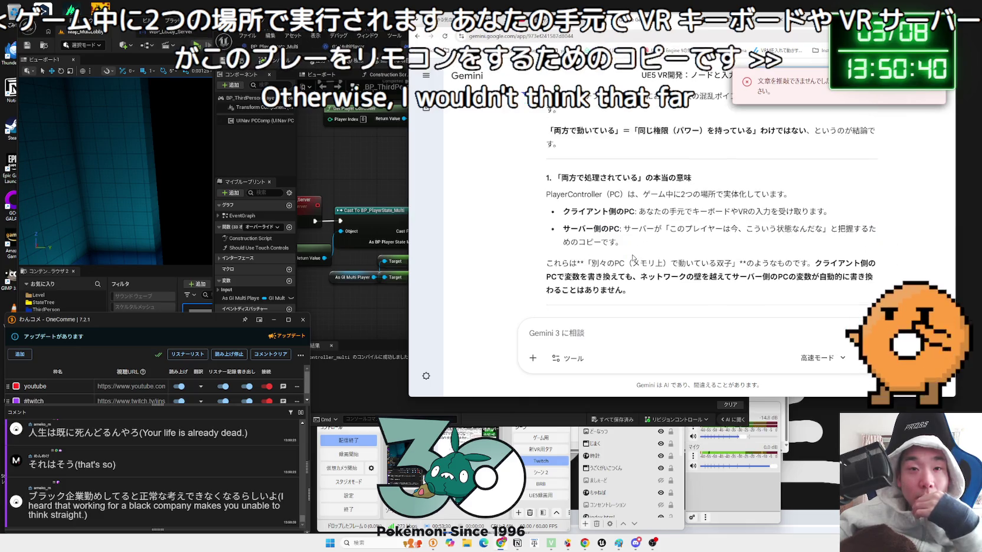
mouse_move(639, 238)
left_mouse_down()
mouse_move(873, 241)
mouse_move(818, 269)
left_mouse_up()
left_click(727, 239)
left_click(817, 269)
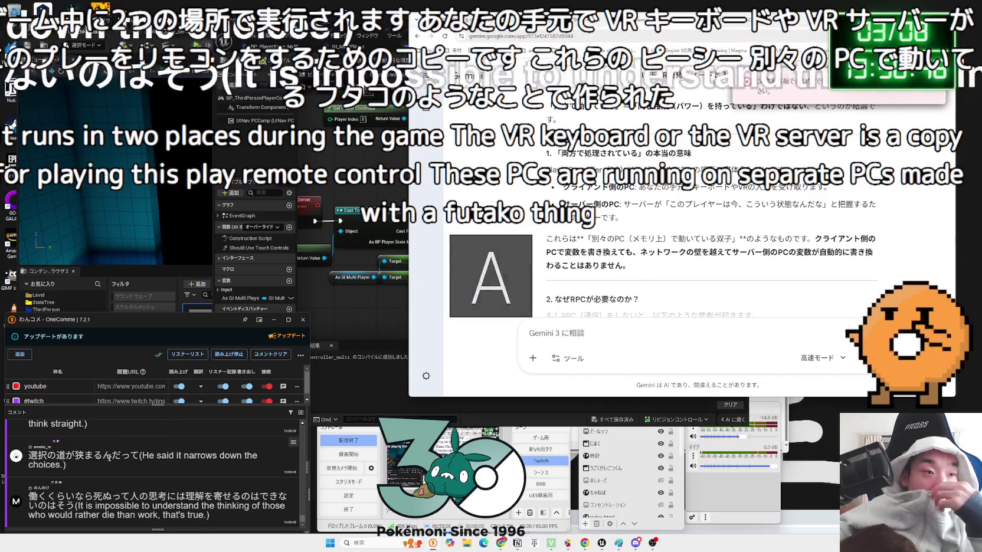
Scroll the Gemini answer and highlight a line in the latest chat comment.
scroll(109, 458, "up", 1)
scroll(89, 478, "down", 1)
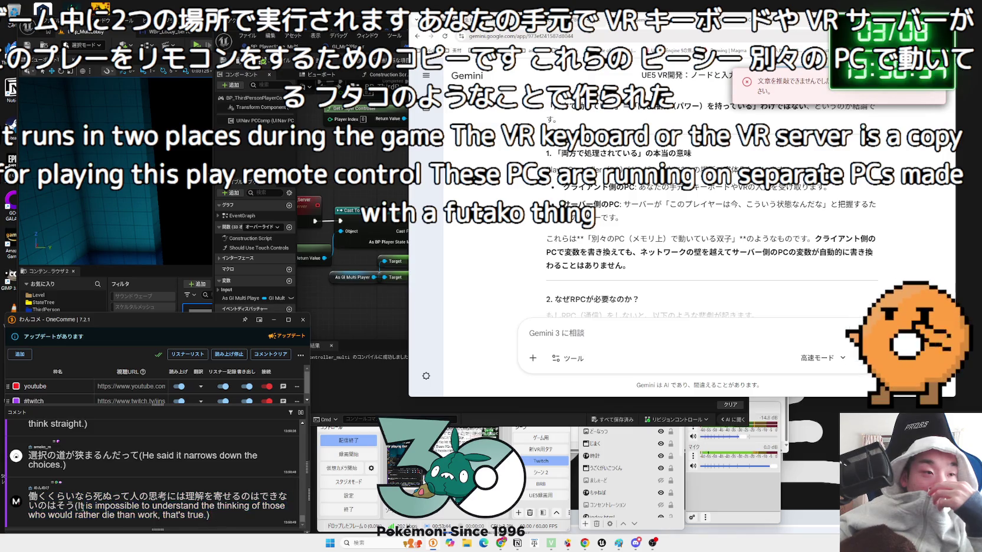
scroll(83, 506, "up", 2)
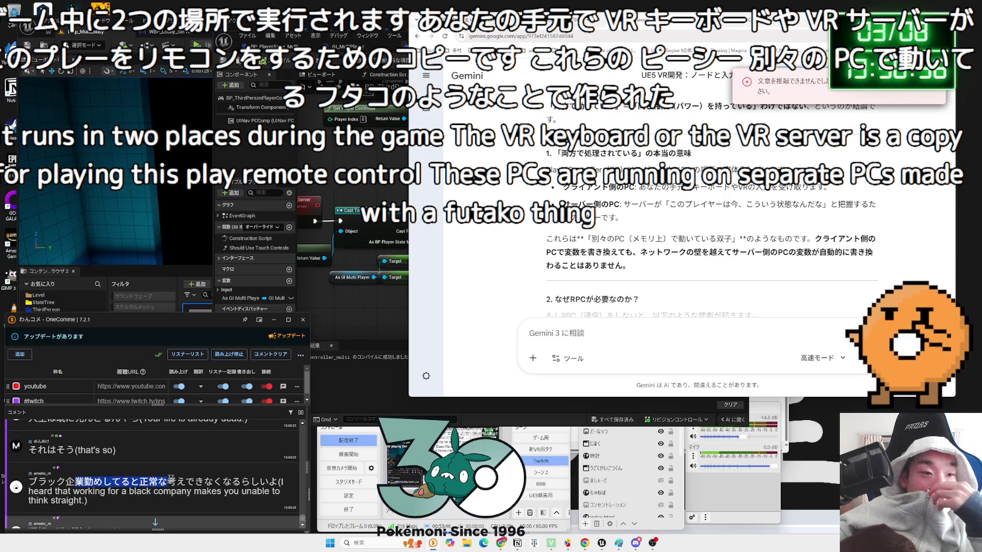
scroll(130, 472, "down", 2)
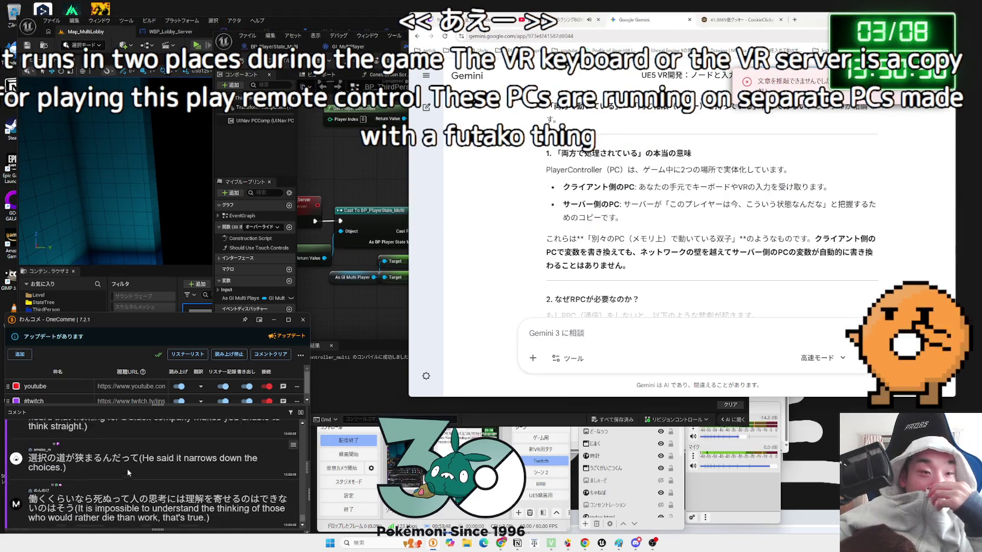
left_click_drag(28, 456, 130, 458)
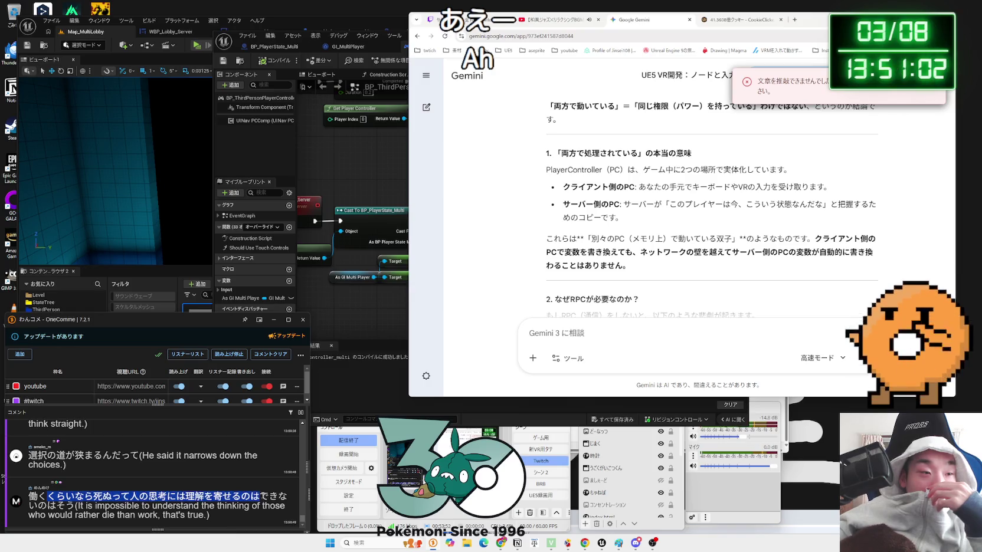
left_click_drag(66, 499, 286, 502)
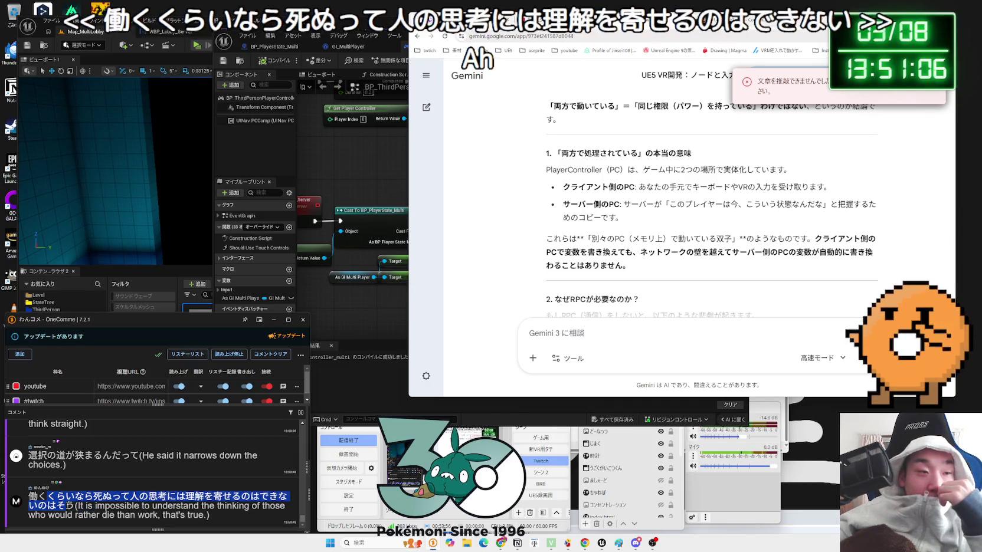
left_click(642, 277)
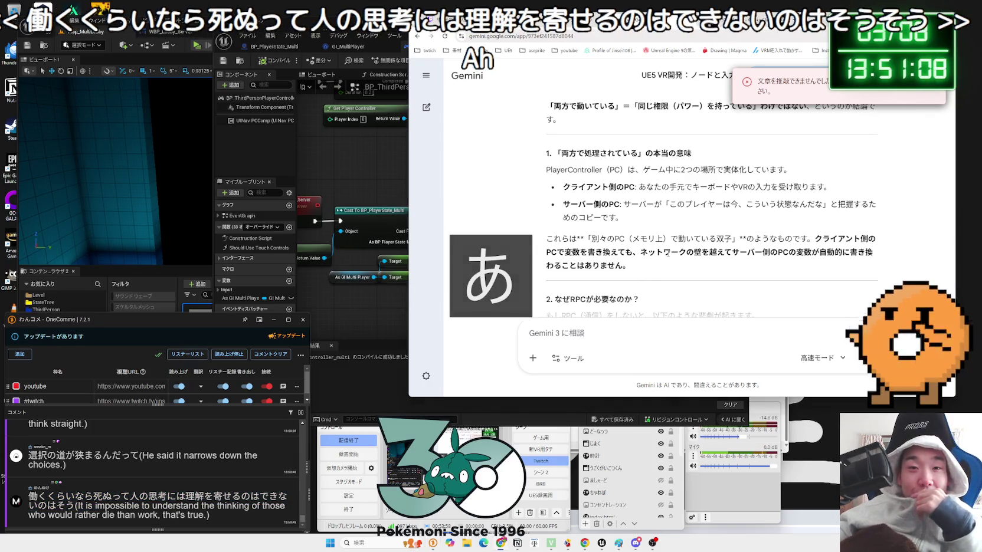
Select the phrase about twins on separate PCs in the answer, then deselect it.
scroll(689, 245, "down", 2)
scroll(689, 245, "up", 1)
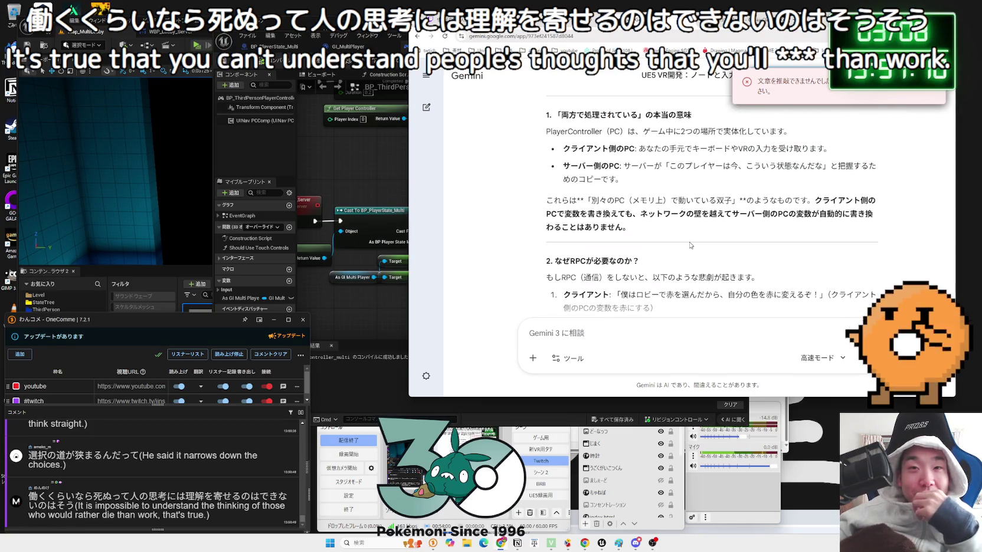
scroll(688, 244, "up", 1)
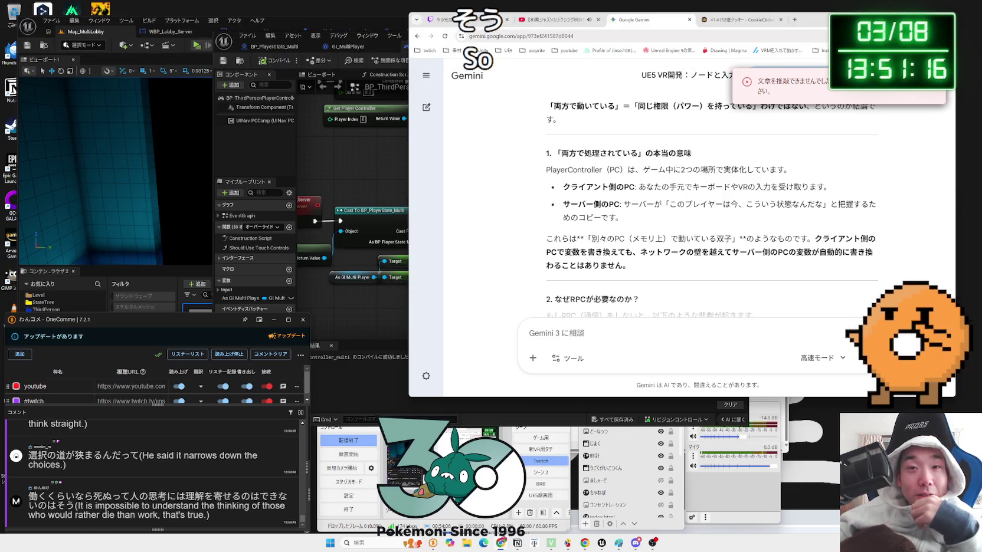
left_click_drag(731, 239, 661, 240)
left_click_drag(593, 240, 732, 240)
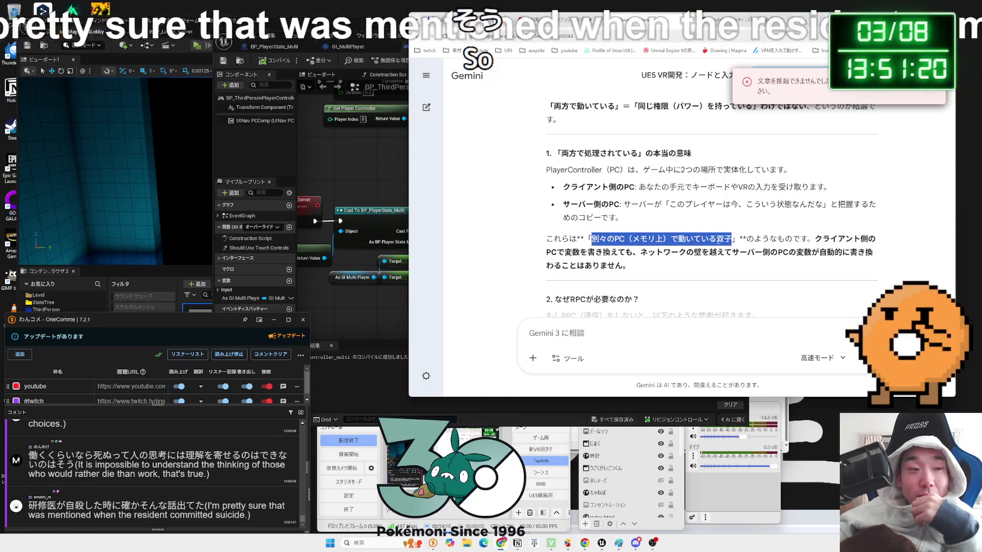
left_click(700, 252)
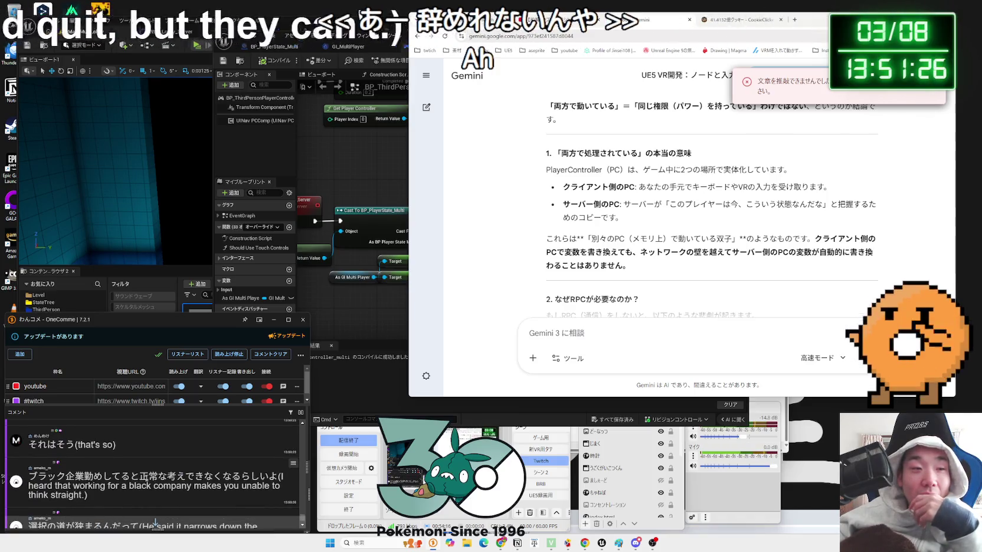
Search the web for NEET株式会社 from a chat comment.
scroll(147, 481, "down", 2)
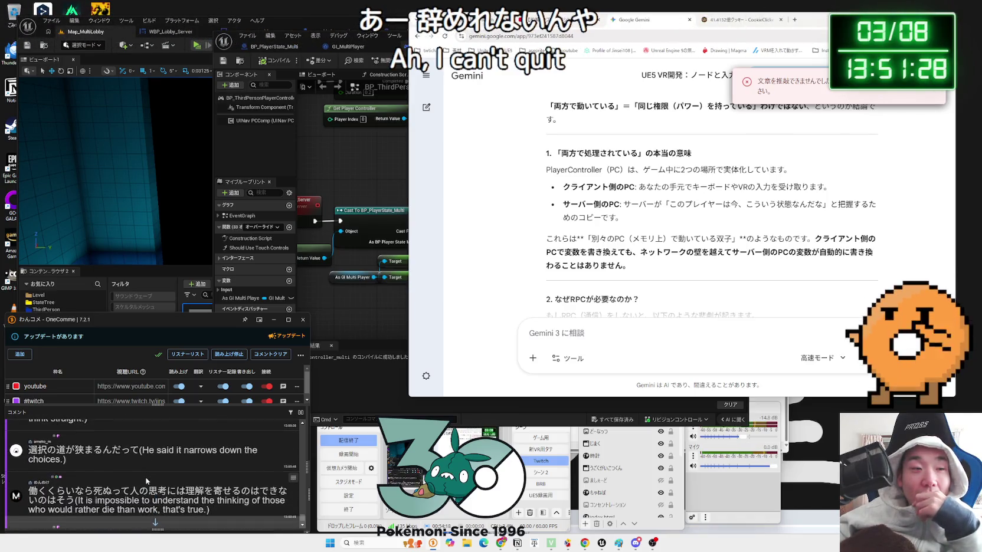
scroll(147, 481, "down", 5)
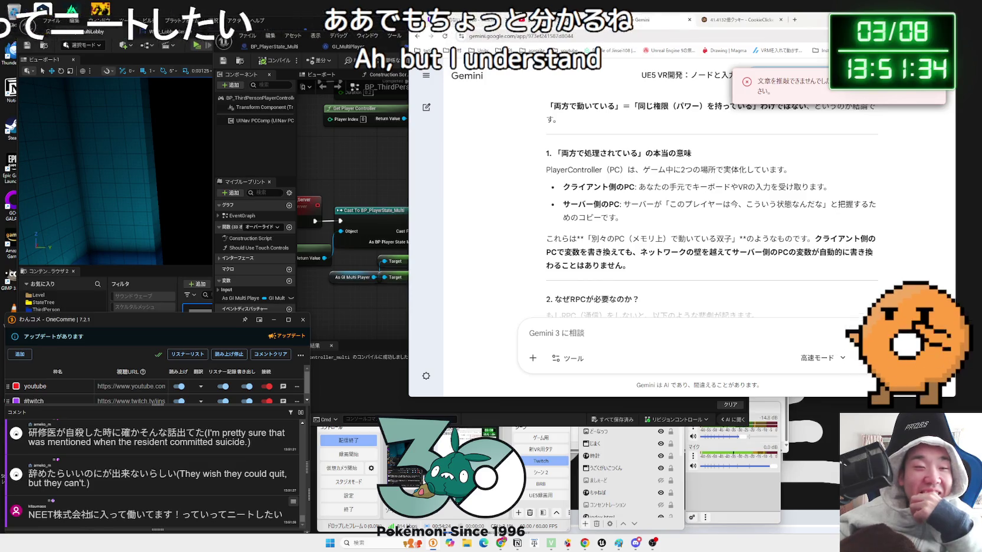
left_click(41, 496)
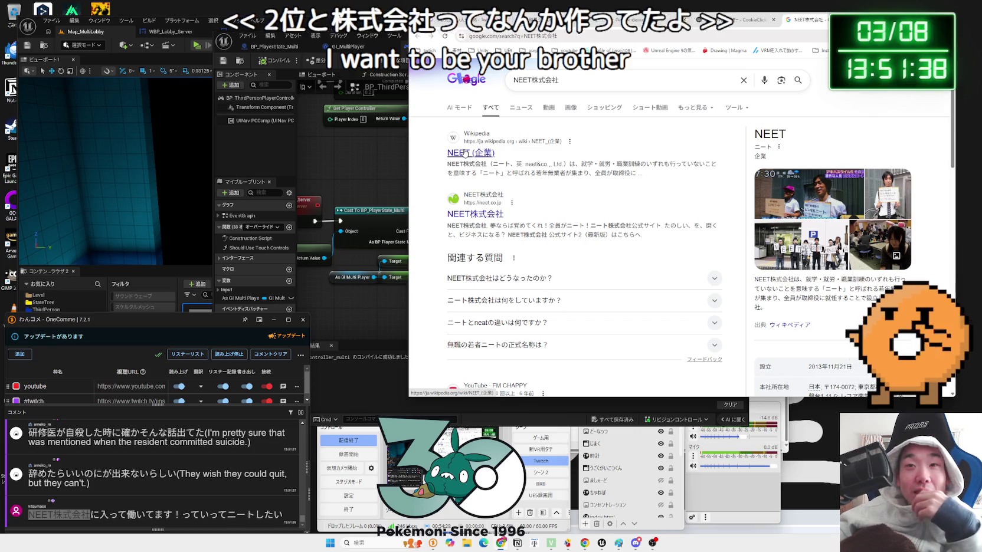
Open the NEET株式会社 official site, its event calendar and the 4月1日 何かがある日 event details.
left_click(501, 214)
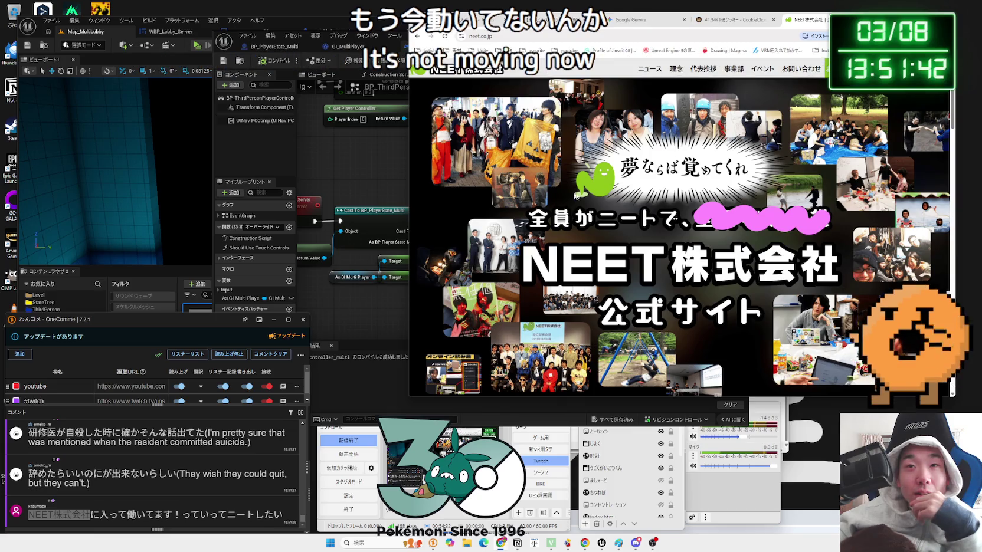
left_click(760, 70)
scroll(555, 188, "down", 3)
scroll(555, 189, "down", 3)
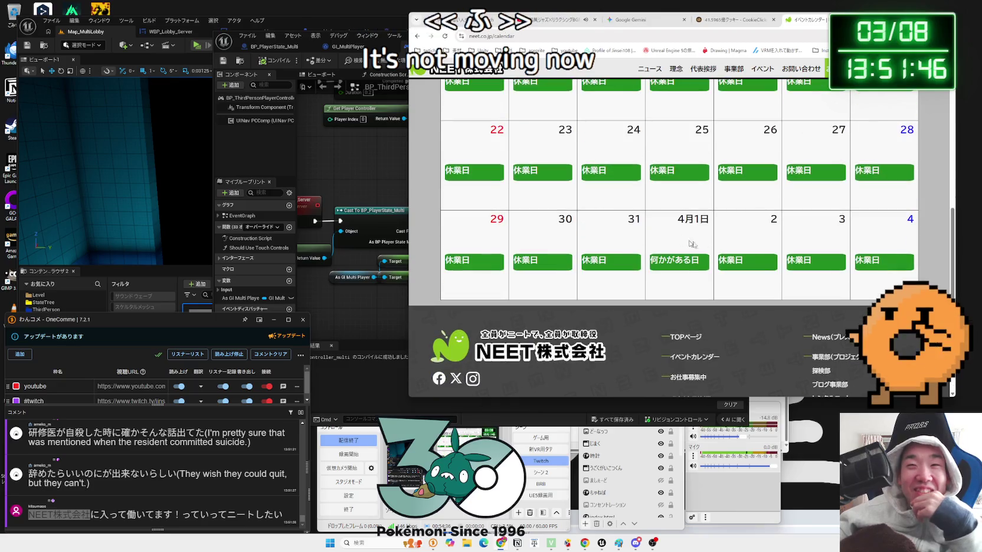
left_click(672, 262)
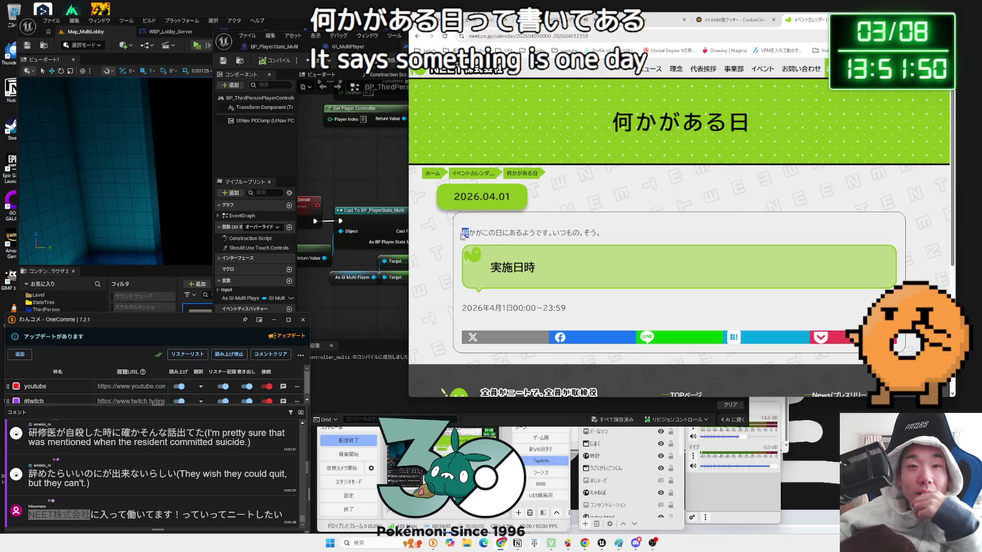
left_click(624, 237)
Go back to the NEET top page and open the news article about the new 8th-term members.
scroll(623, 237, "down", 3)
key("alt+Left")
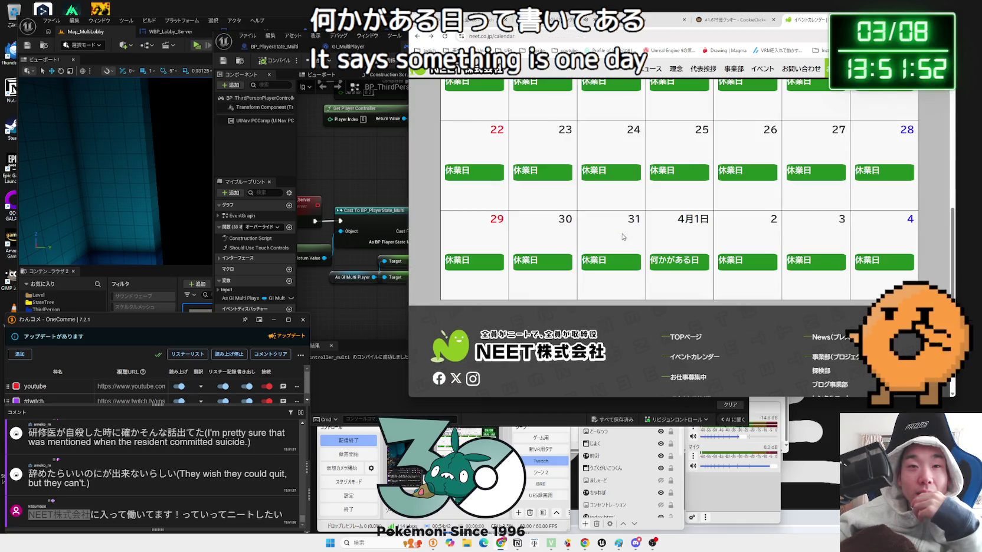
scroll(599, 271, "up", 8)
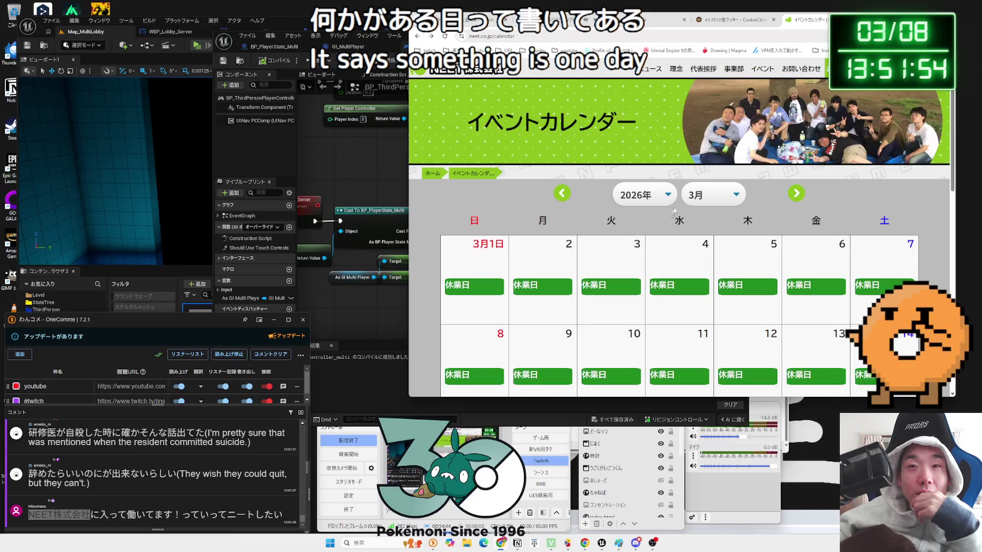
key("alt+Left")
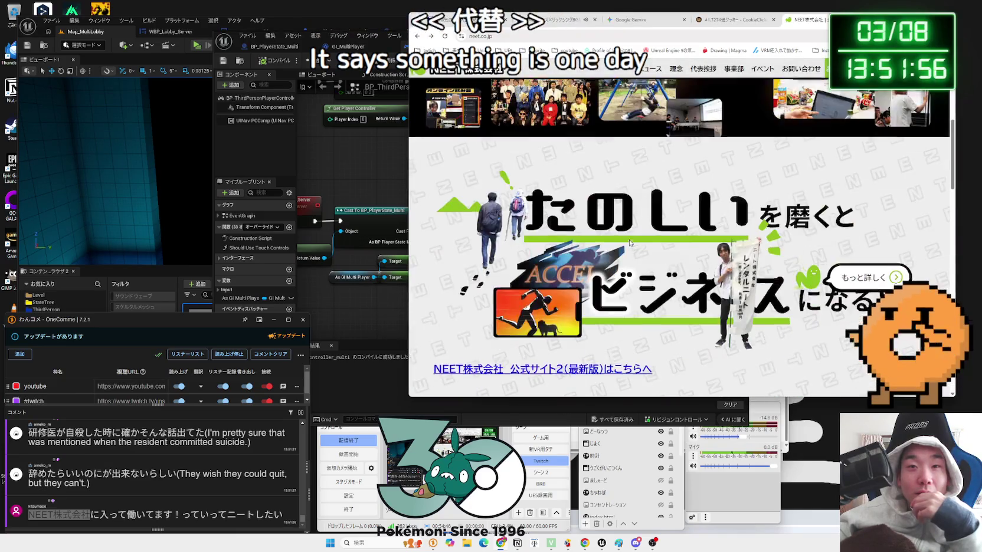
scroll(630, 242, "down", 5)
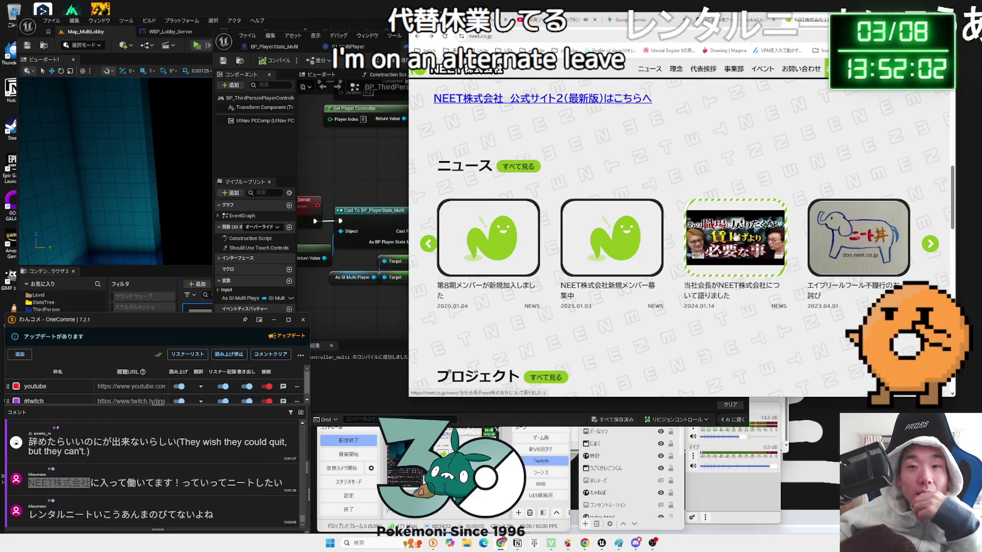
left_click(478, 238)
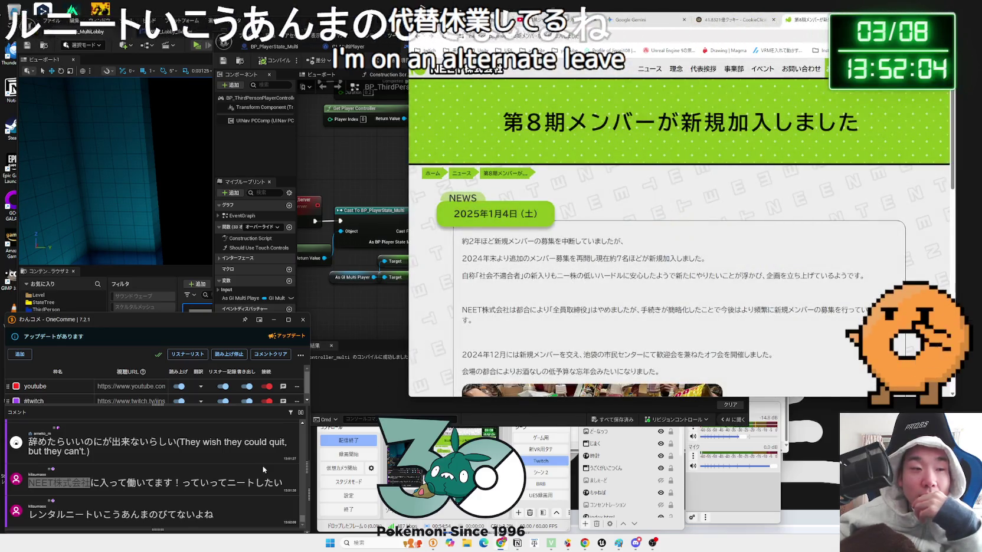
Search the web for レンタルニート, read the hourly price in the first result, then return to Gemini.
left_click_drag(93, 514, 31, 518)
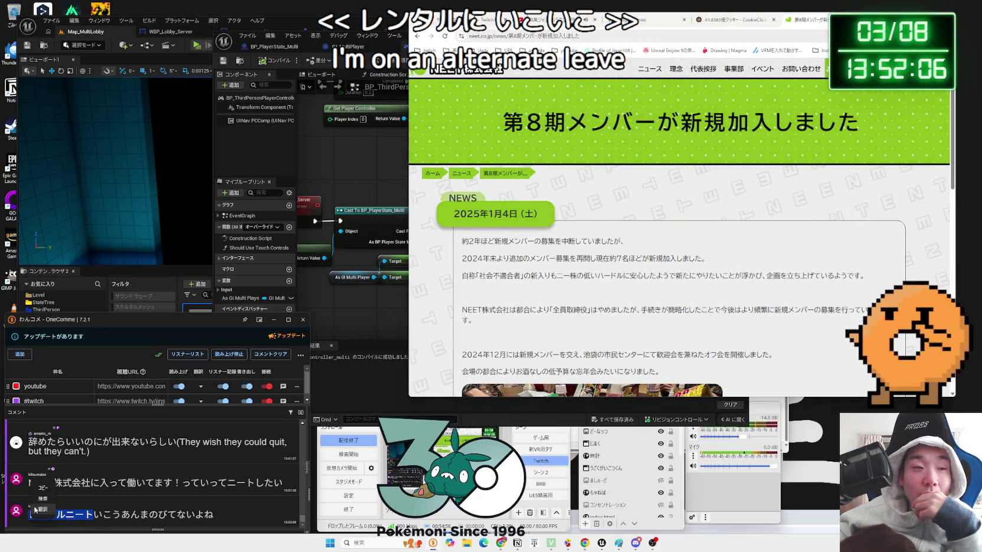
left_click(43, 498)
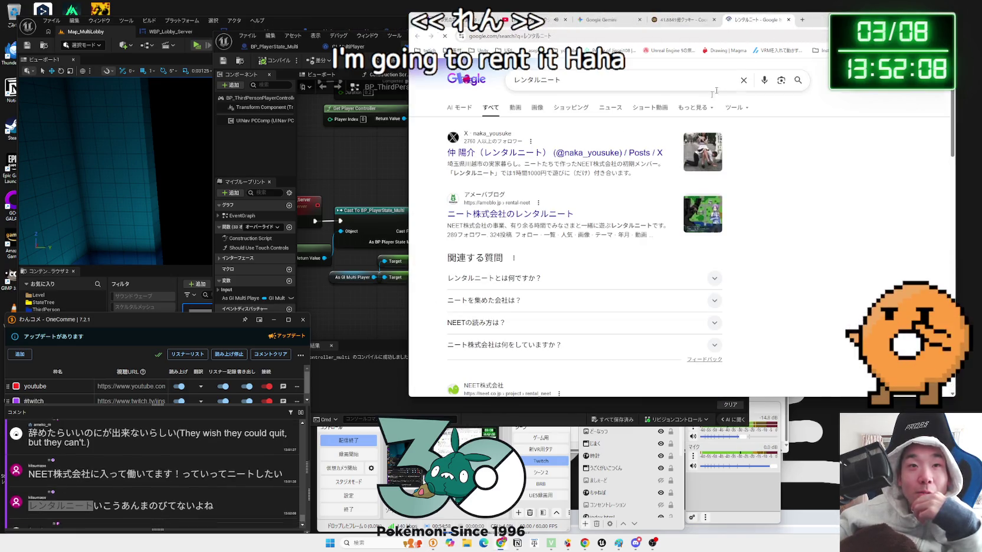
left_click_drag(507, 172, 624, 172)
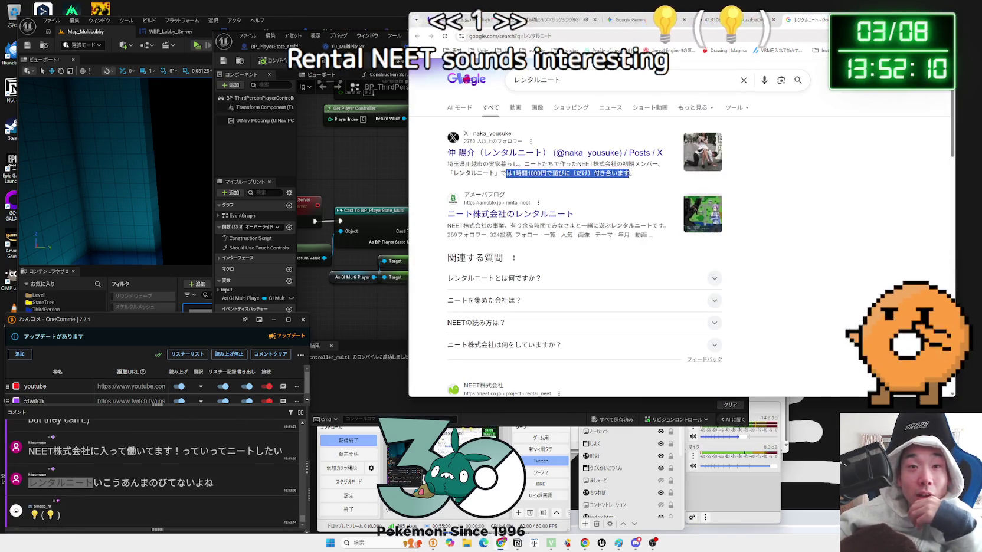
left_click_drag(512, 173, 476, 175)
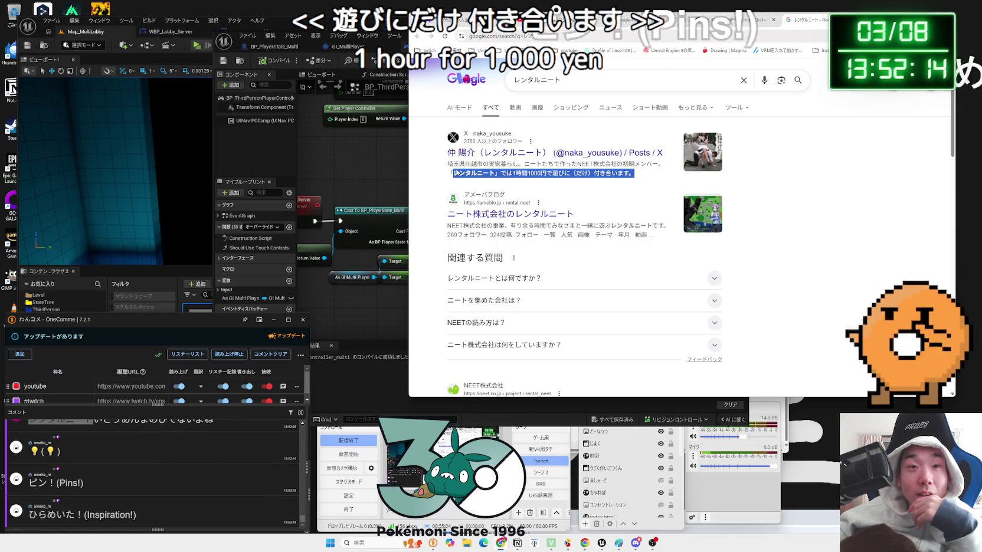
left_click(604, 203)
scroll(605, 203, "down", 5)
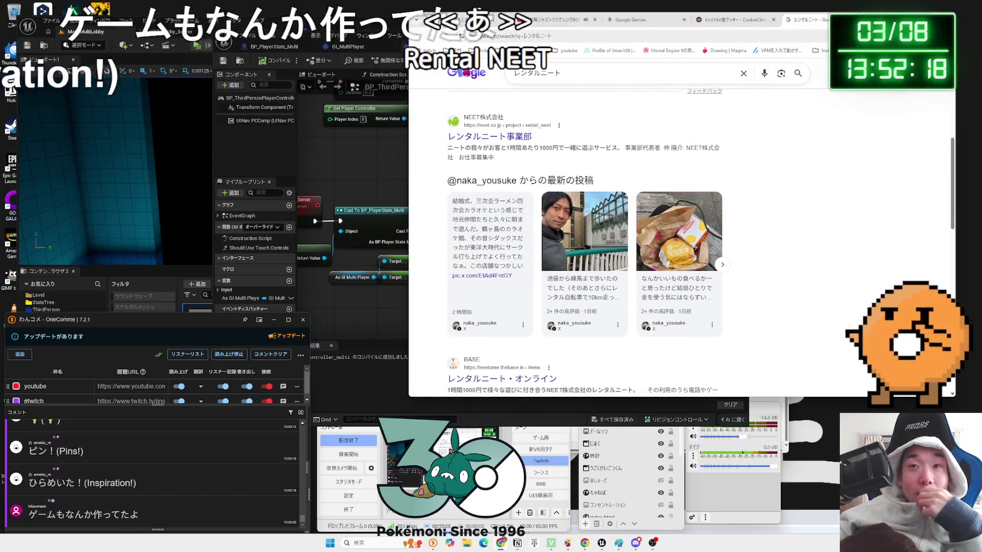
key("ctrl+shift+Tab")
key("ctrl+shift+Tab")
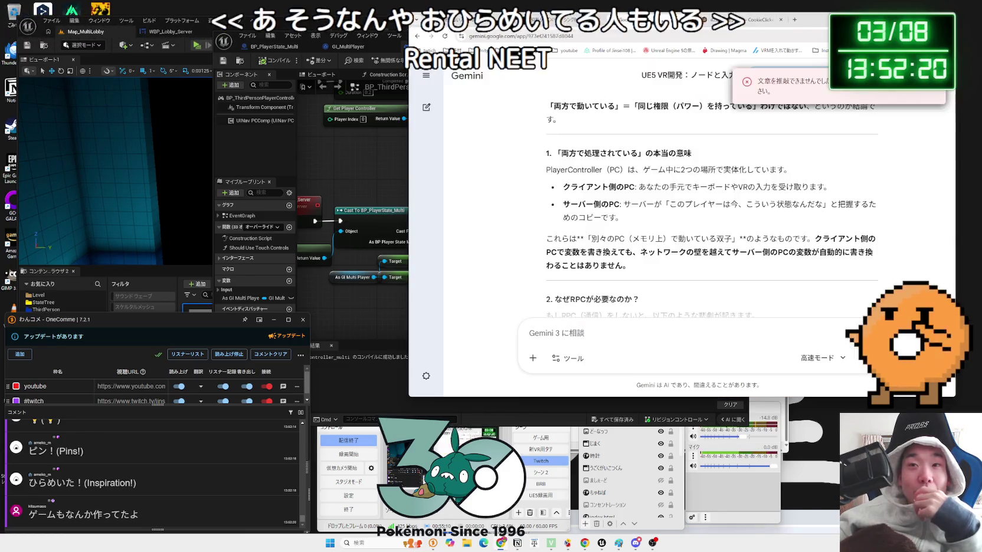
left_click(753, 29)
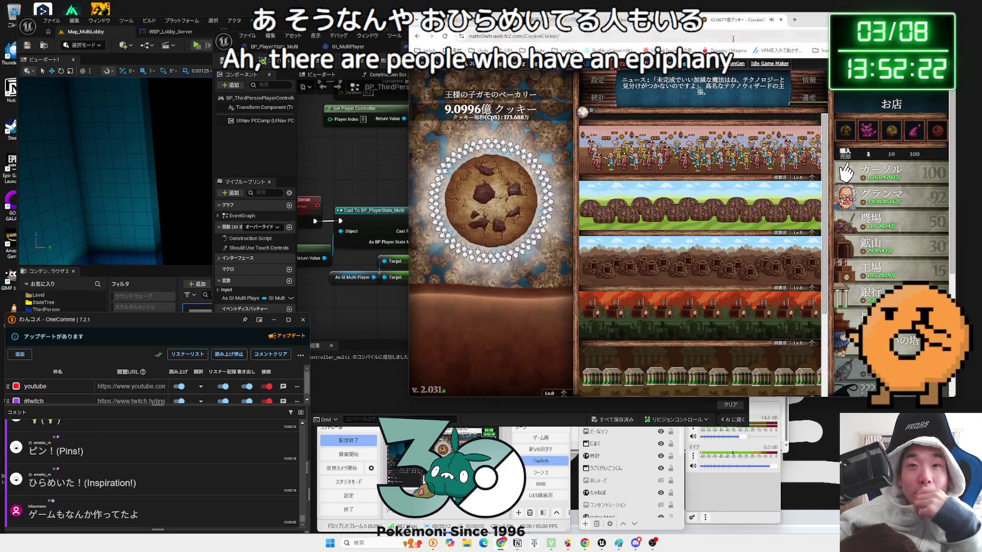
left_click(649, 24)
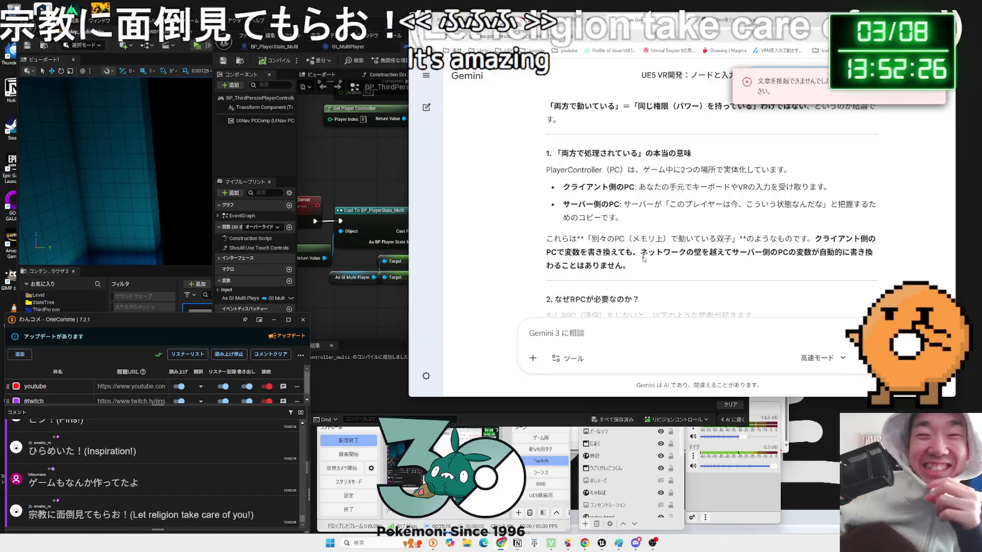
scroll(648, 251, "down", 1)
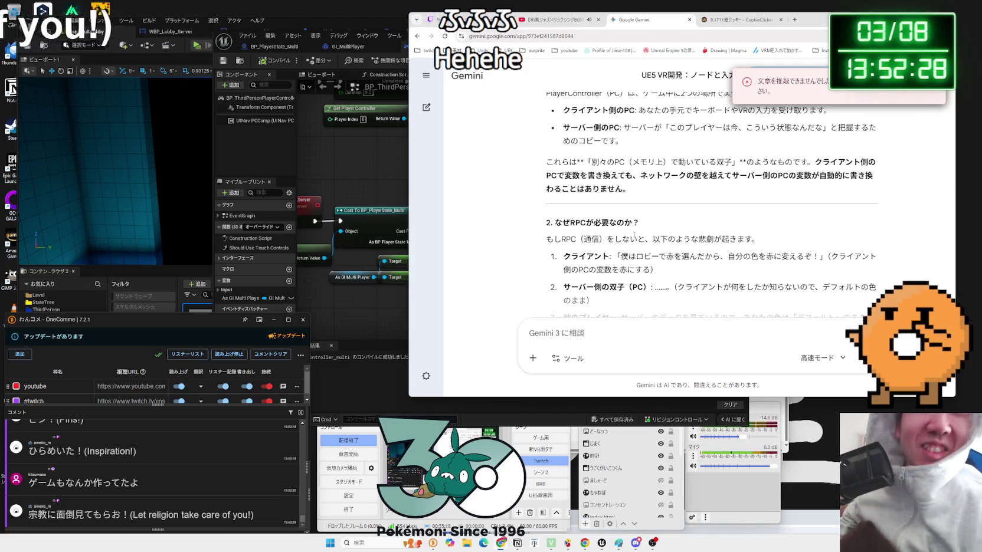
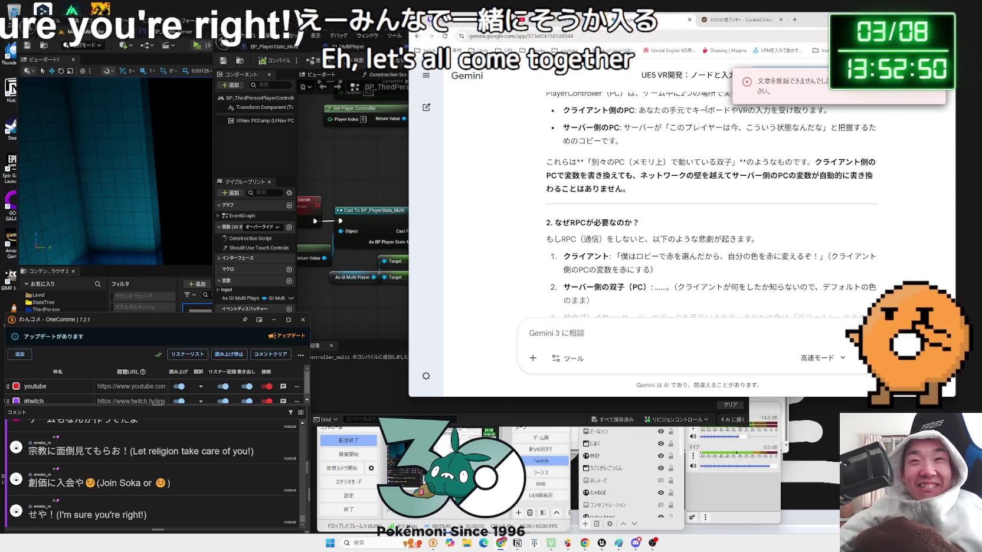
Search Google for 創価学会 (typed as そうかがっかい) in a new tab.
left_click(795, 20)
key("Zenkaku_Hankaku")
type("soukag")
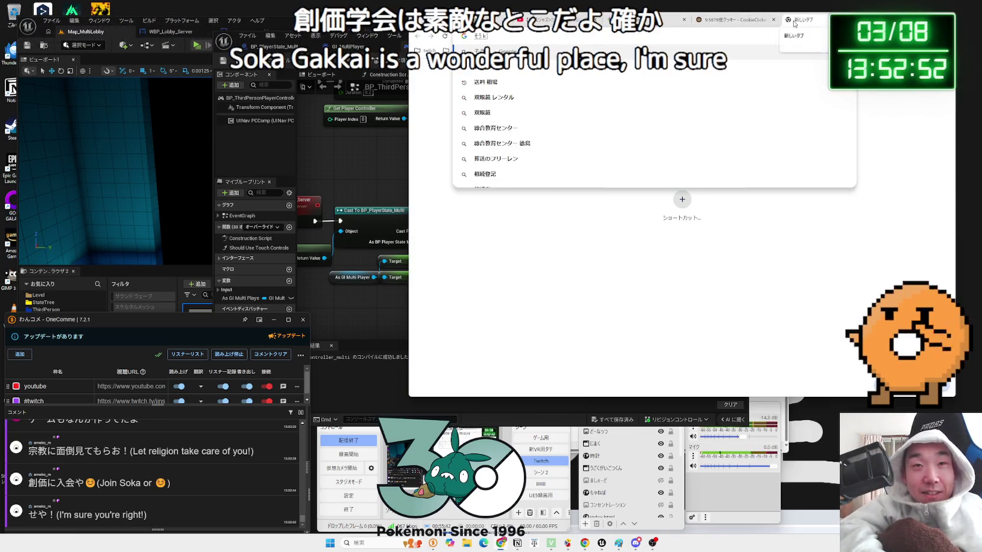
key("Return")
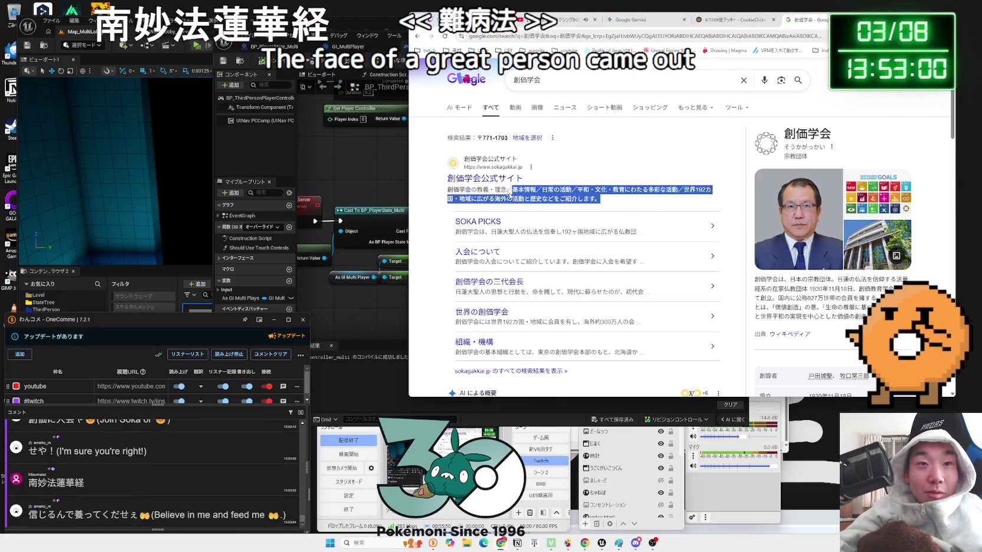
Expand the AI overview to list 創価学会's main features and activities.
scroll(541, 197, "down", 2)
scroll(541, 197, "down", 4)
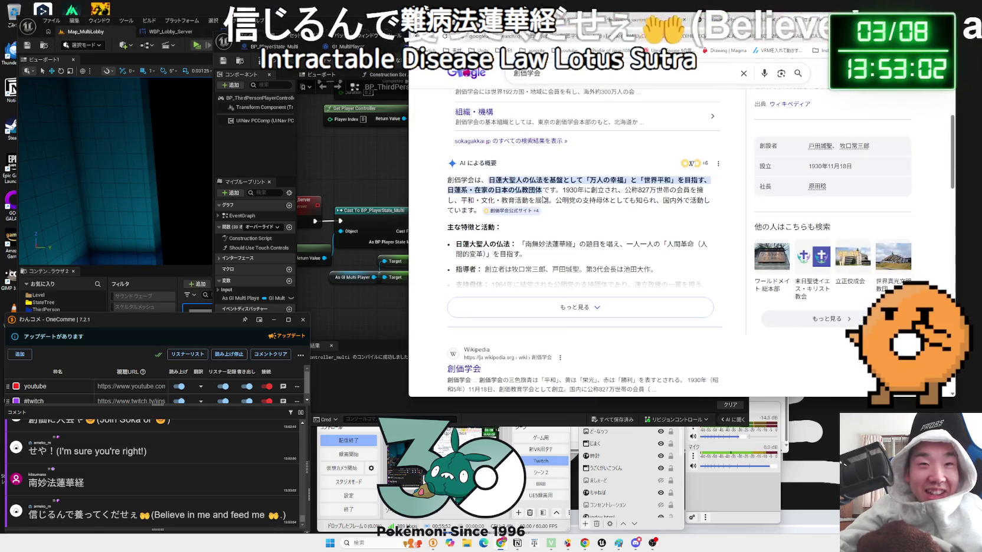
left_click_drag(538, 190, 542, 190)
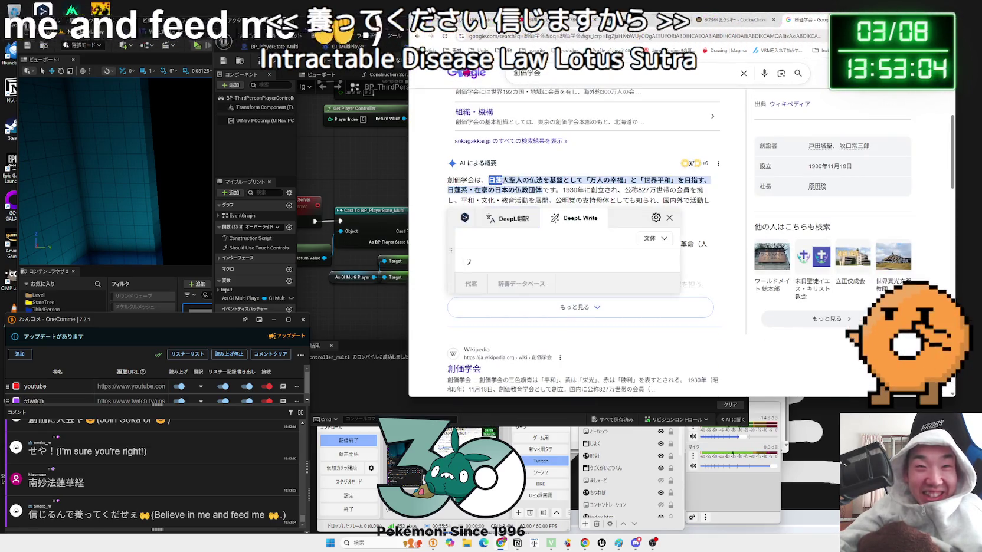
left_click(576, 302)
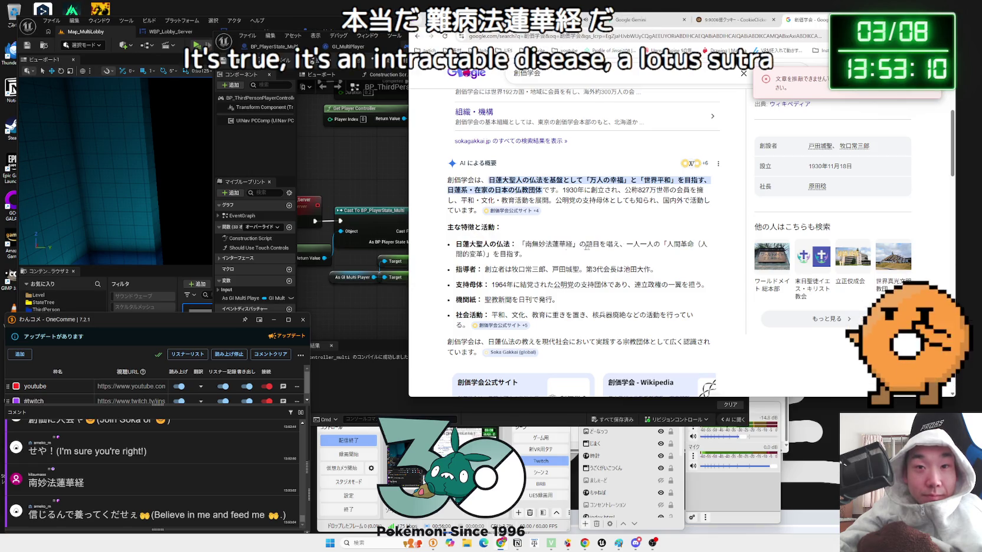
left_click(702, 252)
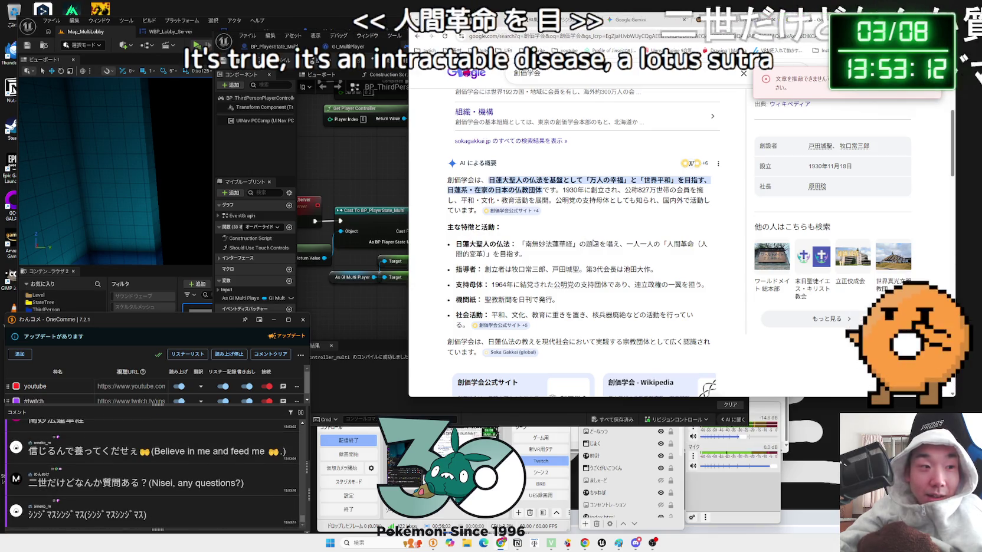
scroll(594, 242, "down", 1)
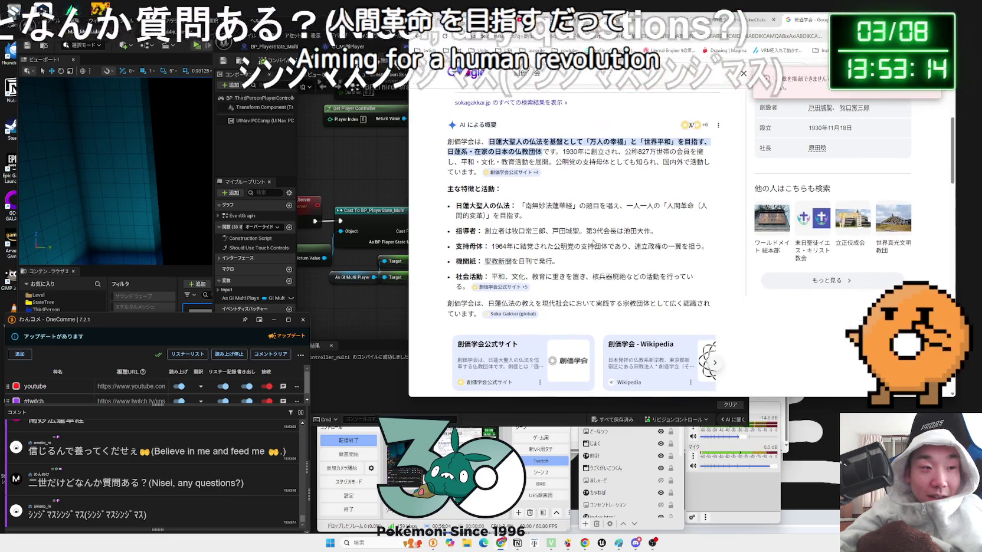
scroll(593, 242, "down", 5)
left_click(472, 232)
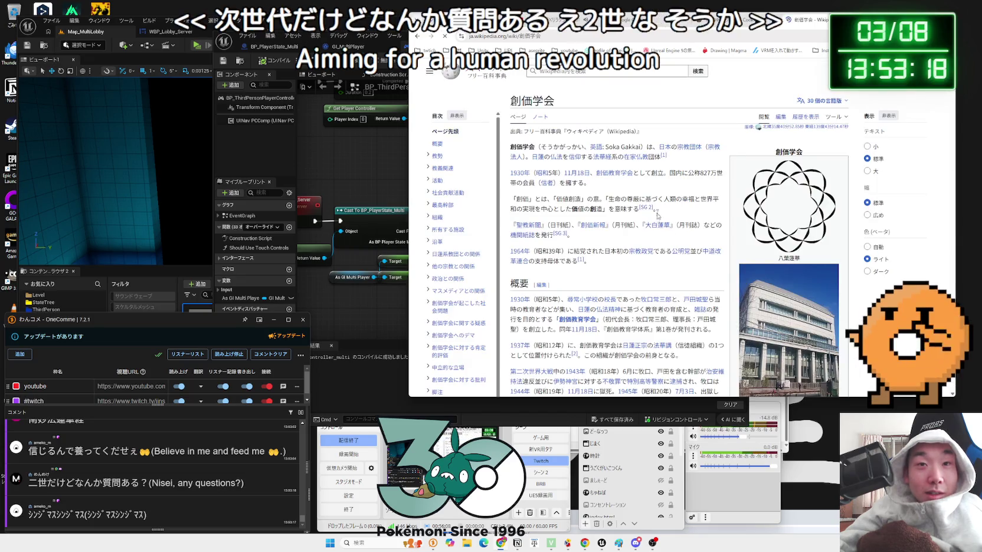
mouse_move(678, 213)
left_mouse_down()
mouse_move(534, 172)
mouse_move(664, 159)
mouse_move(679, 231)
left_mouse_up()
left_click(682, 231)
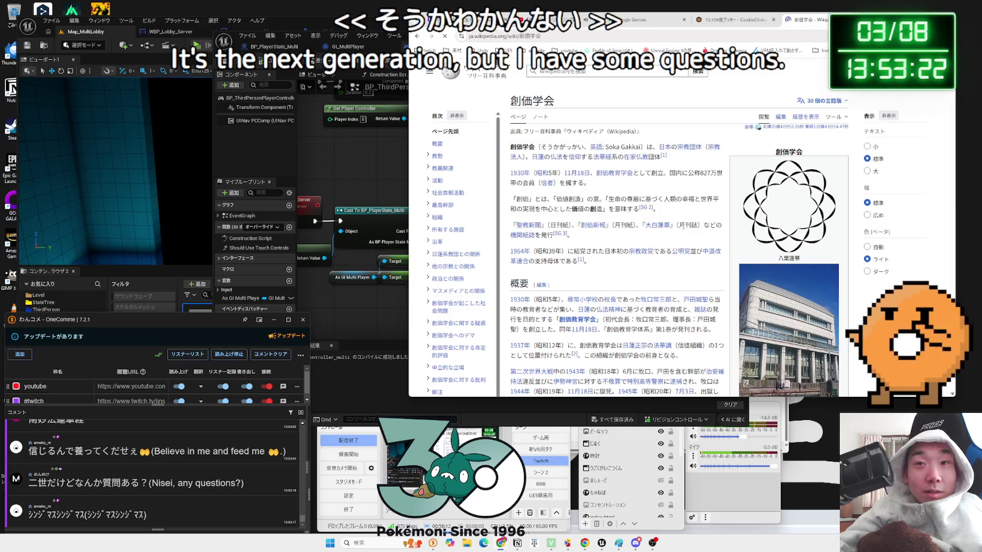
scroll(683, 232, "down", 10)
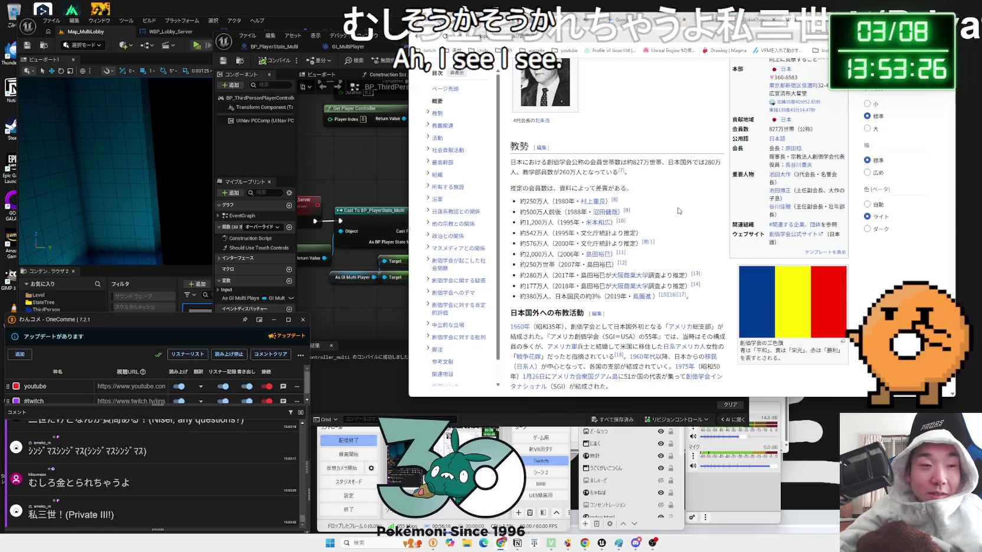
mouse_move(634, 189)
left_mouse_down()
mouse_move(637, 161)
mouse_move(570, 172)
mouse_move(511, 162)
mouse_move(597, 184)
left_mouse_up()
left_click(652, 192)
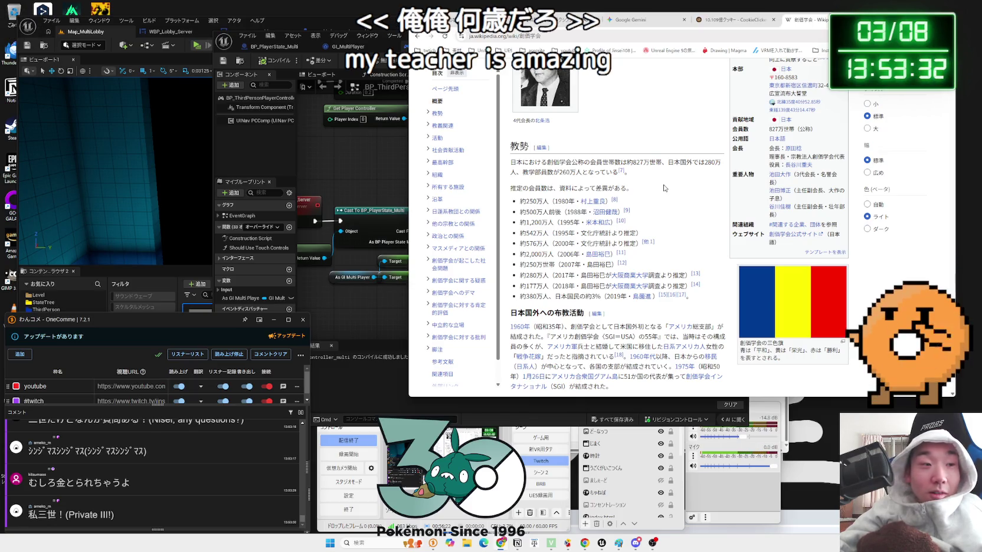
scroll(664, 201, "down", 10)
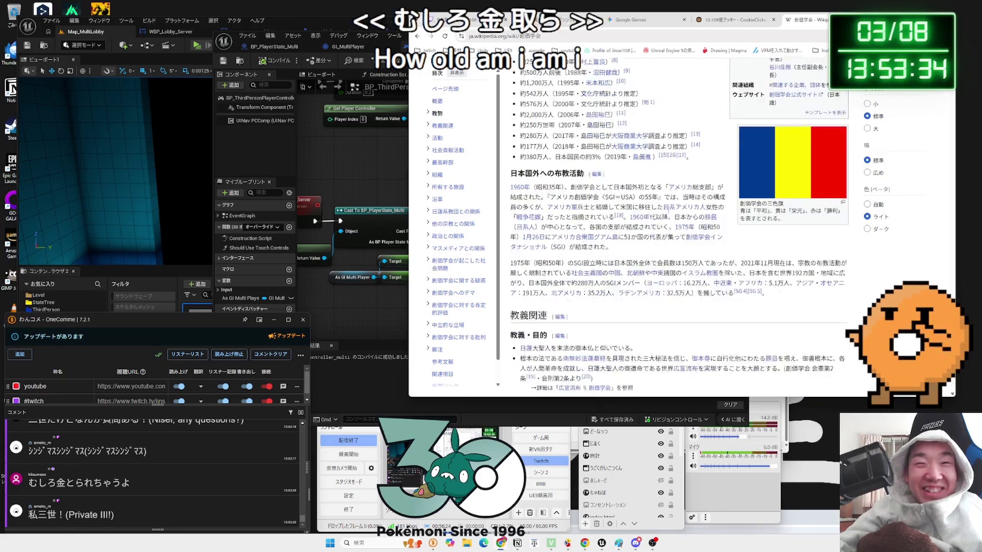
mouse_move(693, 204)
left_mouse_down()
mouse_move(719, 254)
mouse_move(686, 187)
left_mouse_up()
scroll(687, 188, "down", 15)
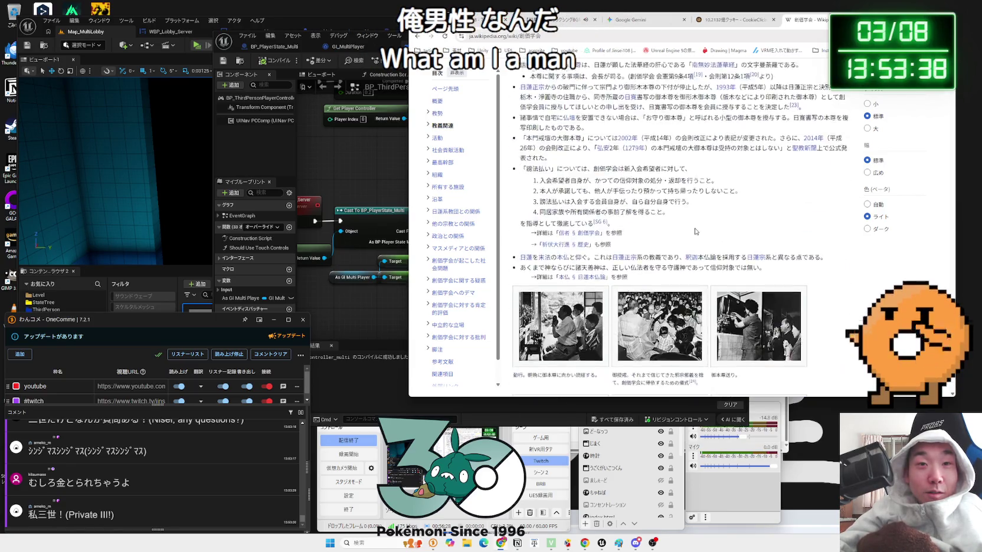
scroll(698, 224, "down", 10)
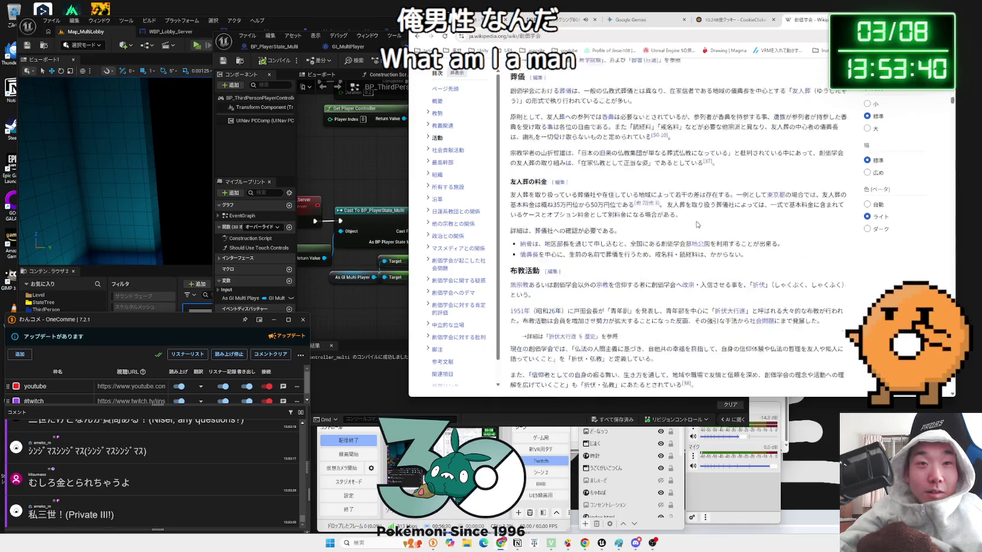
key("alt+Left")
scroll(694, 224, "down", 10)
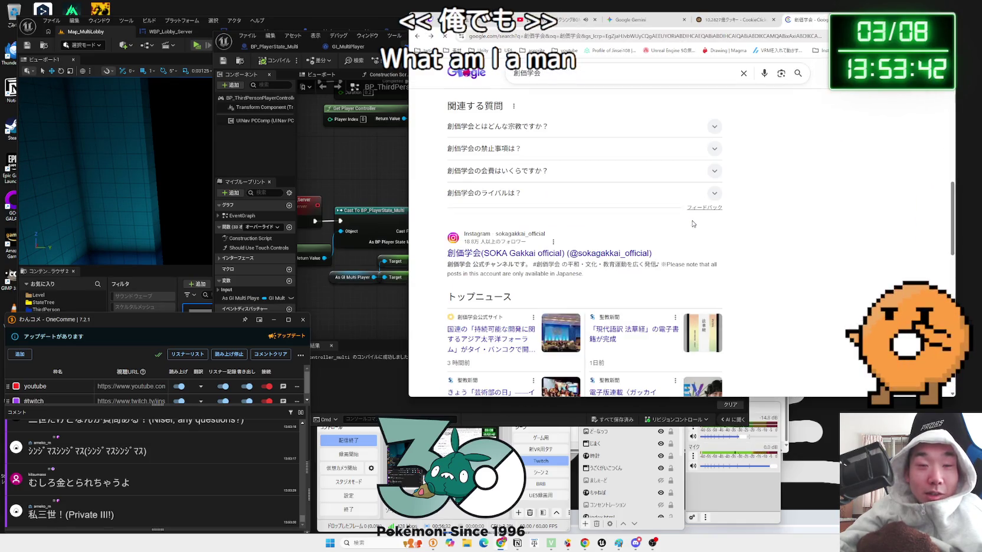
Replace the query with 天理教 and look through its search results.
triple_click(580, 73)
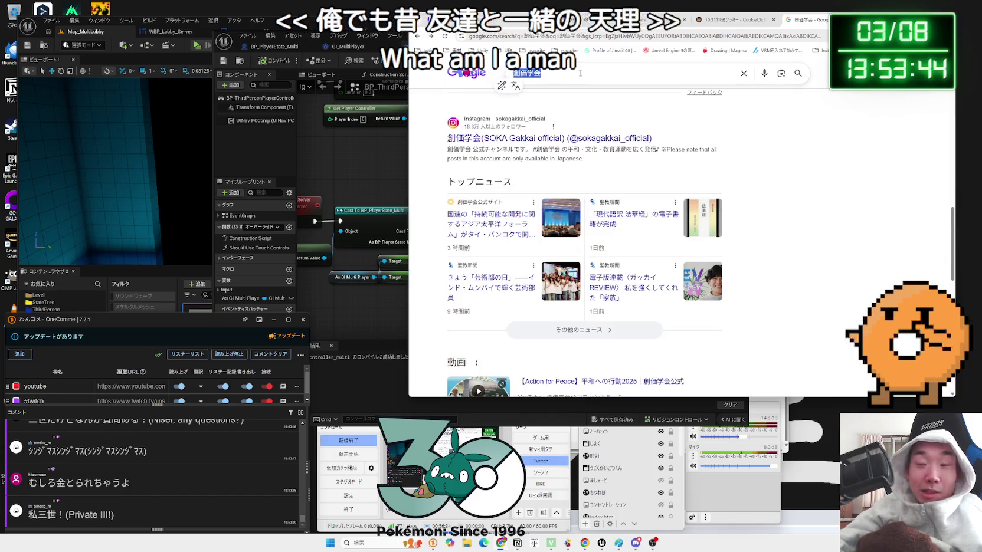
key("BackSpace")
type("てんり")
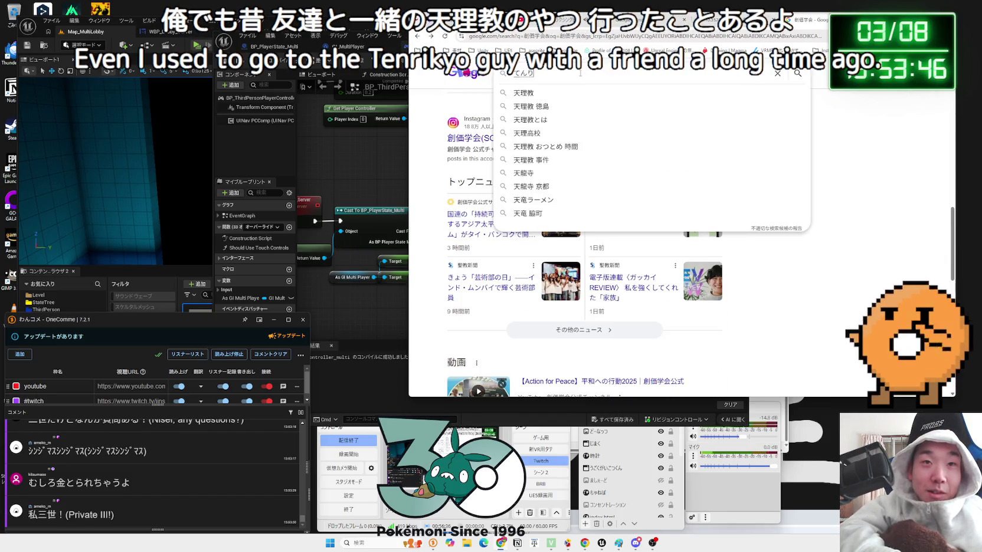
type("う")
key("space")
key("Return")
key("Return")
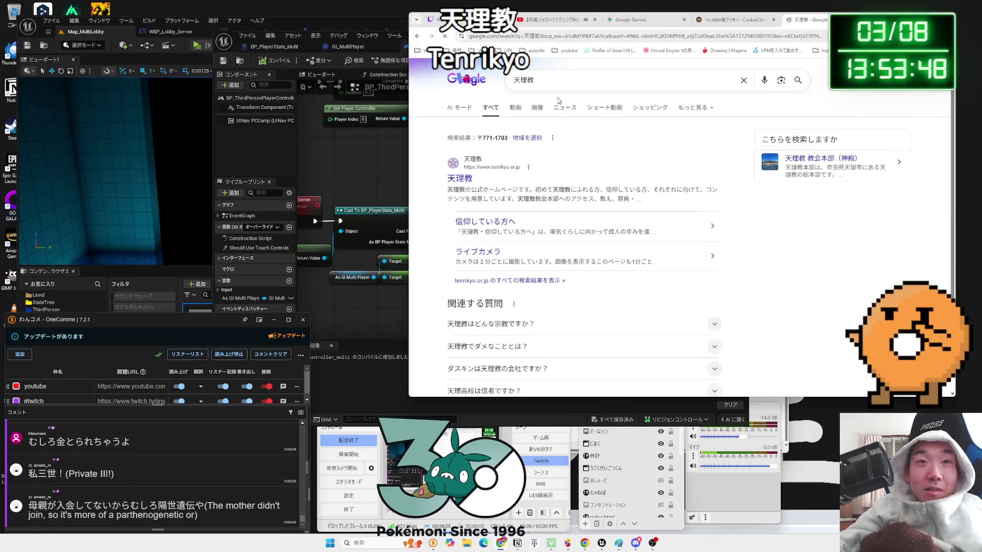
scroll(587, 190, "down", 8)
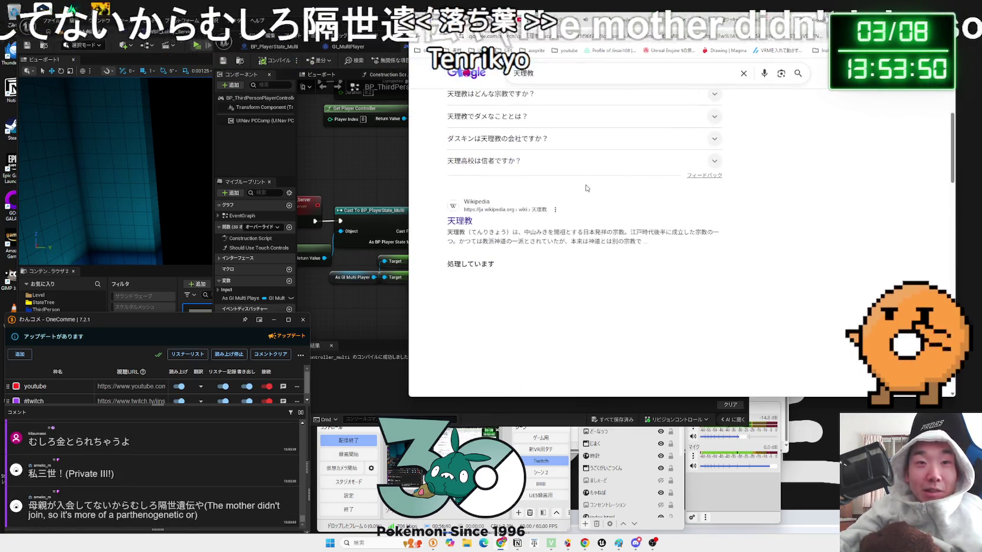
scroll(588, 190, "down", 15)
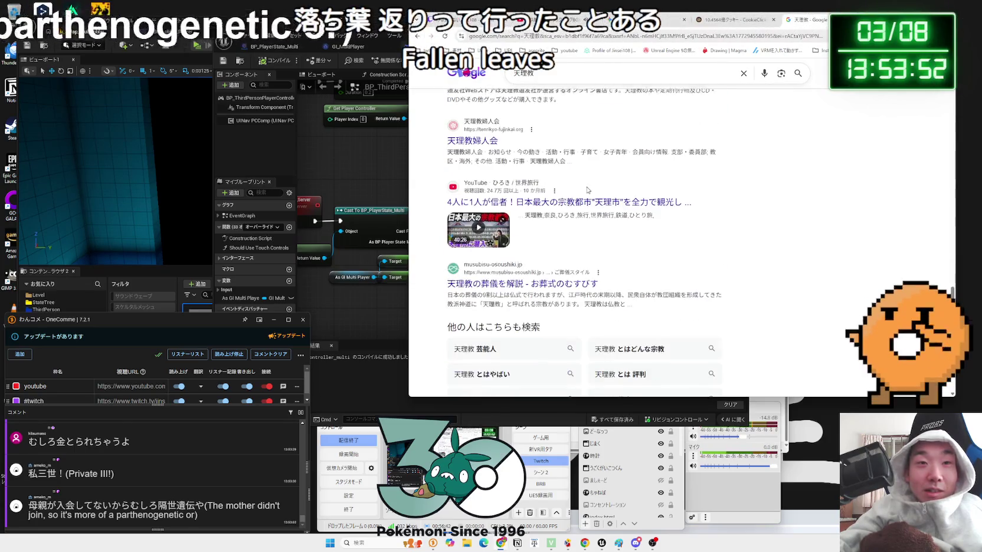
scroll(587, 190, "down", 3)
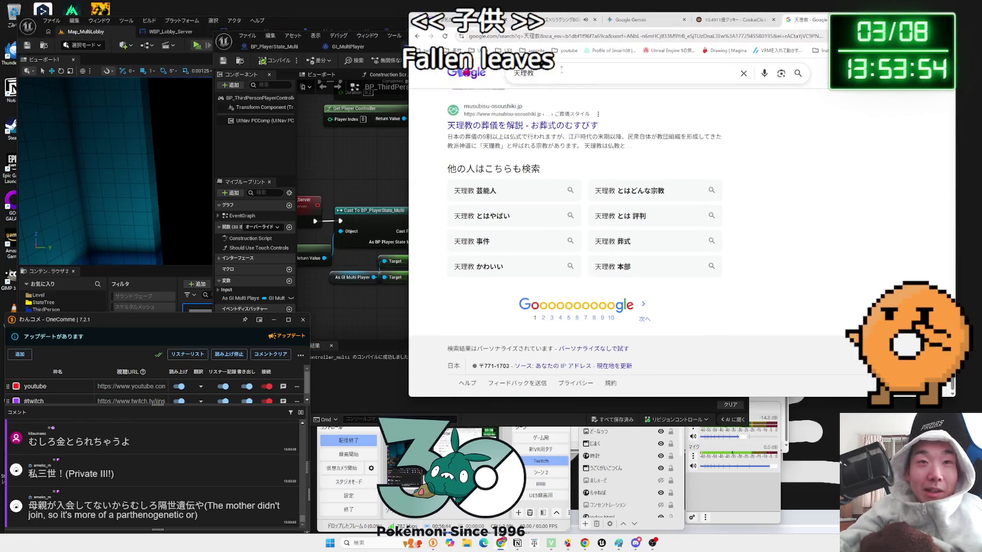
Search こどもおちばかえり, visit its official site, go back, and close the tab.
type("k")
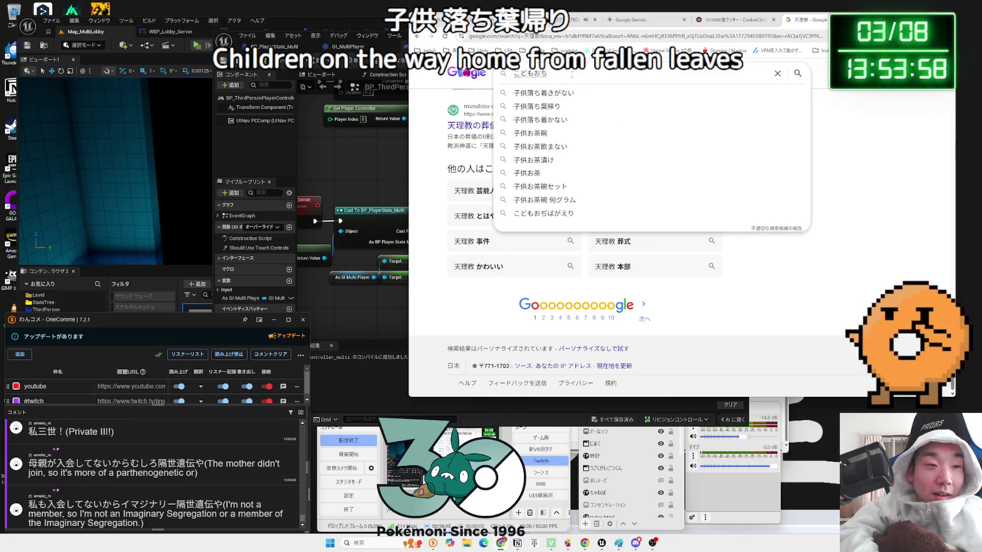
type("ばかえり")
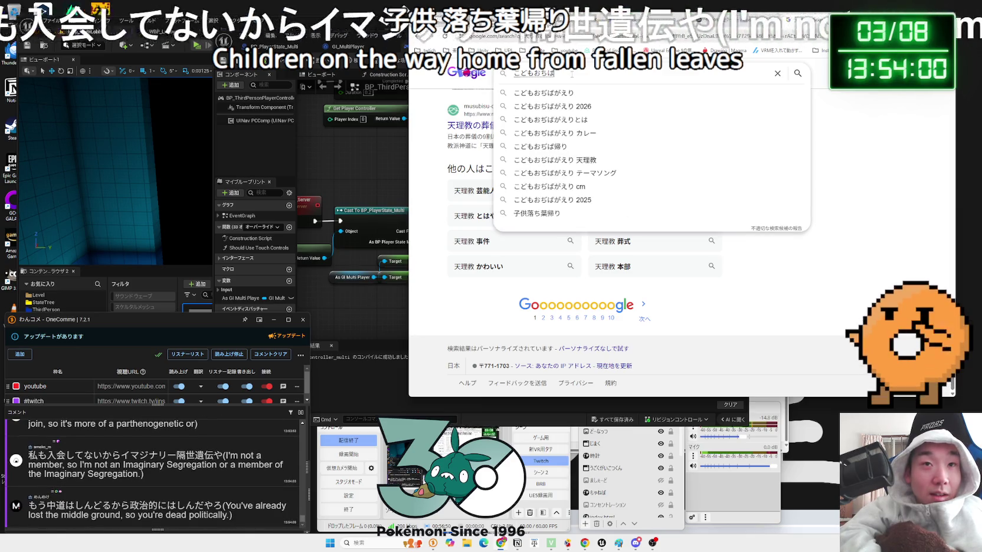
key("Return")
key("Return")
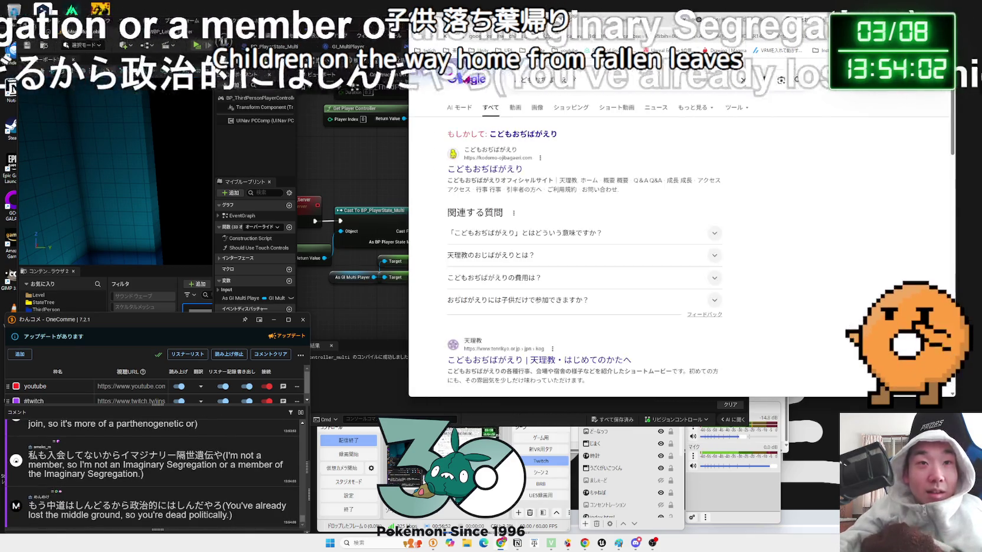
left_click(502, 170)
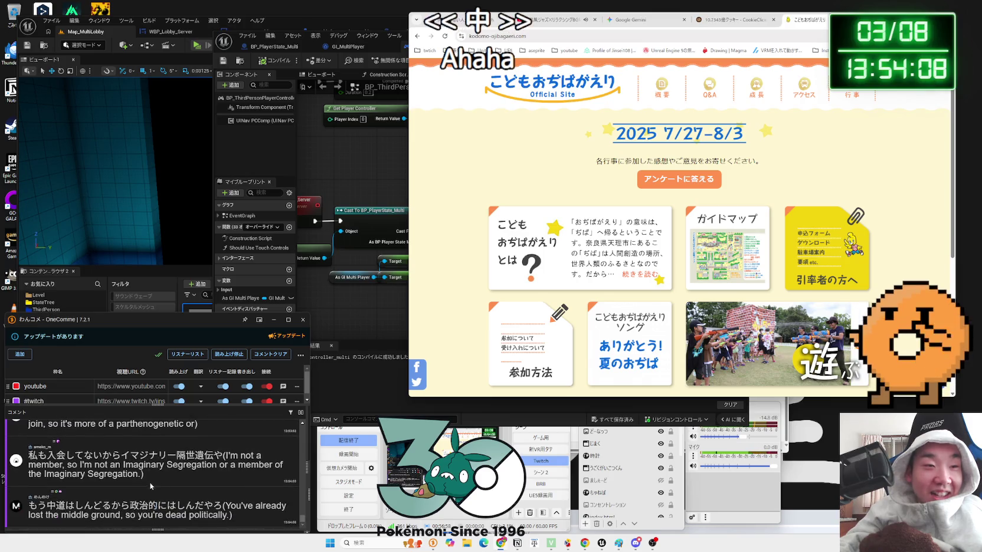
key("alt+Left")
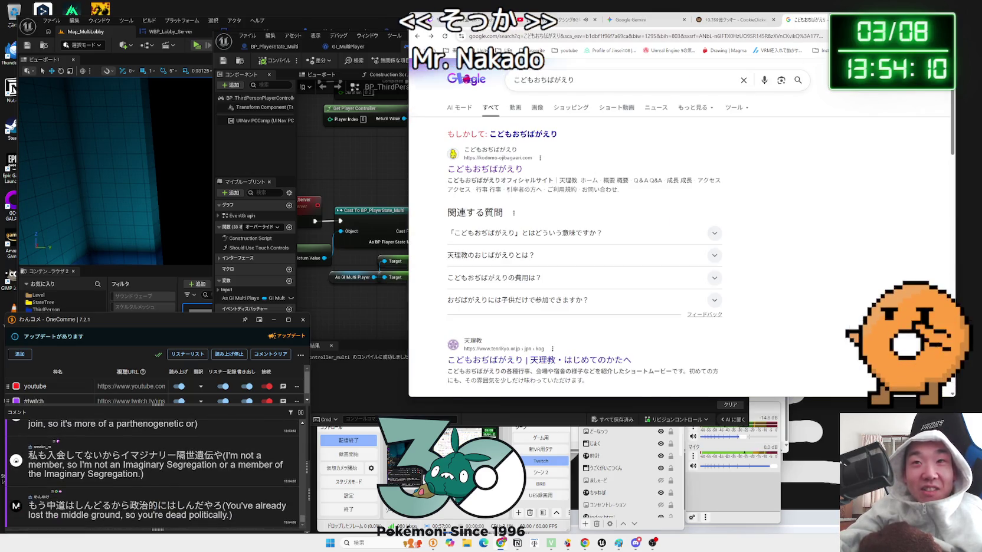
key("ctrl+w")
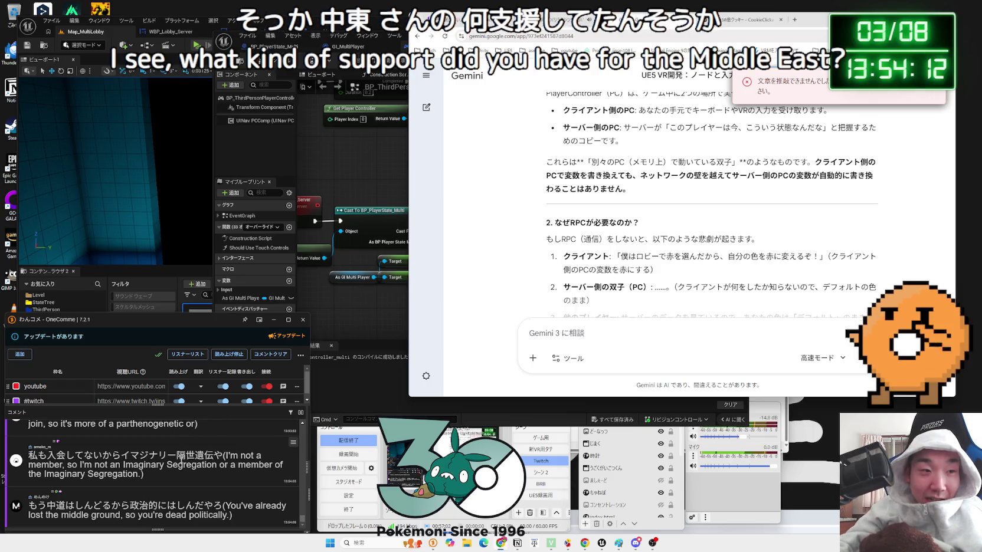
Highlight the text of the latest viewer comments in the comment panel.
left_click_drag(223, 455, 27, 455)
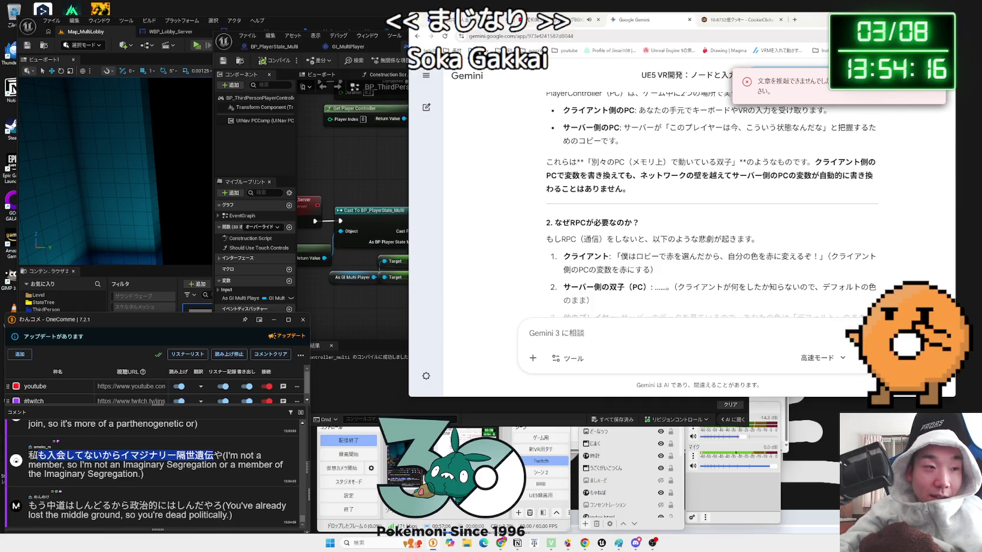
left_click_drag(213, 455, 223, 455)
scroll(204, 468, "up", 1)
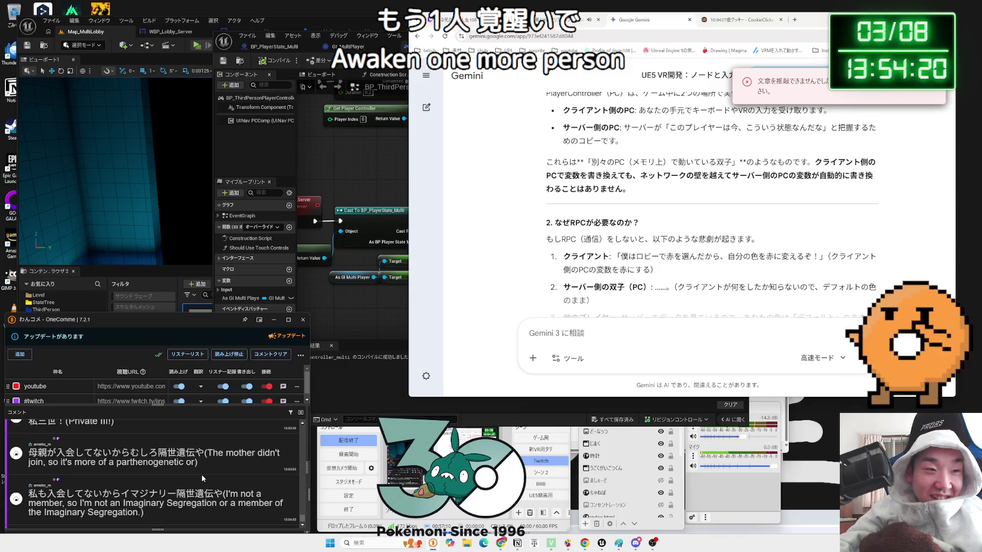
scroll(202, 474, "up", 1)
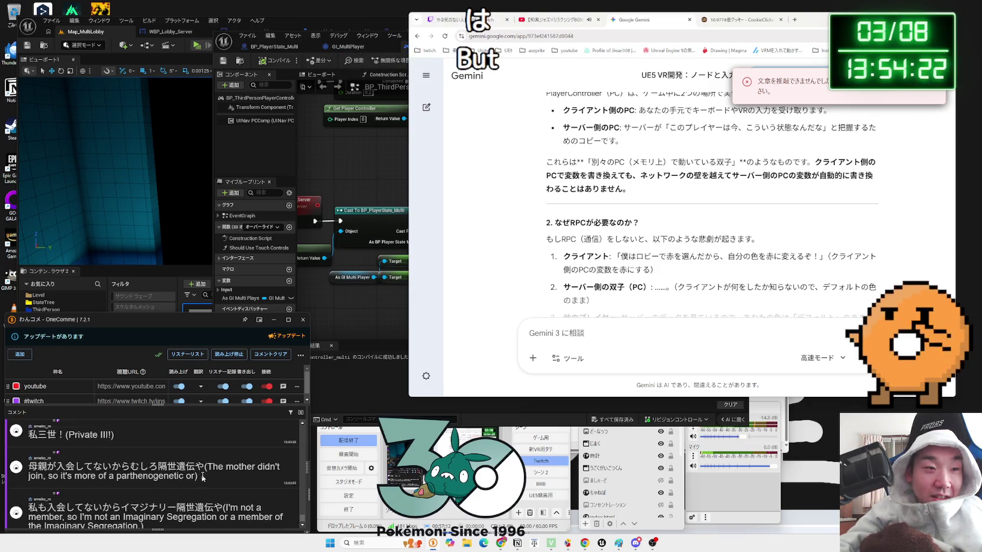
scroll(201, 474, "down", 3)
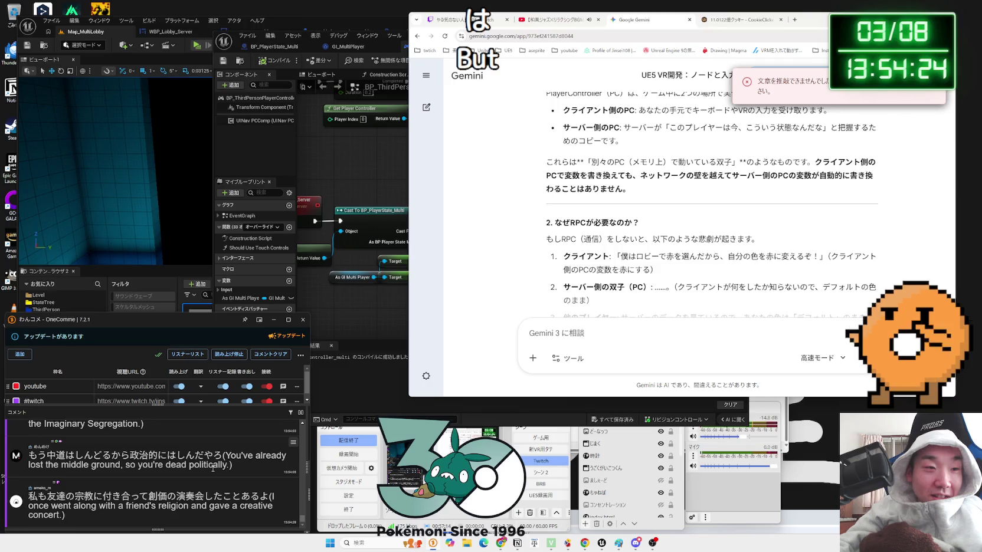
left_click_drag(38, 496, 269, 496)
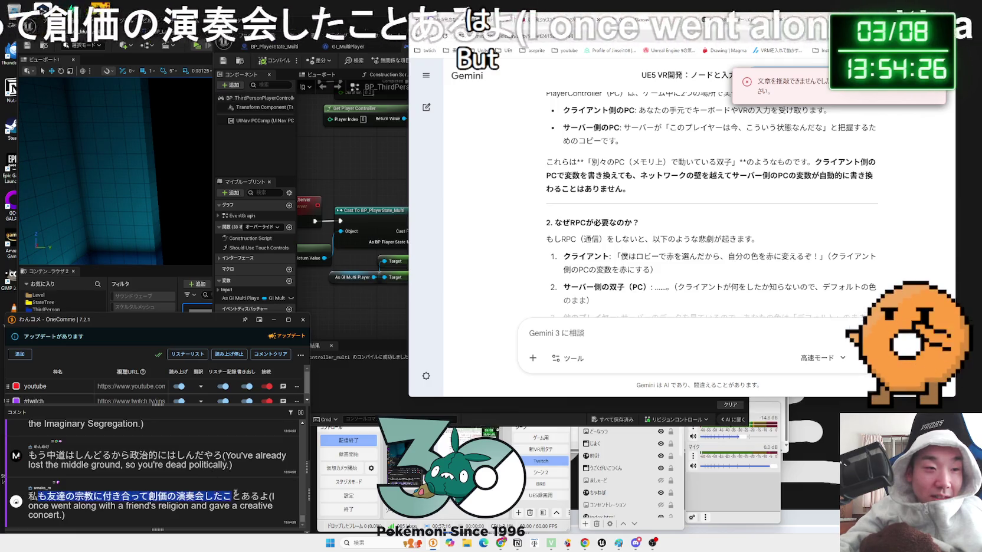
left_click_drag(29, 496, 223, 496)
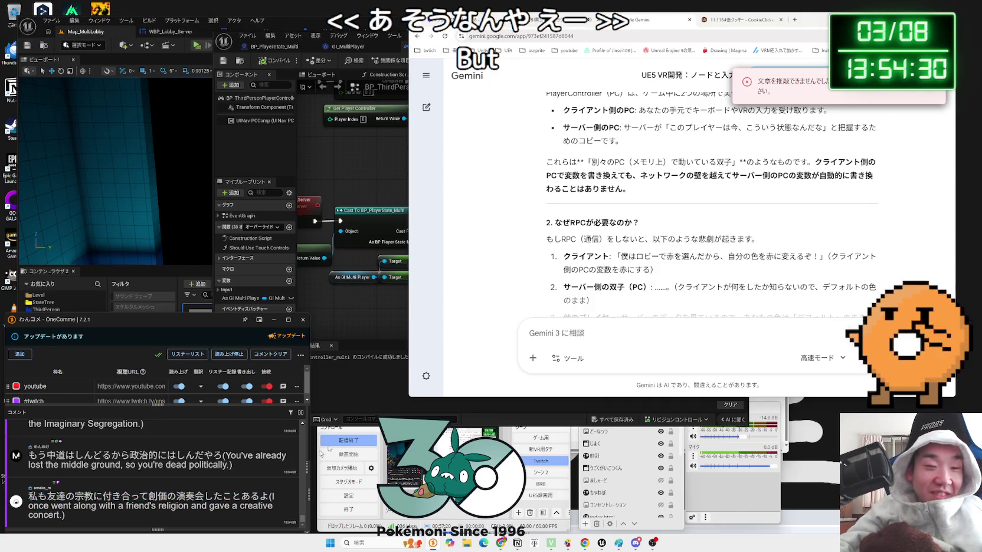
left_click(795, 20)
type("こどもおぢばがえり")
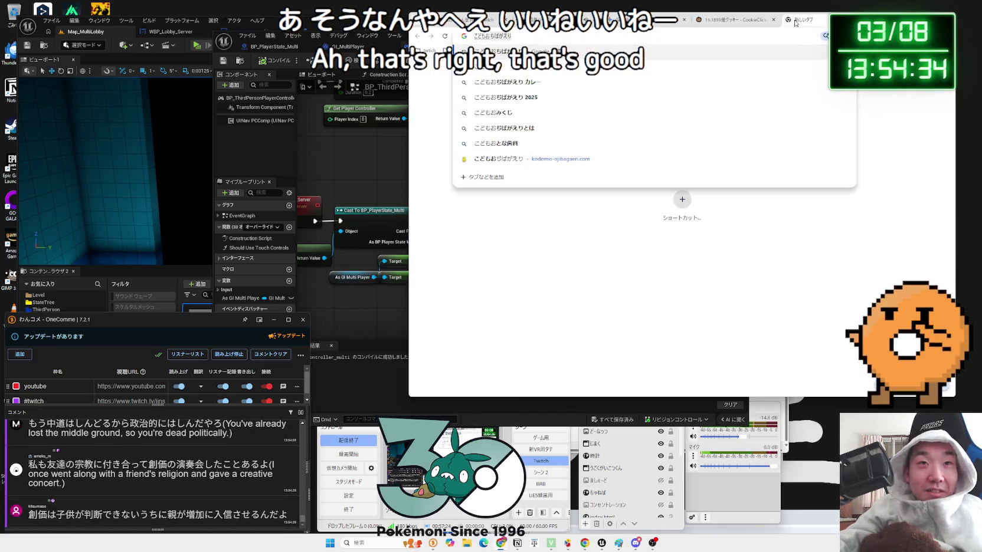
Search こどもおぢばがえり and open its official site.
key("Return")
left_click(623, 81)
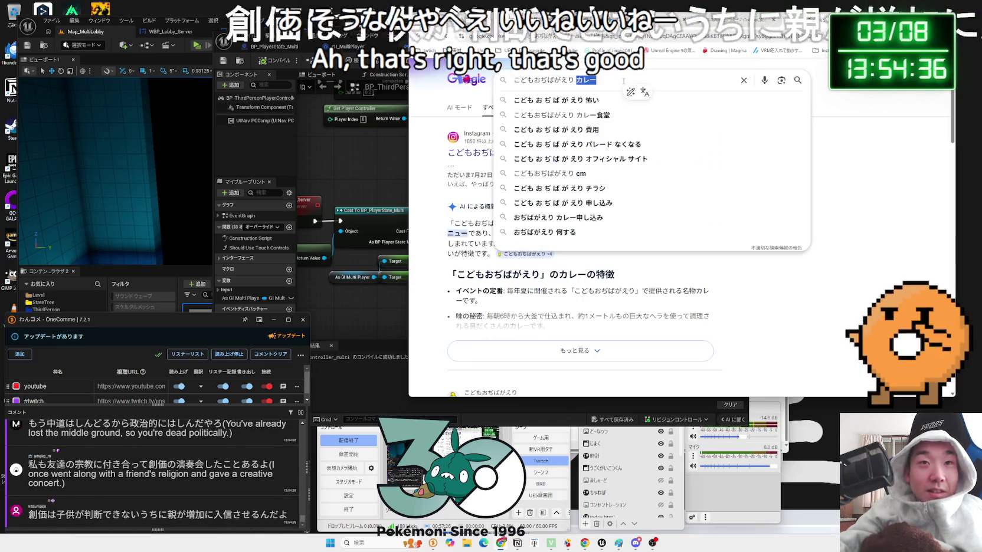
key("Return")
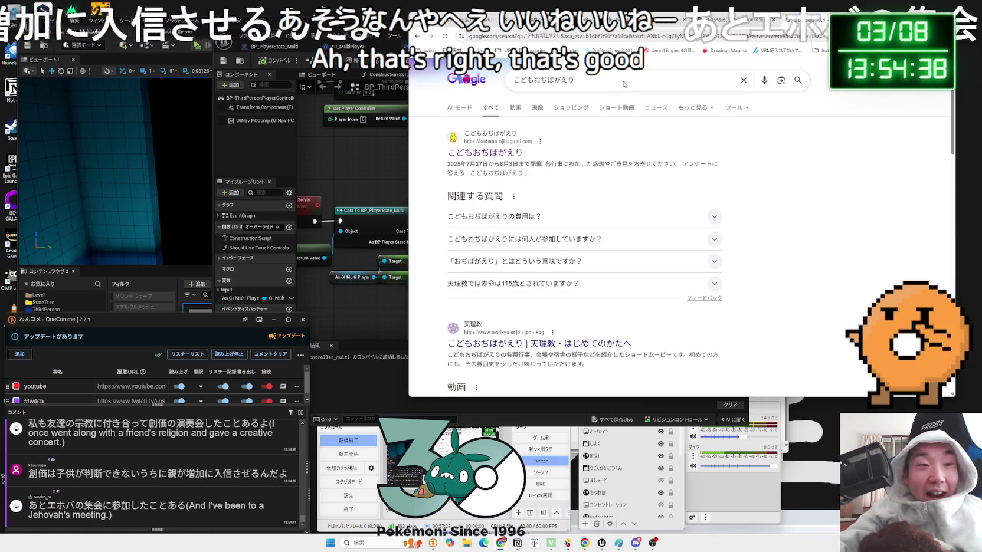
left_click(490, 153)
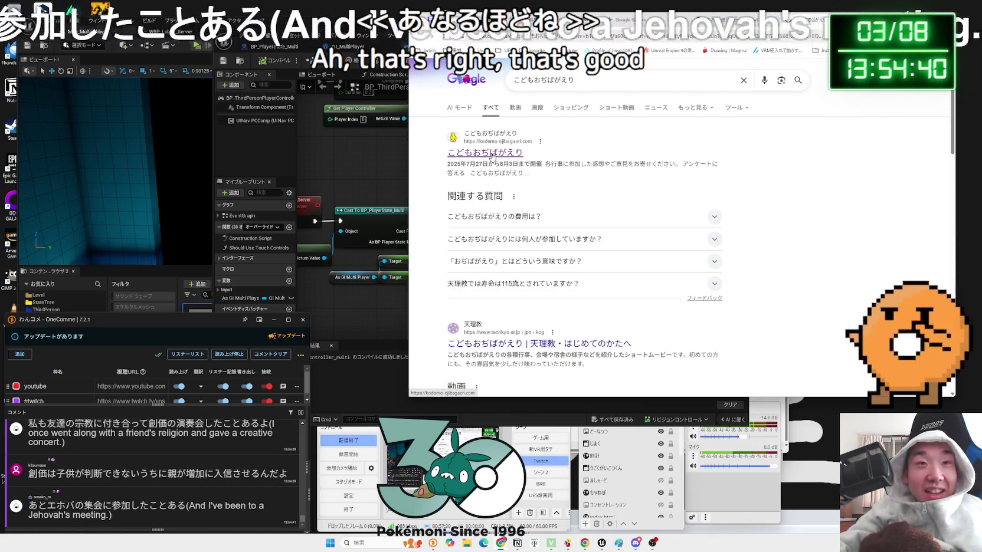
Browse the event page's attractions section, then return to the site's home page.
scroll(757, 206, "down", 2)
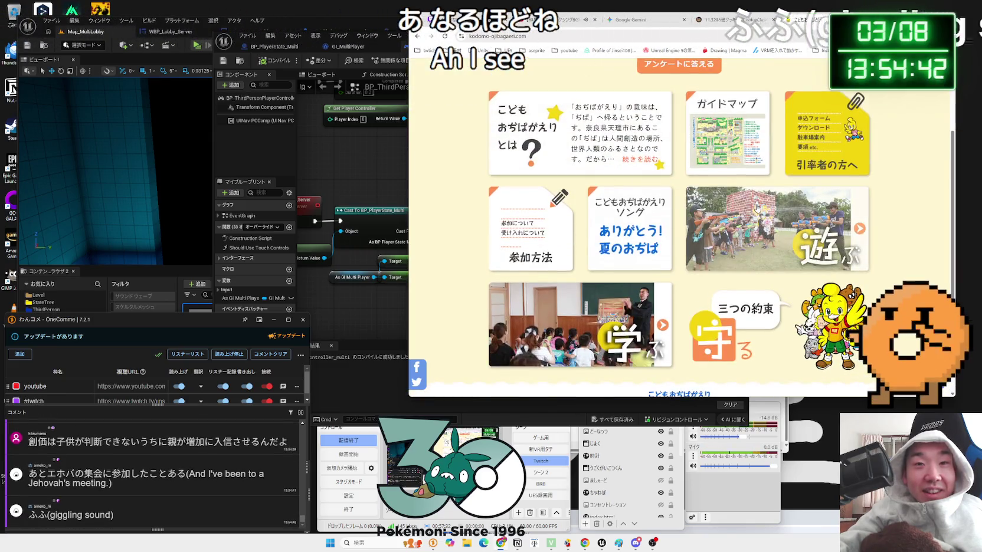
left_click(758, 207)
scroll(665, 190, "down", 4)
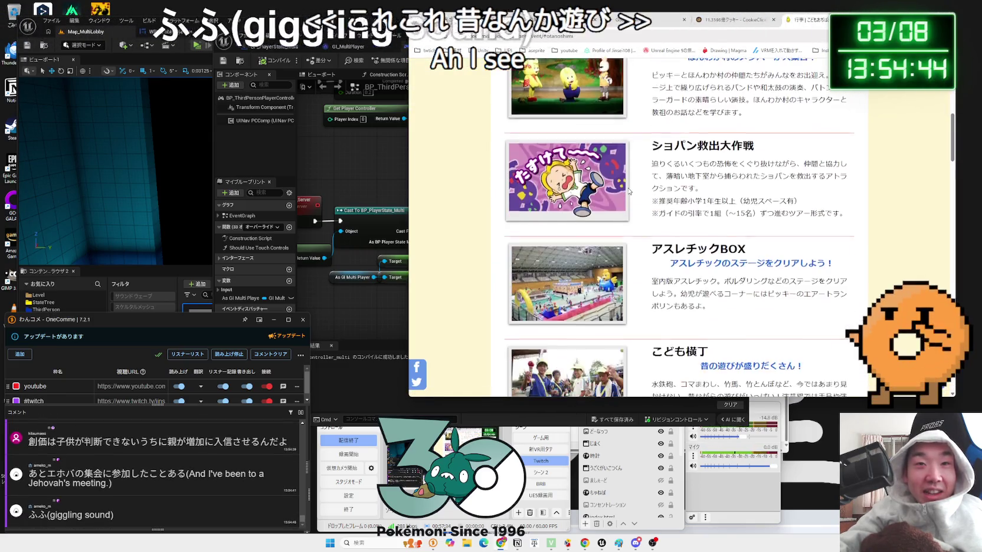
scroll(629, 191, "down", 2)
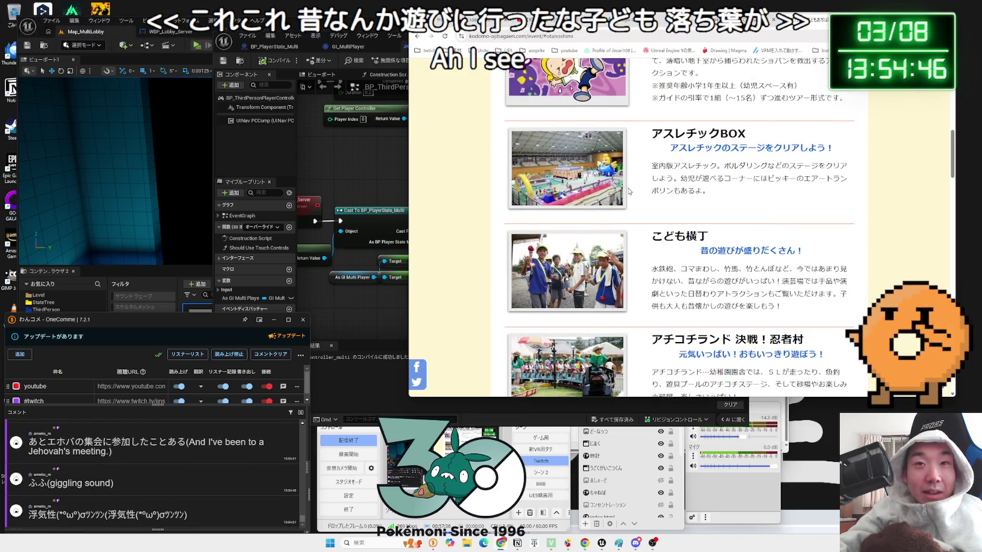
scroll(630, 190, "down", 5)
scroll(630, 190, "down", 3)
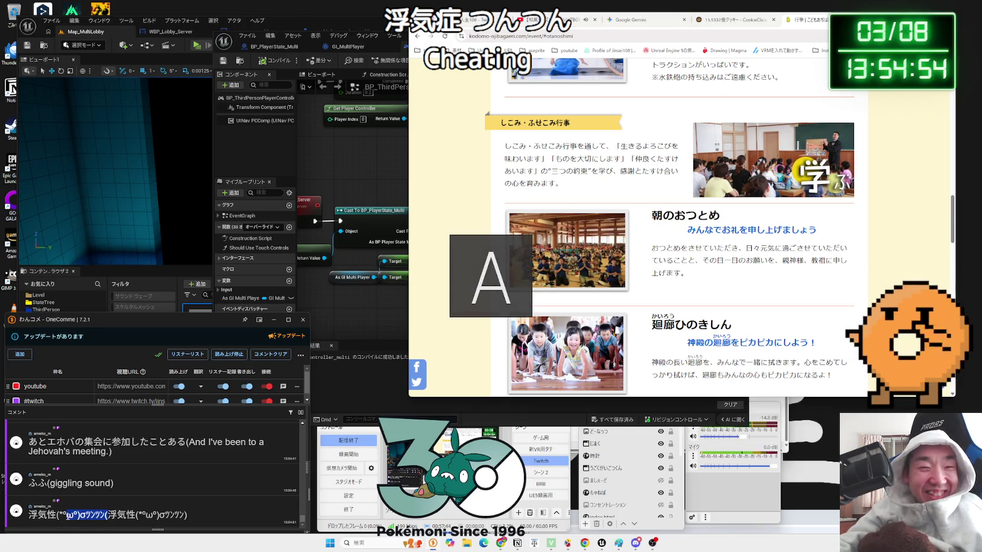
scroll(83, 512, "up", 1)
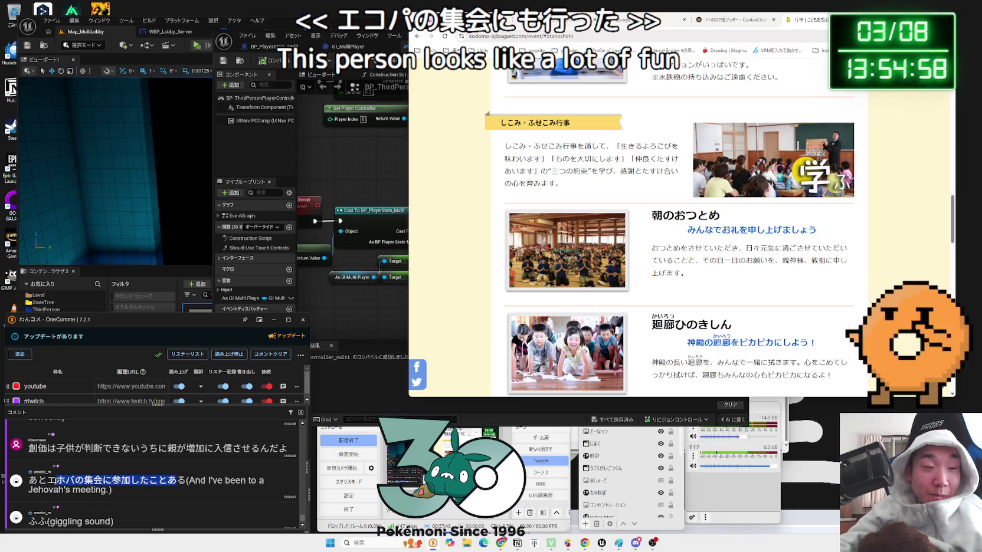
scroll(152, 483, "down", 1)
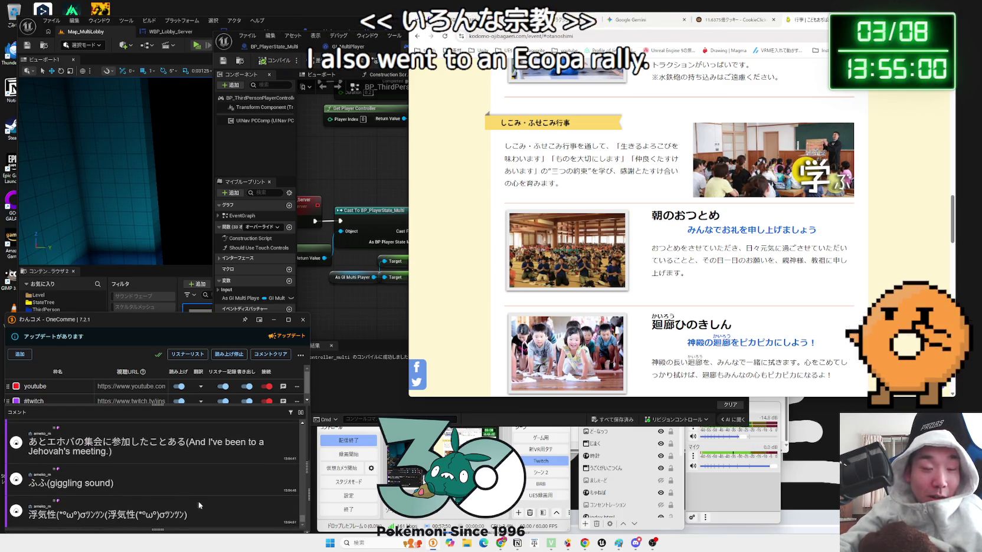
left_click(454, 351)
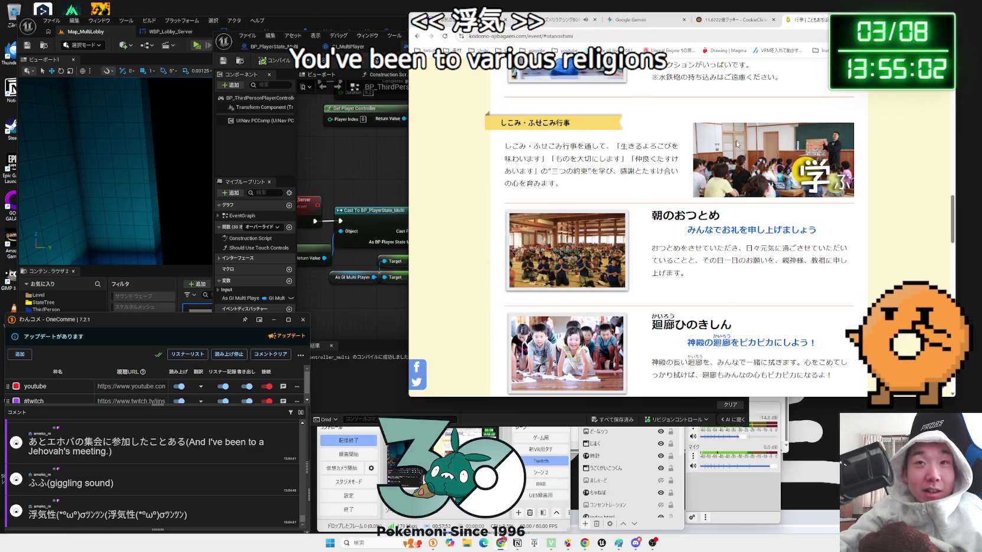
key("alt+Left")
Look through the 遊ぶ events section, then return to the Gemini chat.
left_click(765, 21)
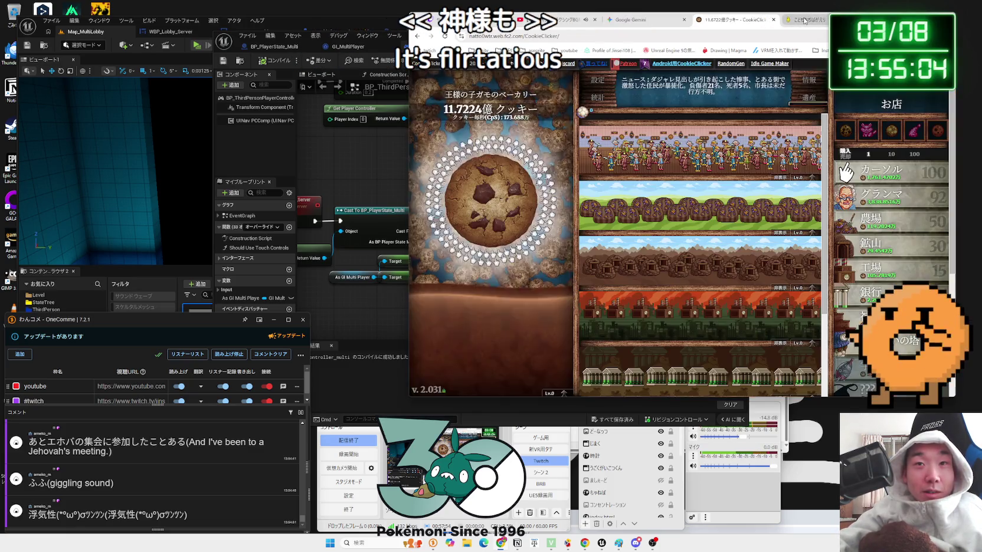
key("ctrl+Tab")
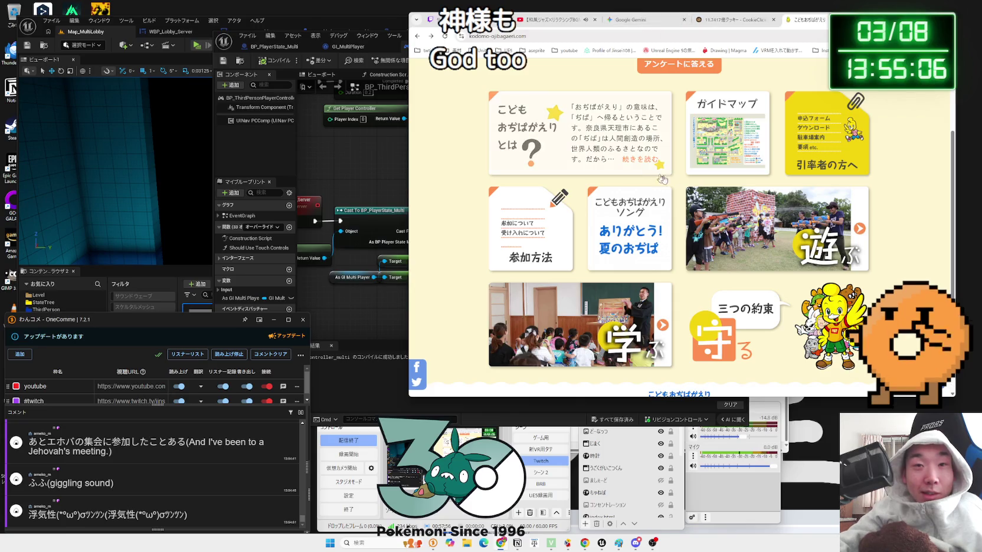
scroll(653, 175, "down", 3)
scroll(826, 204, "up", 2)
scroll(827, 203, "up", 4)
scroll(718, 201, "down", 3)
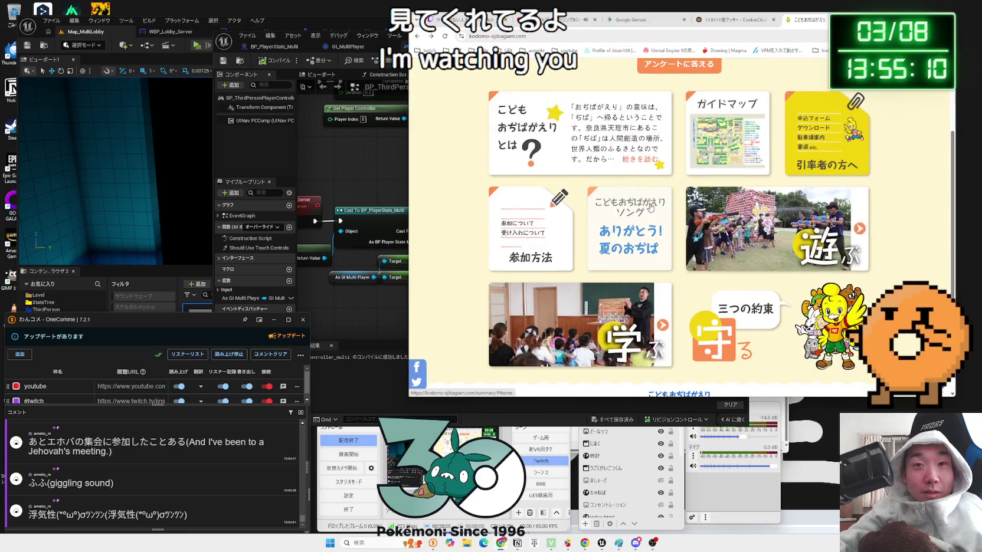
left_click(833, 218)
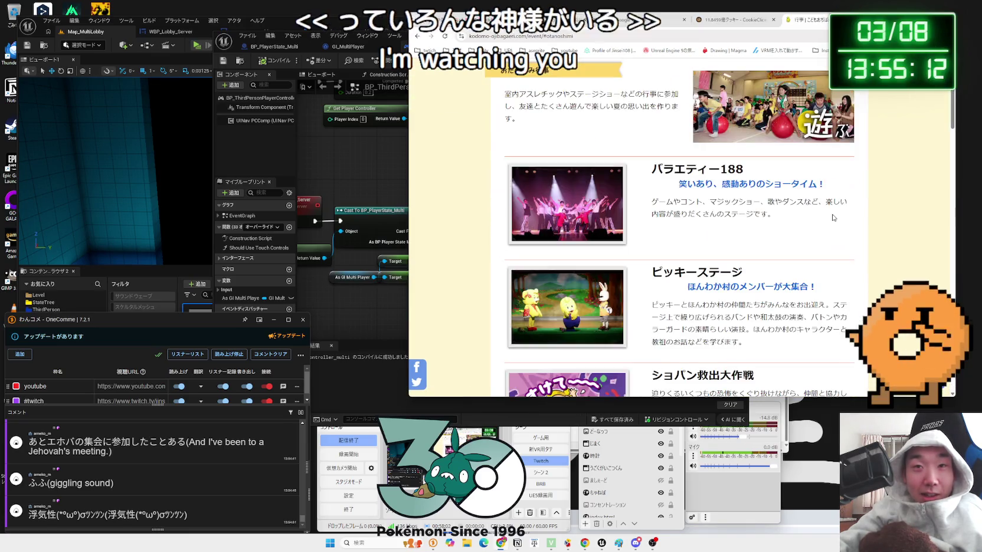
scroll(828, 171, "down", 3)
key("ctrl+Tab")
key("ctrl+Tab")
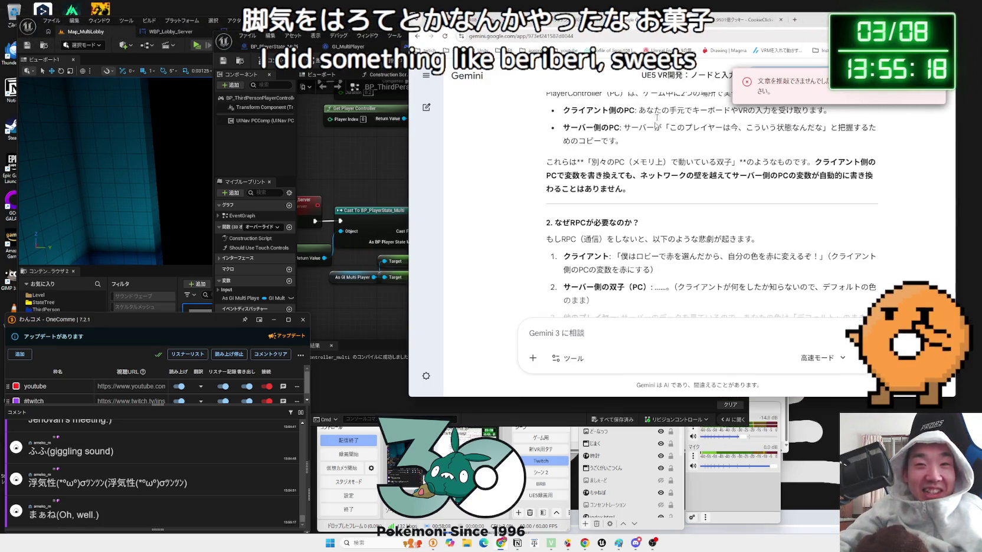
Read Gemini's bullets on client-side and server-side PlayerControllers.
scroll(654, 188, "up", 2)
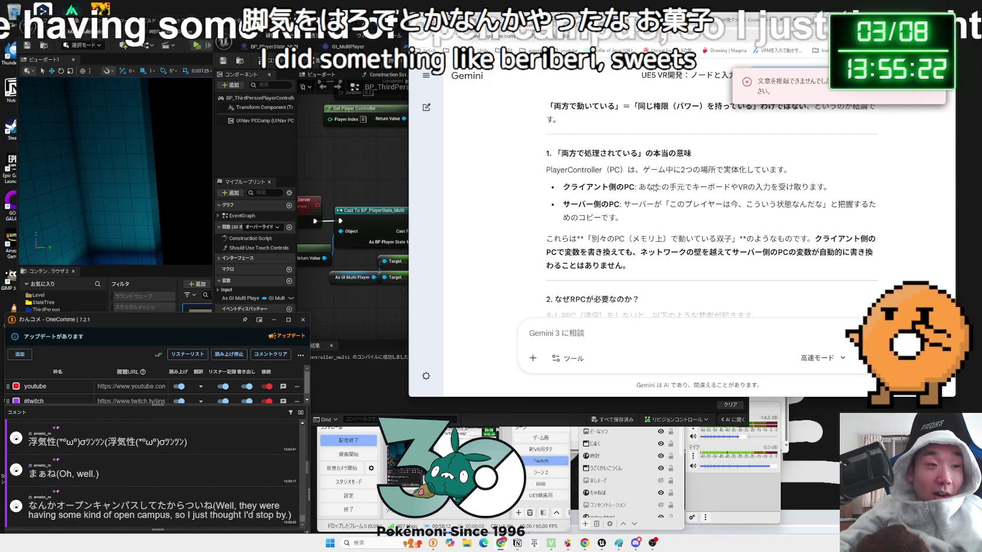
left_click_drag(213, 505, 99, 509)
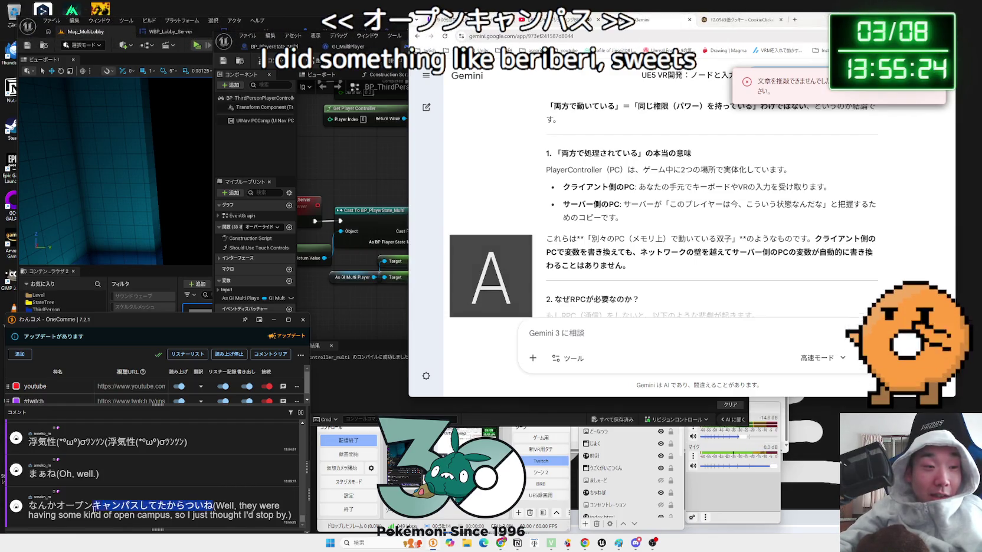
scroll(163, 483, "up", 3)
scroll(164, 486, "up", 1)
scroll(194, 479, "down", 5)
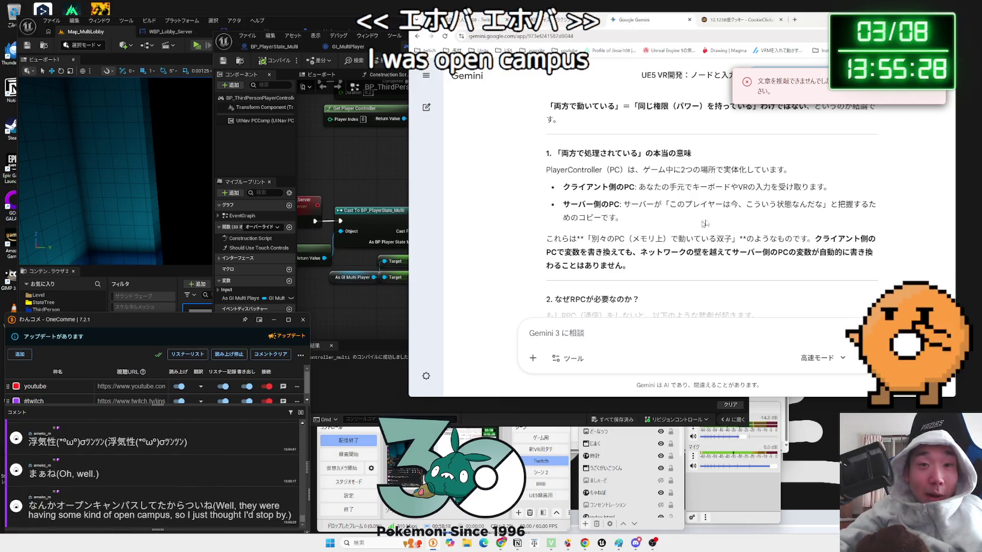
mouse_move(716, 222)
left_mouse_down()
mouse_move(675, 204)
mouse_move(558, 187)
mouse_move(570, 187)
left_mouse_up()
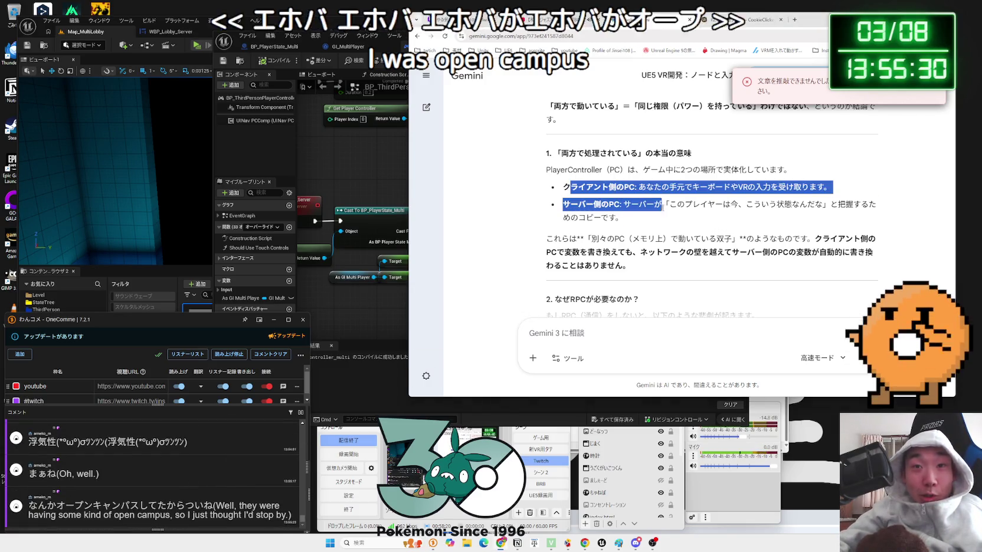
left_click(672, 269)
Translate the paragraph on client-side variable changes, then return to the Unreal Blueprint editor.
triple_click(795, 254)
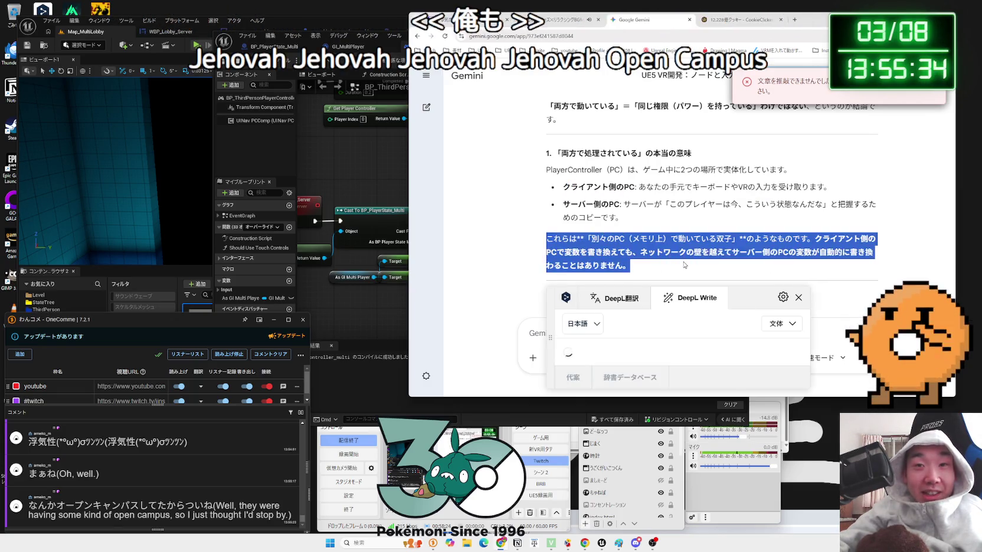
left_click(795, 254)
left_click_drag(846, 247, 872, 254)
triple_click(838, 239)
left_click(767, 239)
scroll(716, 237, "down", 3)
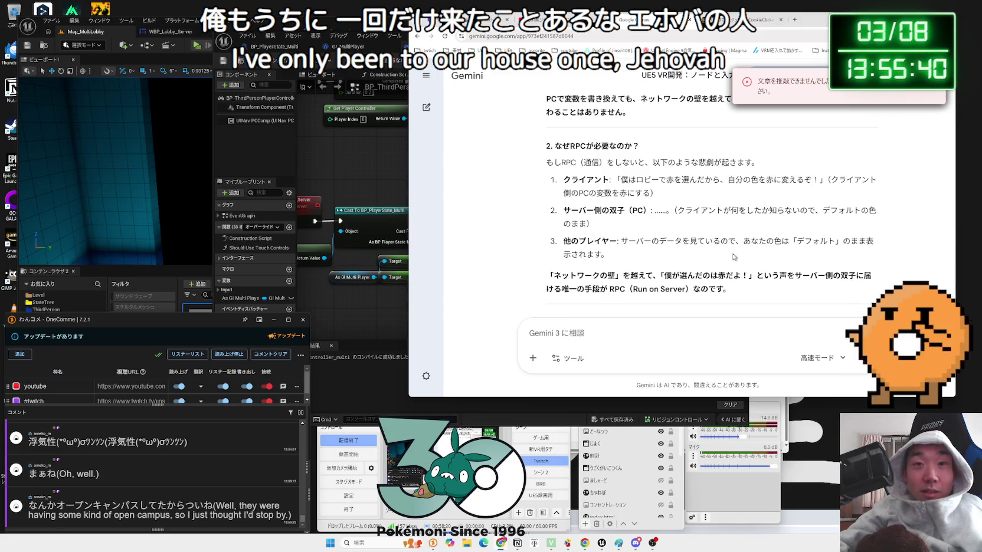
left_click(565, 190)
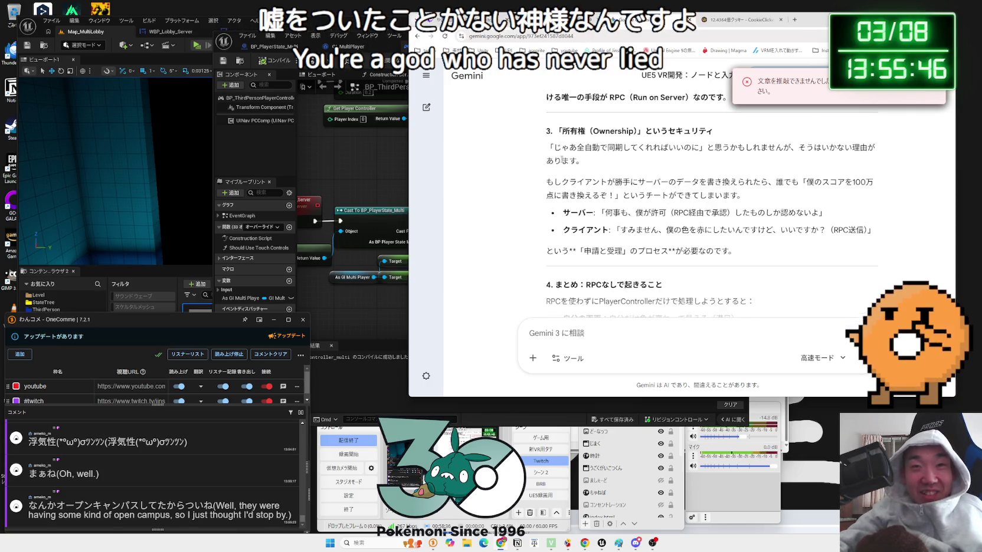
scroll(680, 225, "down", 6)
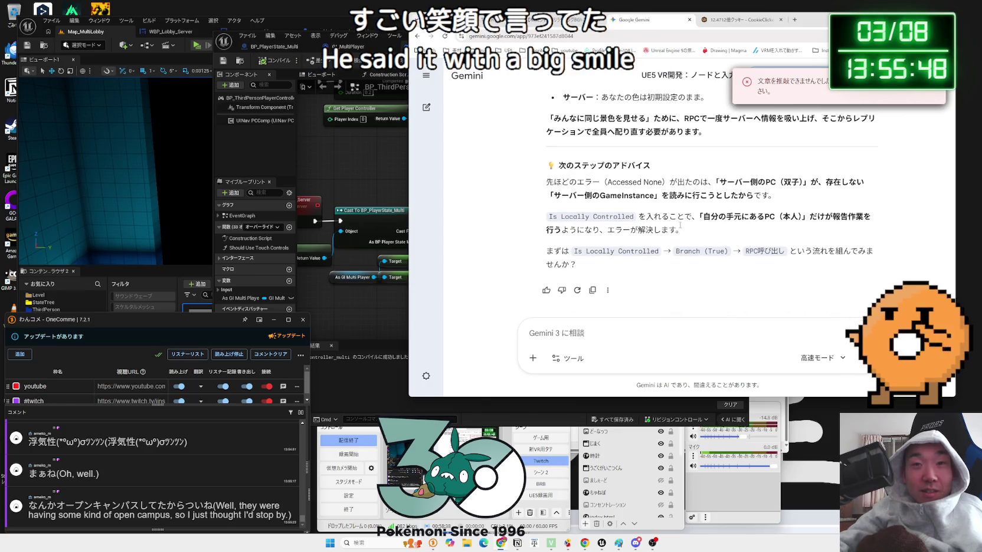
left_click(371, 322)
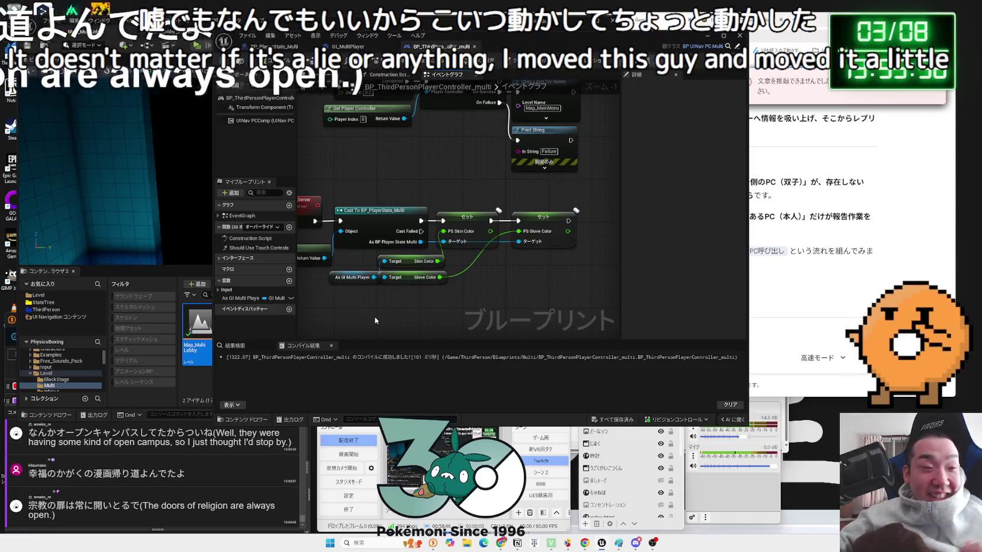
Google the phrase 幸福のかがく from a viewer comment and place the browser over the editor.
left_click_drag(204, 483, 24, 477)
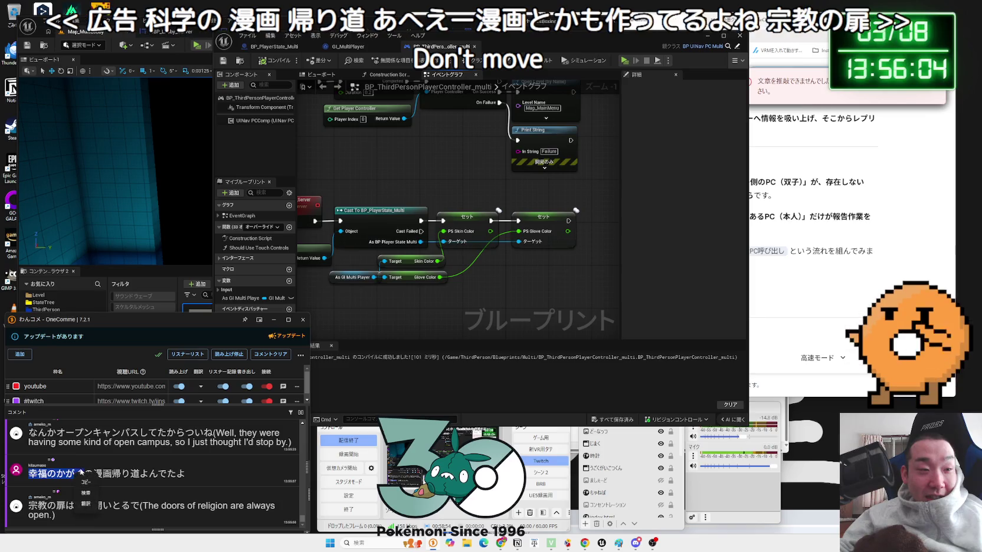
left_click(85, 481)
mouse_move(409, 155)
left_mouse_down()
mouse_move(608, 148)
mouse_move(500, 145)
left_mouse_up()
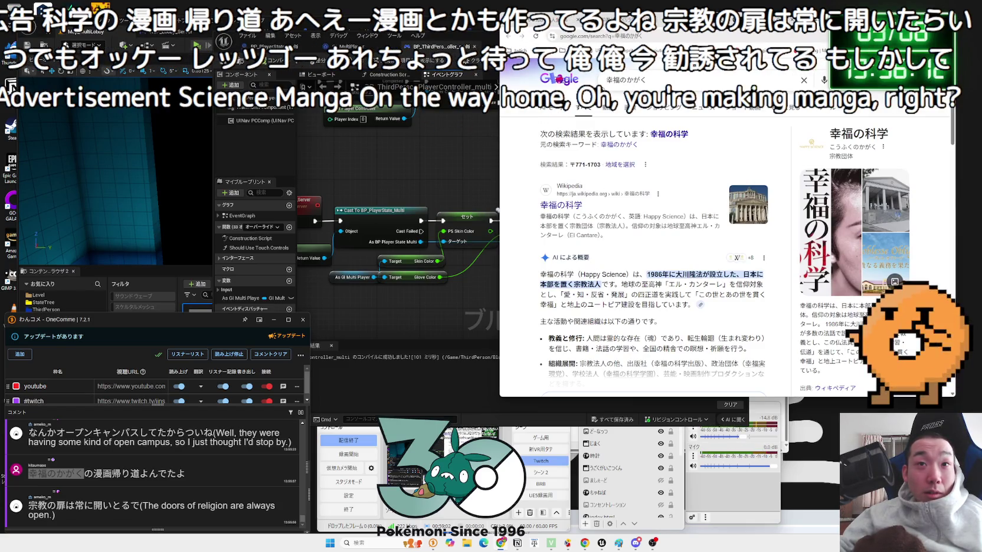
Scroll Gemini's answer to its summary, then return to the BP_ThirdPersonPlayerController_multi graph.
left_click(667, 83)
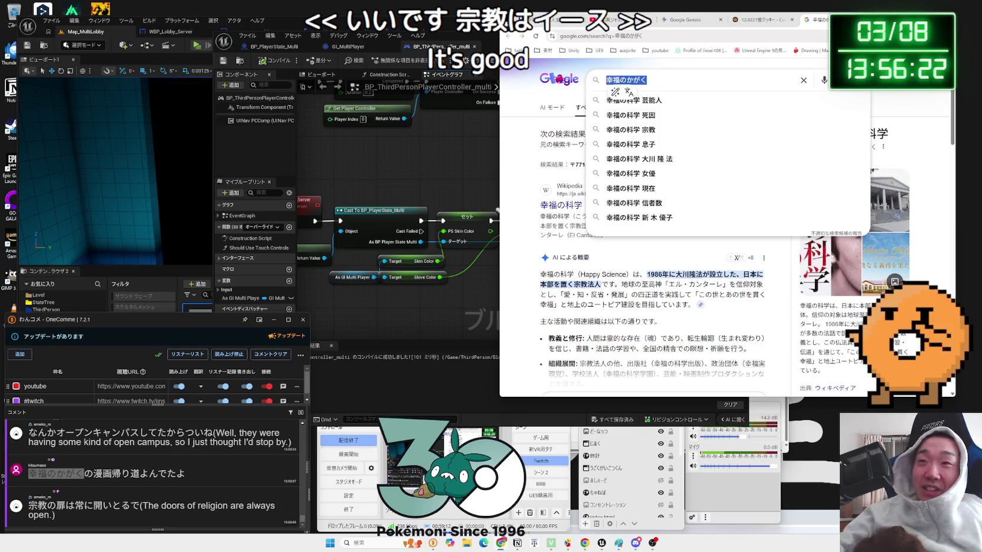
key("ctrl+shift+Tab")
key("ctrl+shift+Tab")
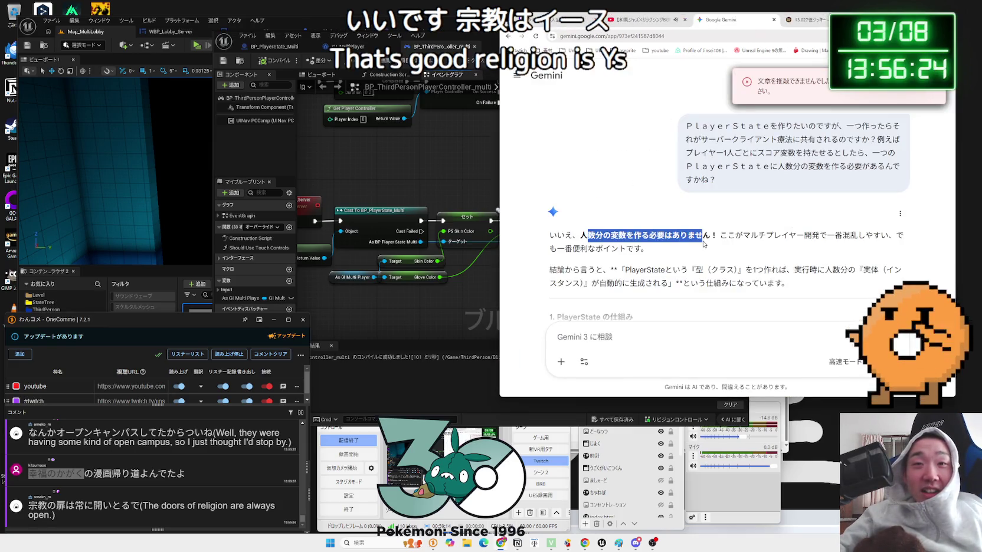
scroll(703, 243, "down", 1)
scroll(699, 241, "down", 3)
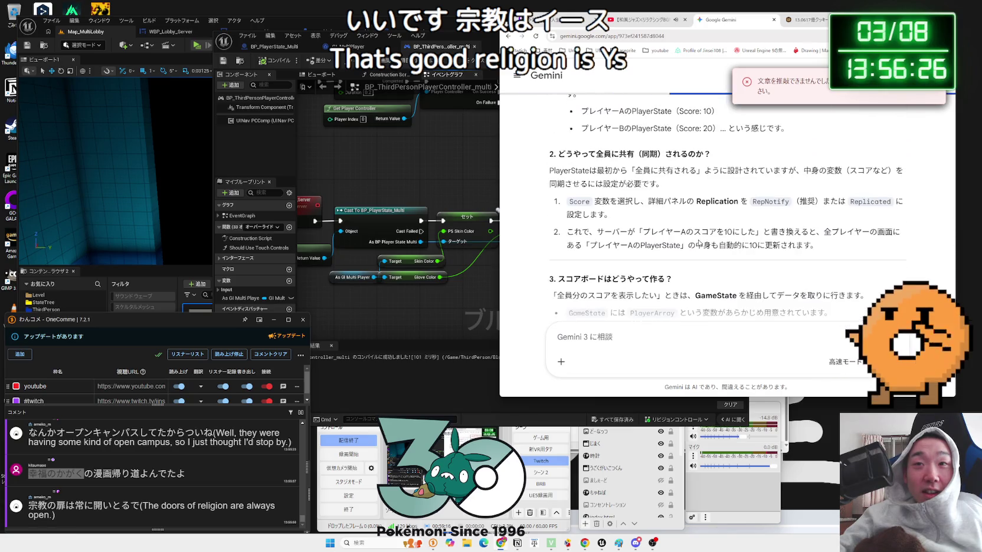
scroll(699, 242, "down", 4)
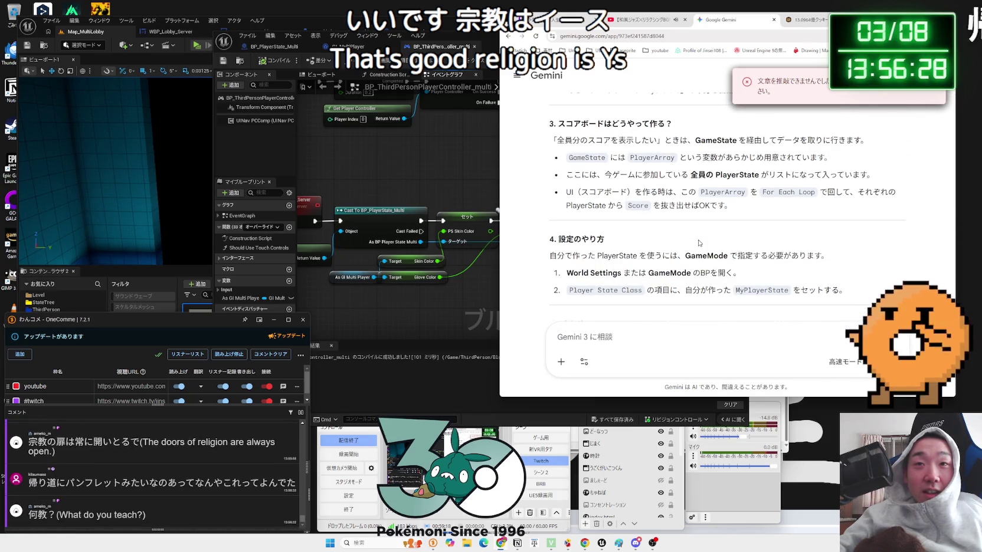
scroll(704, 232, "down", 3)
left_click(435, 319)
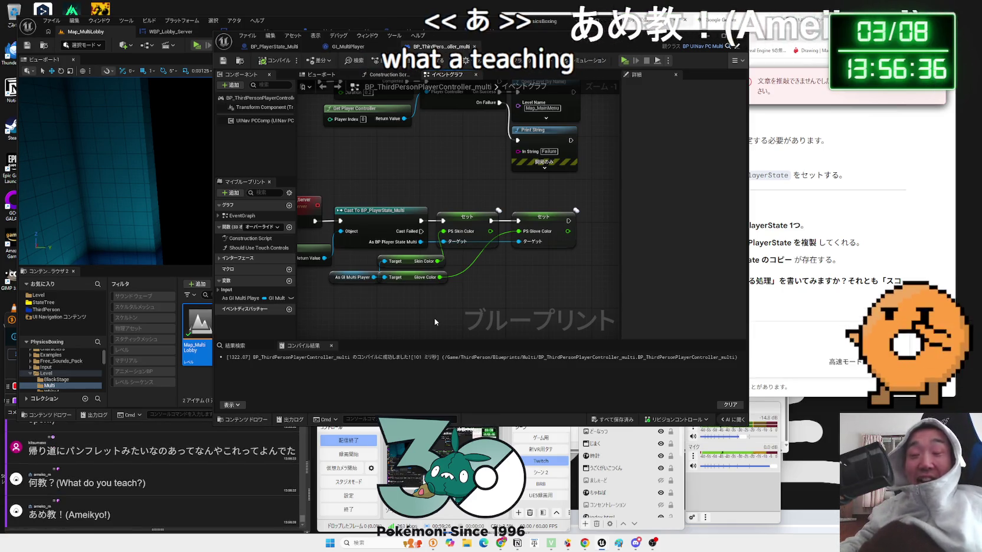
Select the latest viewer chat messages, then bring the Blueprint editor back.
scroll(182, 479, "up", 3)
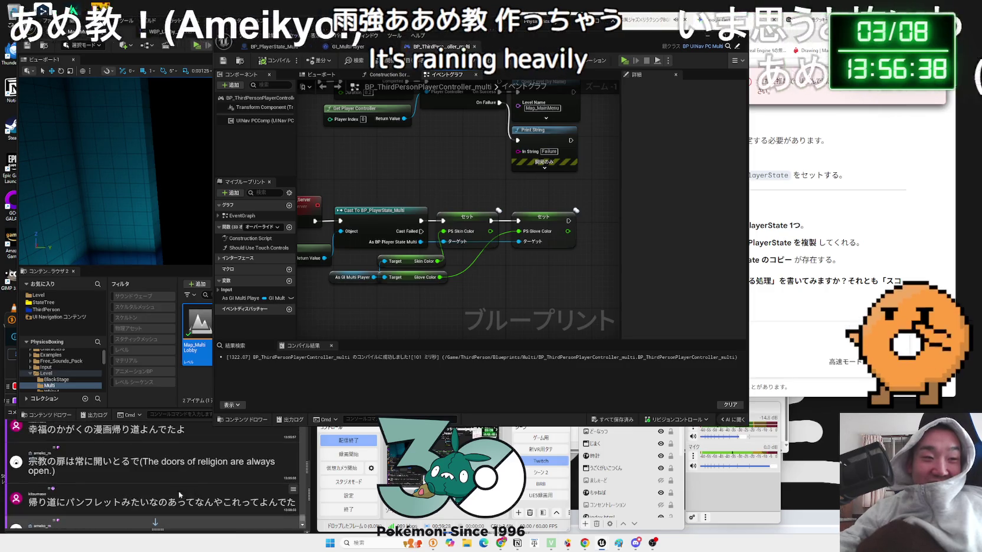
left_click_drag(250, 502, 130, 505)
scroll(153, 489, "down", 5)
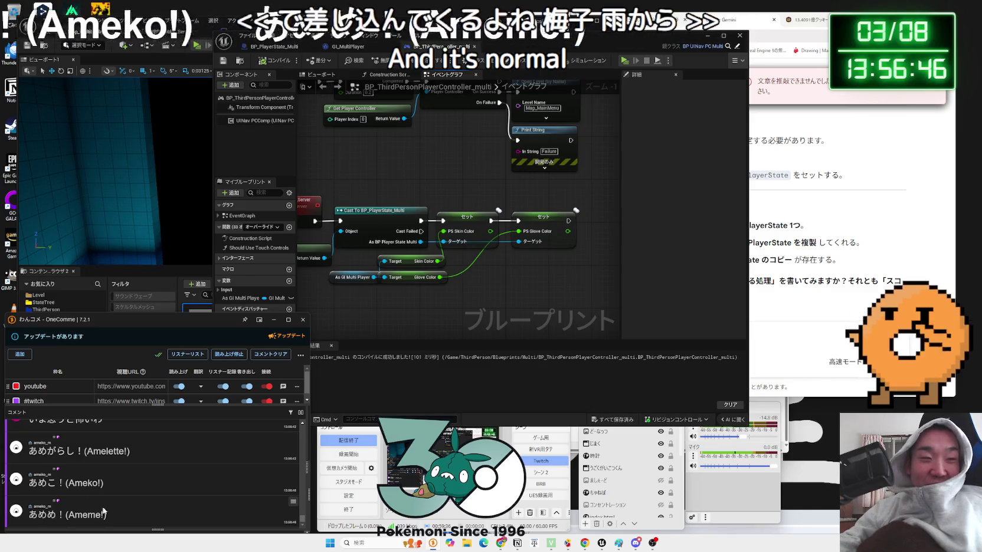
left_click_drag(112, 517, 167, 482)
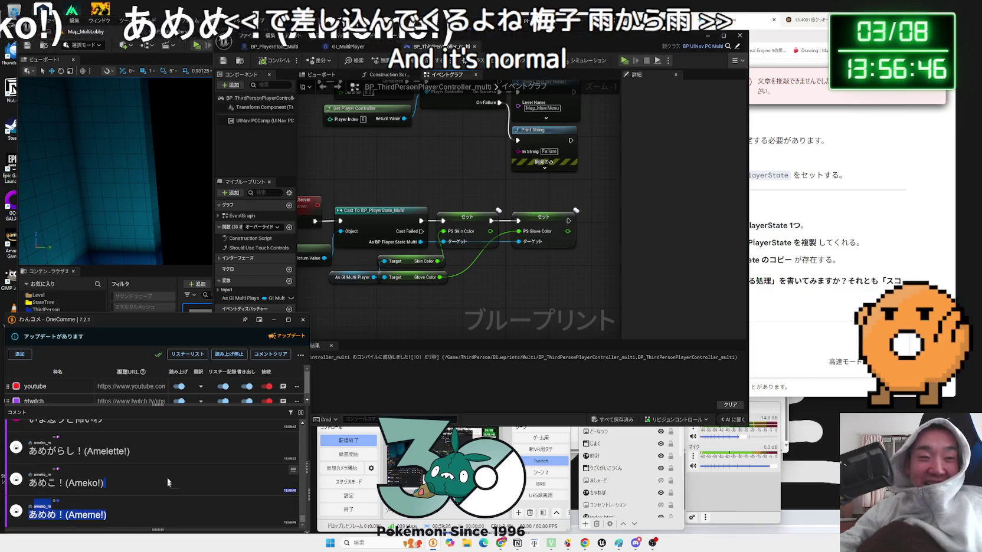
left_click(516, 287)
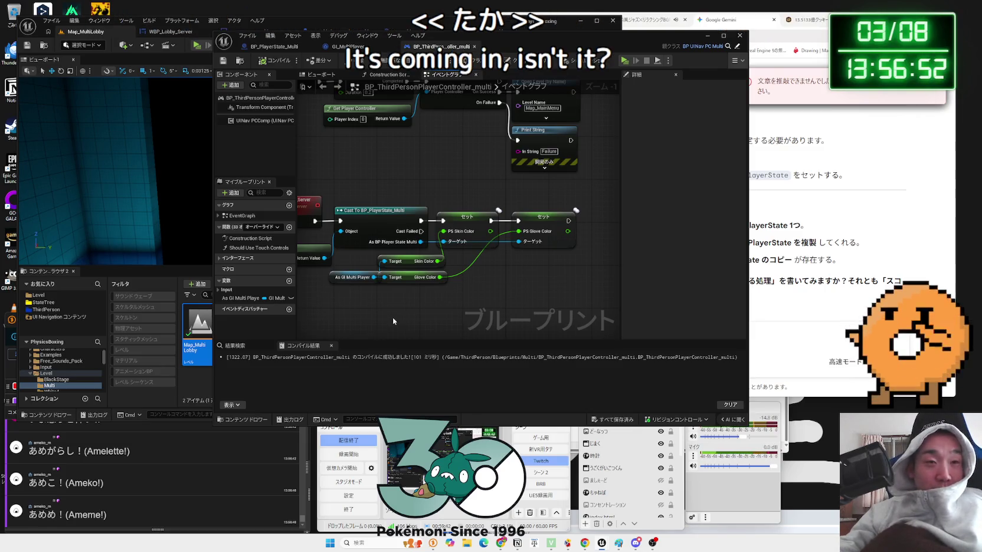
Inspect the As GI Multi Player node and screenshot the ColorChange_Server graph.
left_click_drag(393, 319, 447, 318)
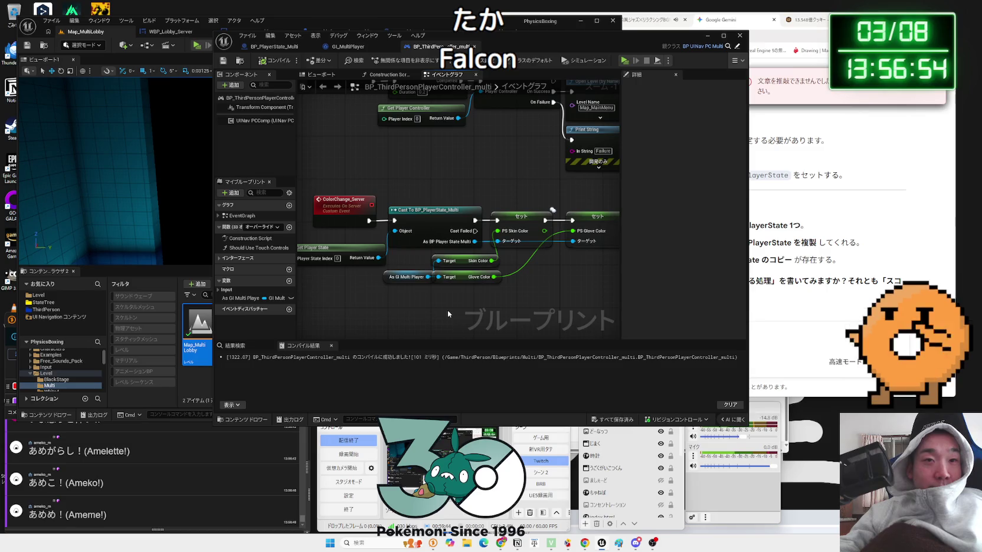
left_click(403, 277)
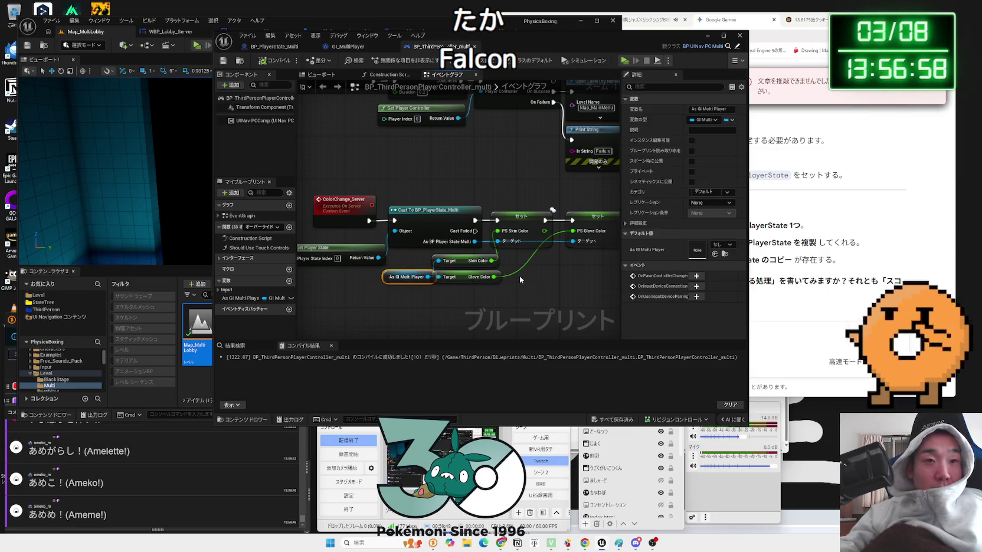
left_click(496, 196)
scroll(496, 196, "down", 1)
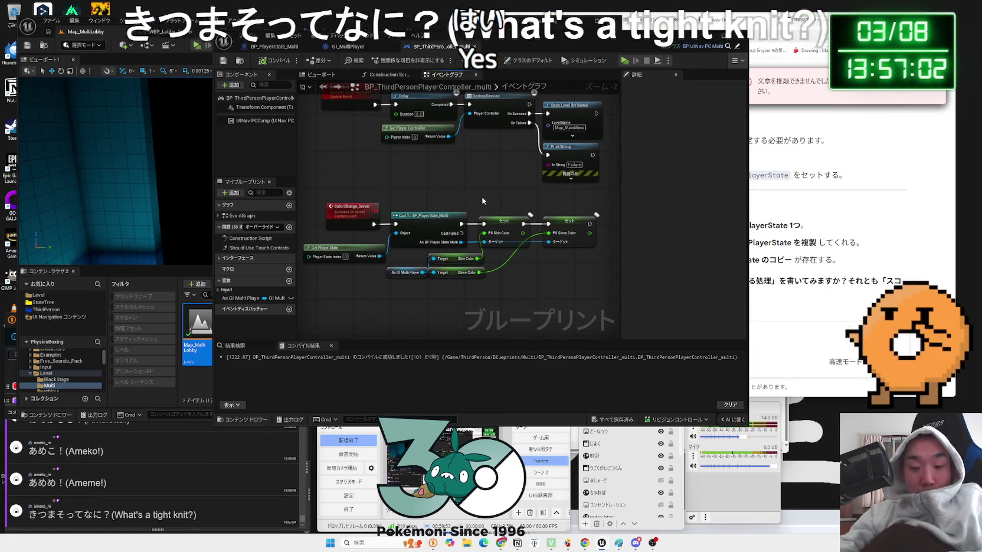
left_click_drag(305, 187, 611, 289)
left_click(800, 335)
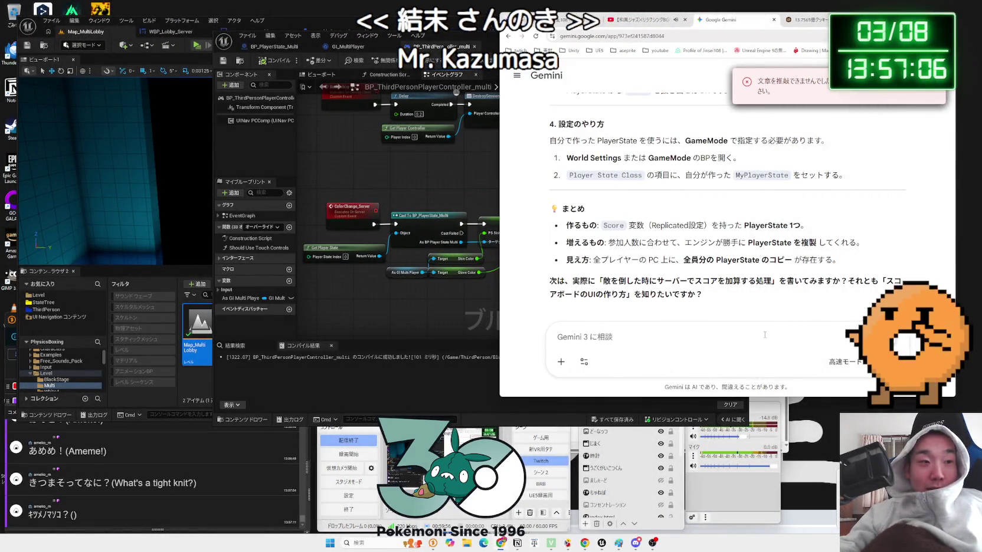
Paste the graph screenshot into Gemini with a PlayerController note, then pan to Initialize player input.
key("ctrl+v")
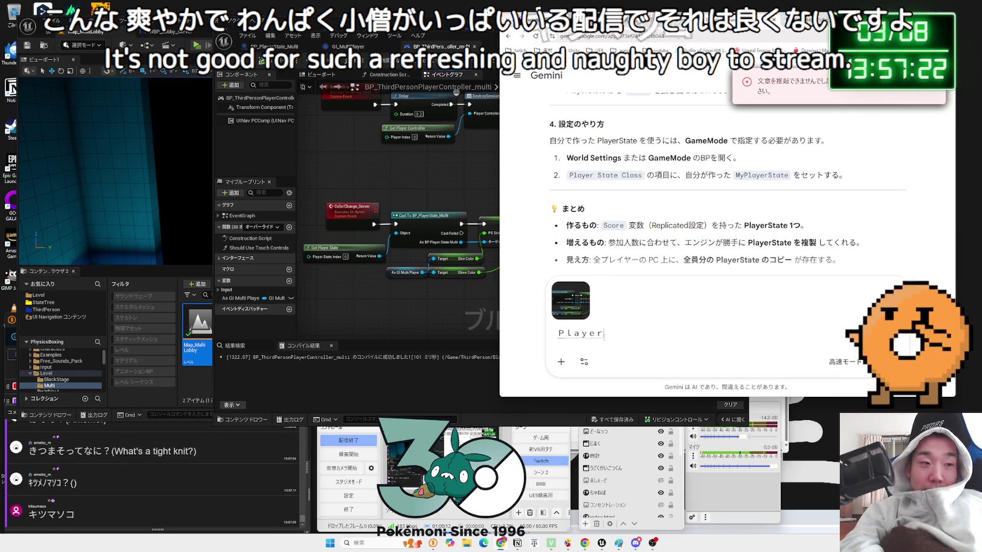
type("Coller")
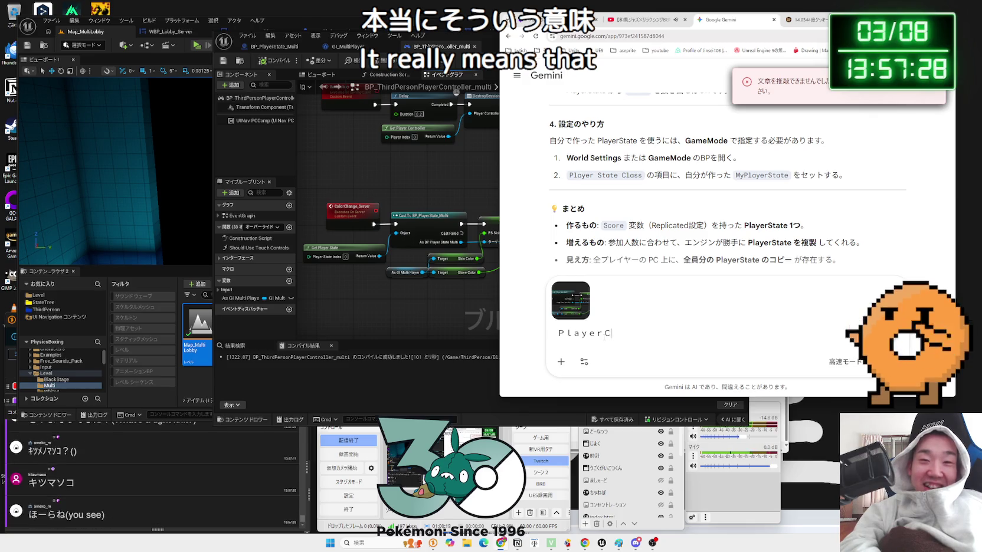
key("BackSpace")
type("Controllerのなかみやで")
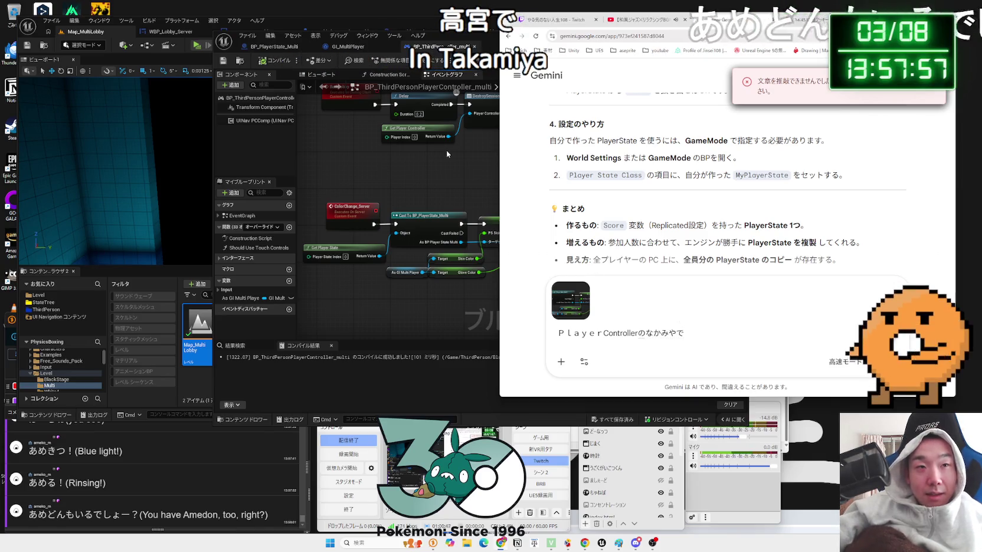
left_click(447, 150)
mouse_move(481, 161)
left_mouse_down()
mouse_move(452, 207)
mouse_move(486, 326)
mouse_move(484, 368)
mouse_move(468, 298)
left_mouse_up()
Snip the Initialize player input graph, BeginPlay through ColorChange Server, and paste it into Gemini.
scroll(468, 298, "down", 1)
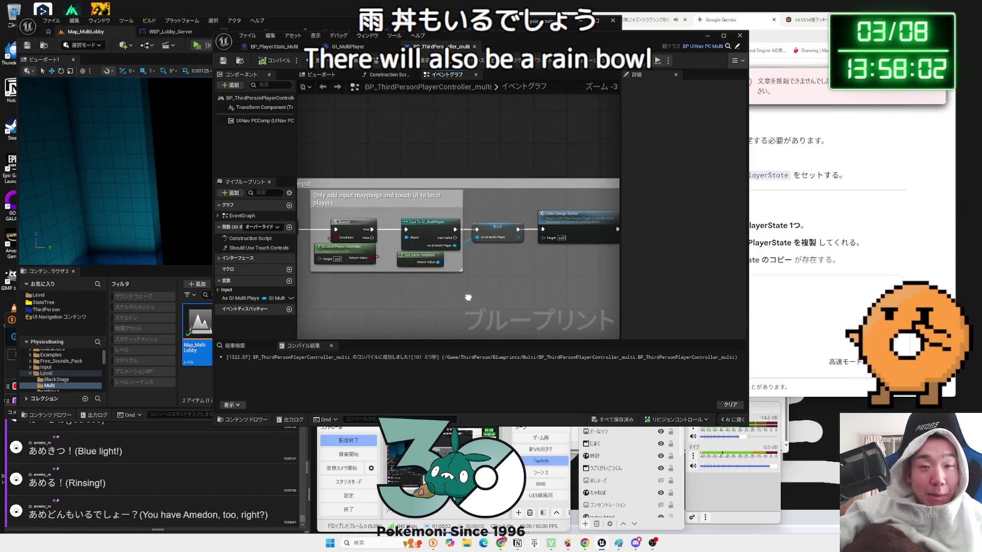
scroll(452, 295, "down", 1)
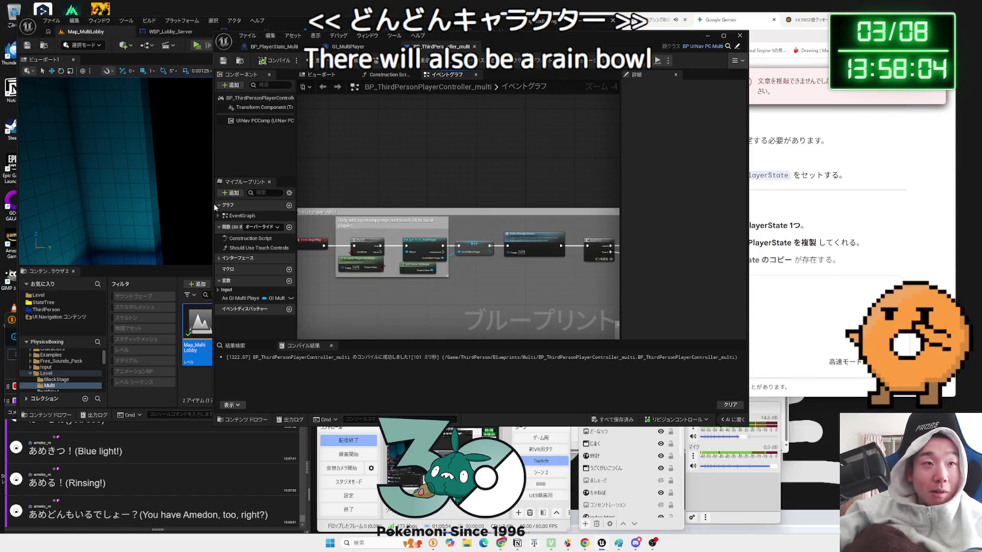
left_click_drag(214, 208, 79, 208)
scroll(440, 274, "up", 2)
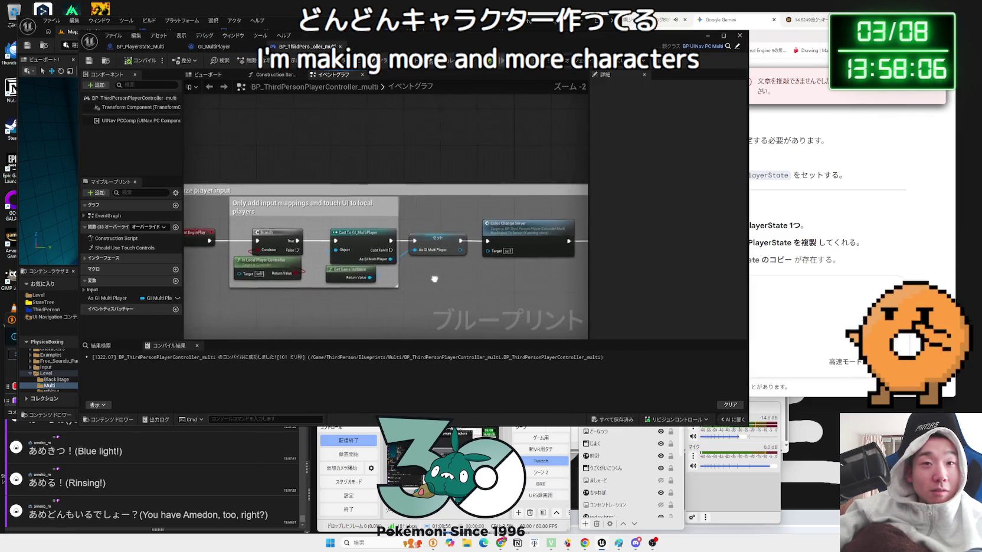
scroll(441, 279, "down", 1)
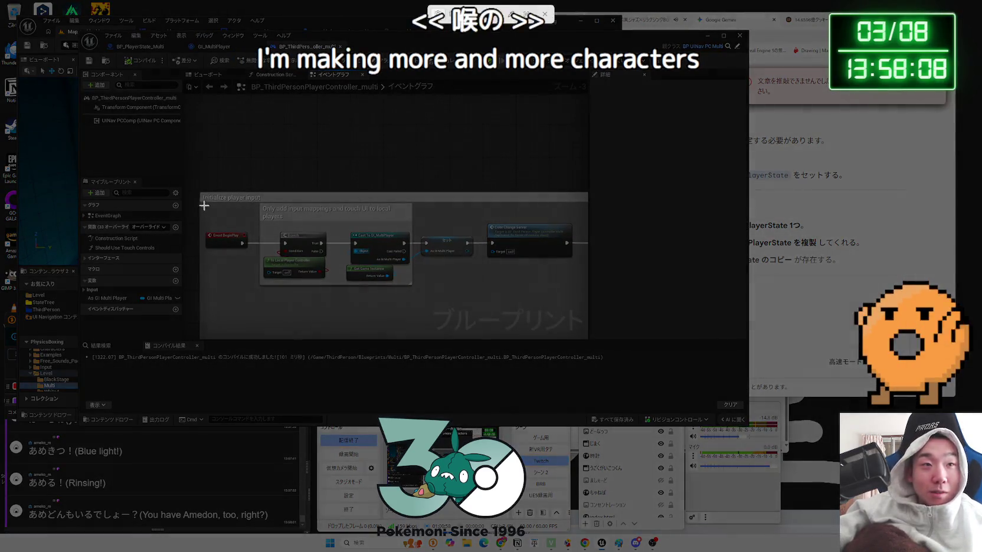
mouse_move(198, 182)
left_mouse_down()
mouse_move(227, 211)
mouse_move(581, 311)
left_mouse_up()
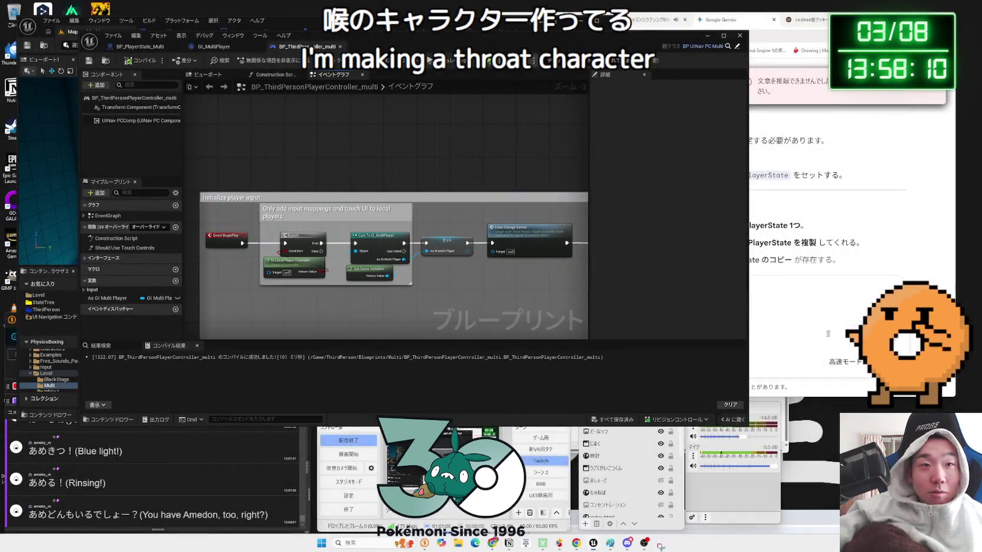
key("alt+Tab")
key("ctrl+v")
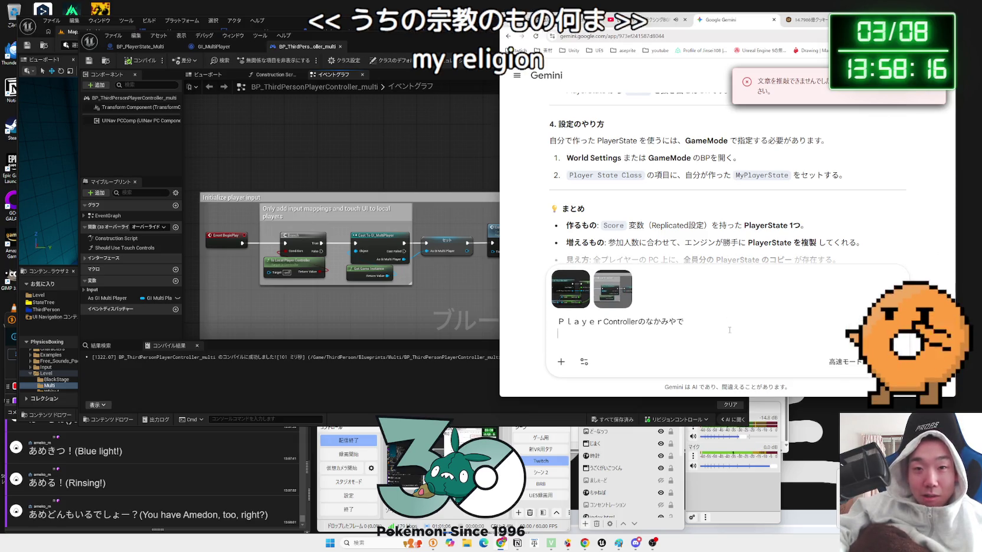
Send Gemini the question with both screenshots and scroll down to its answer.
key("Return")
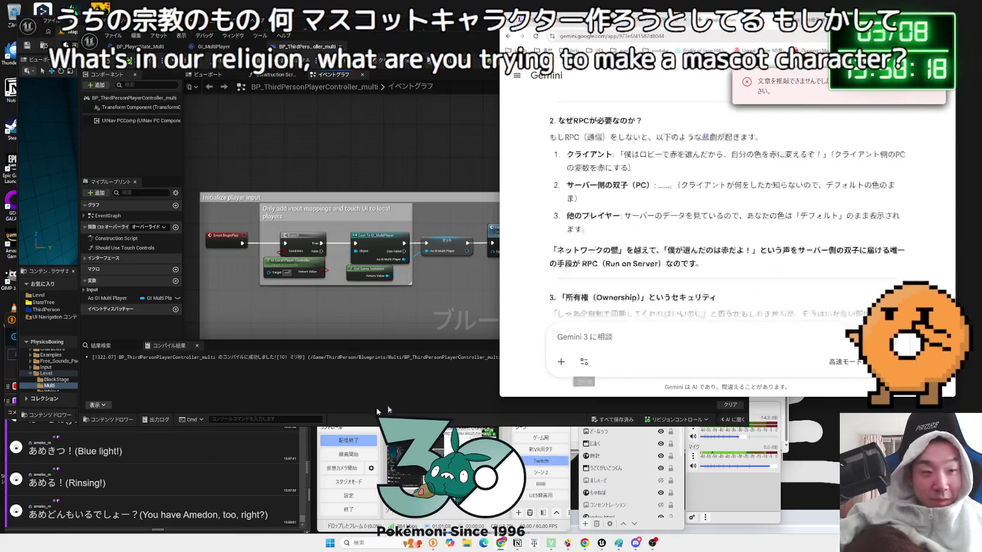
left_click(76, 204)
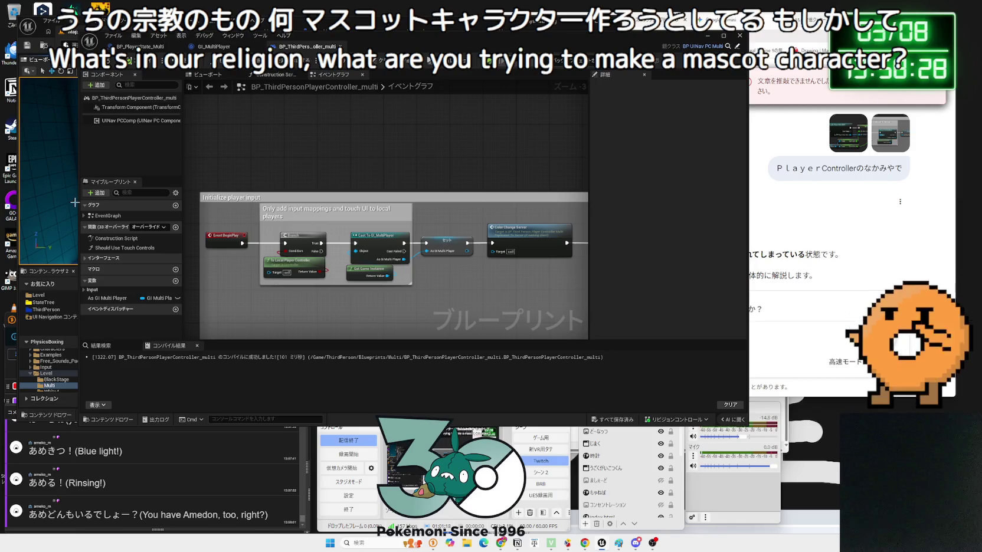
left_click(767, 200)
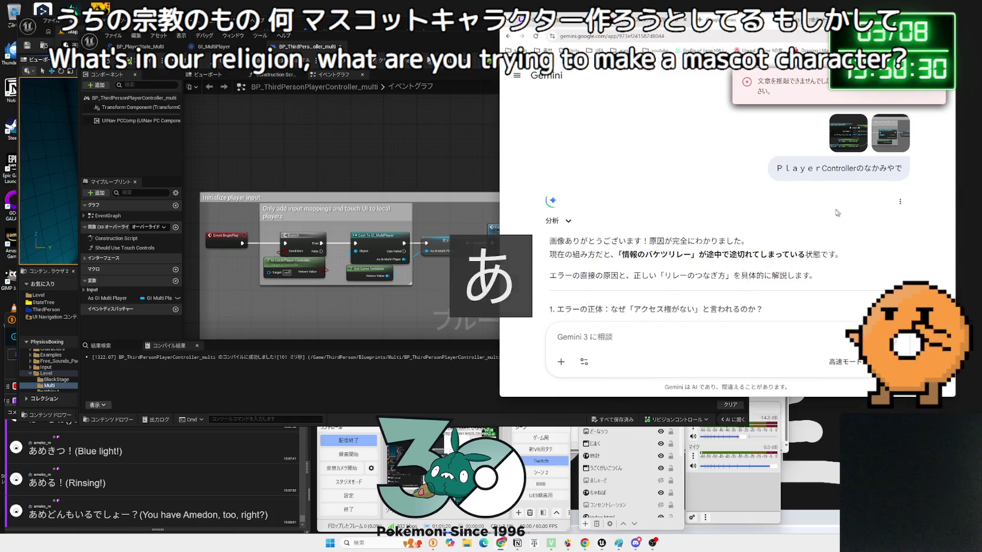
scroll(805, 209, "down", 1)
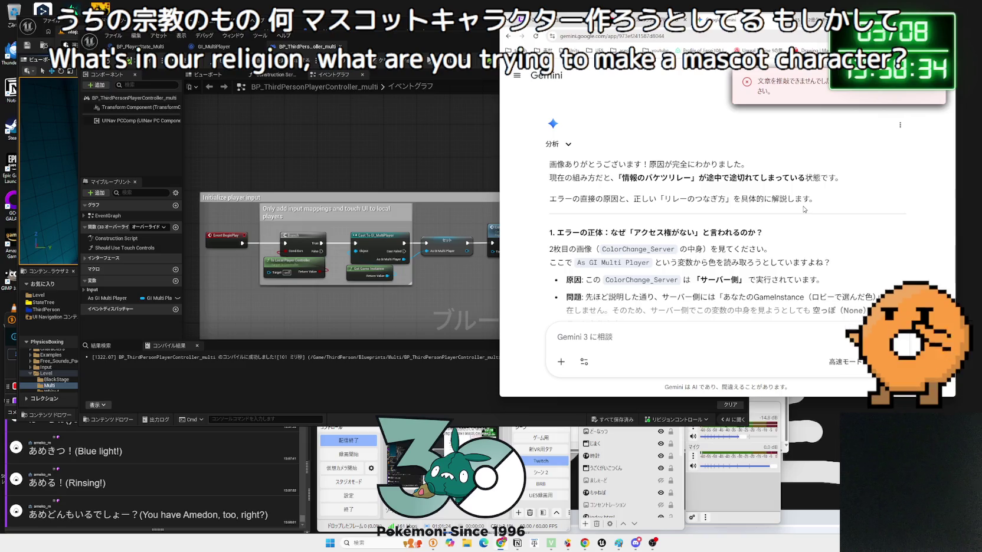
scroll(805, 209, "down", 2)
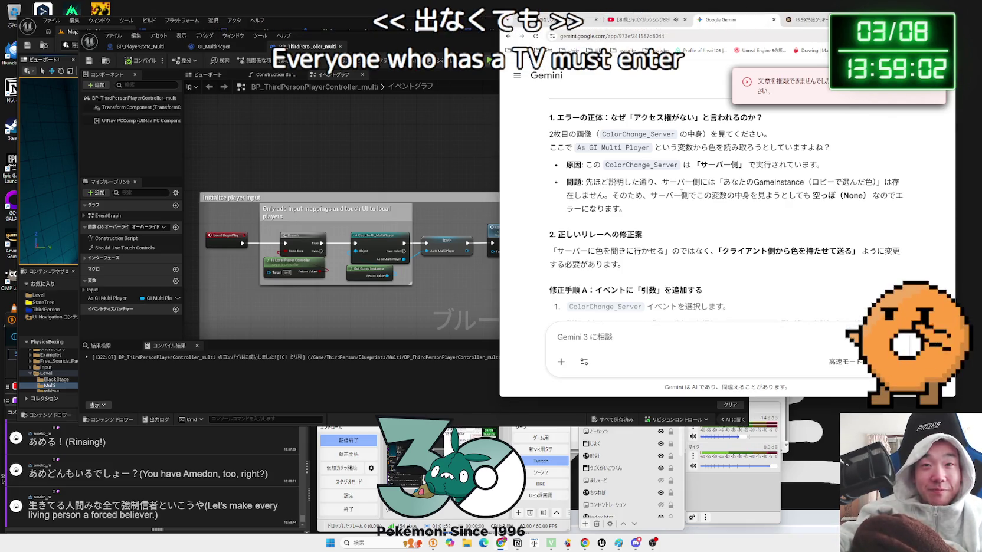
Read Gemini's explanation of why the lobby-chosen colours come back as None.
left_click_drag(786, 189, 789, 197)
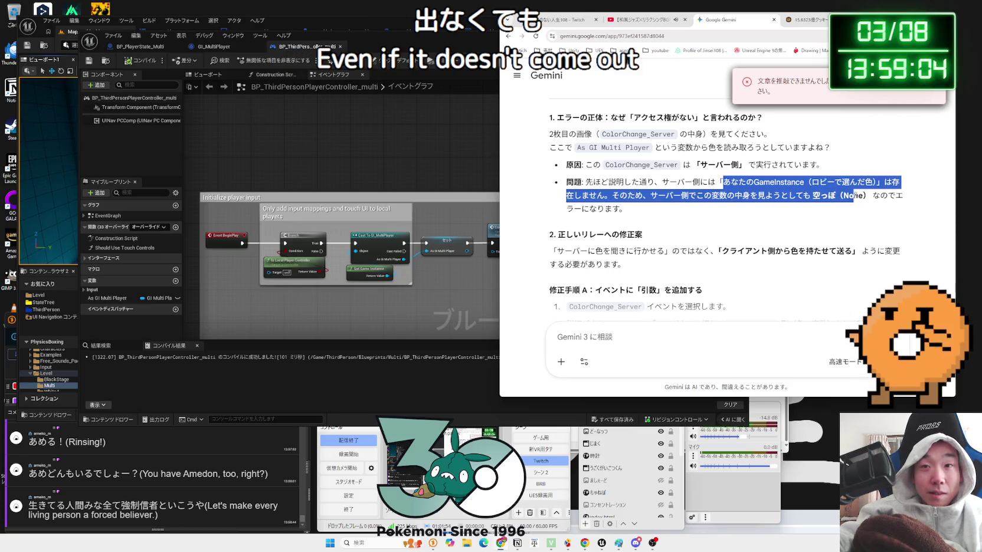
left_click_drag(872, 196, 737, 183)
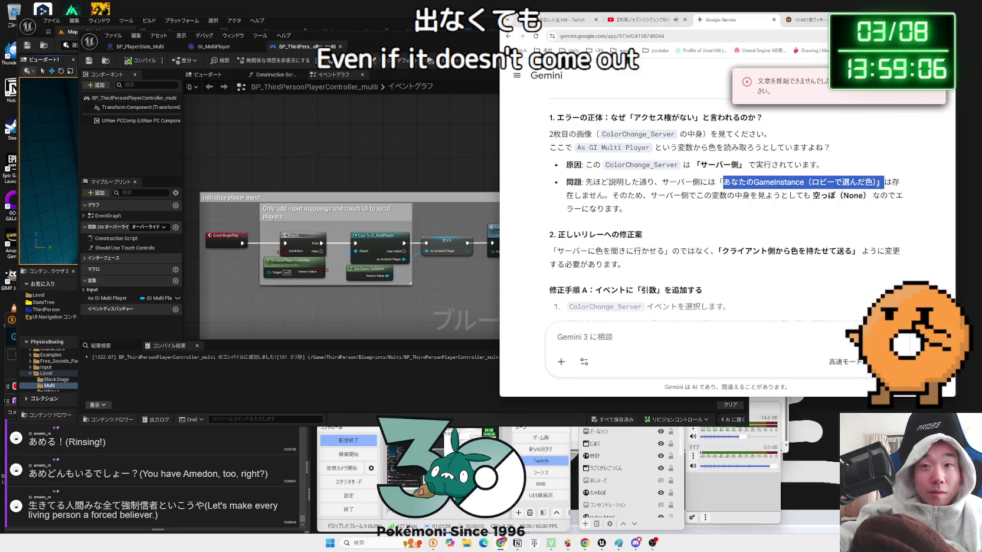
left_click(802, 181)
left_click(740, 182)
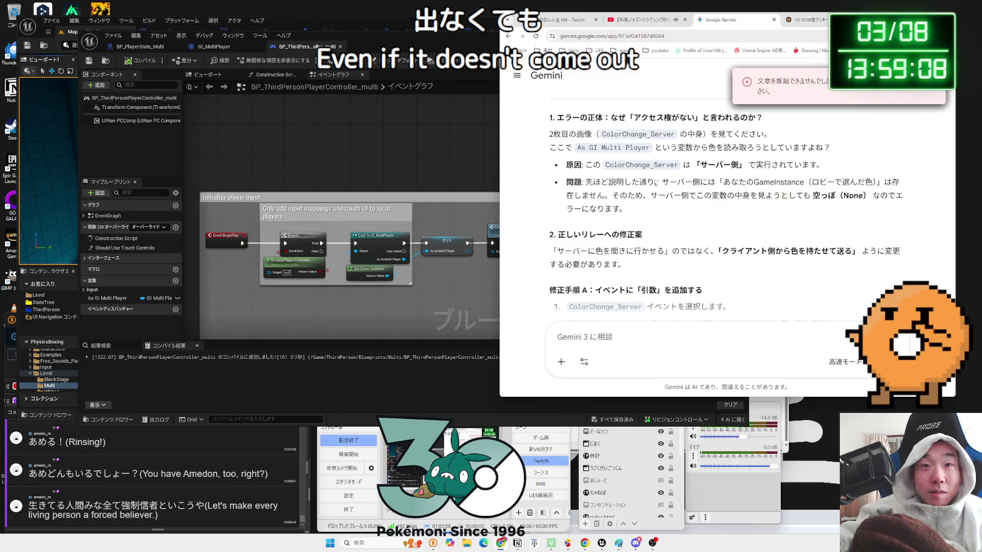
scroll(639, 186, "up", 1)
left_click(776, 206)
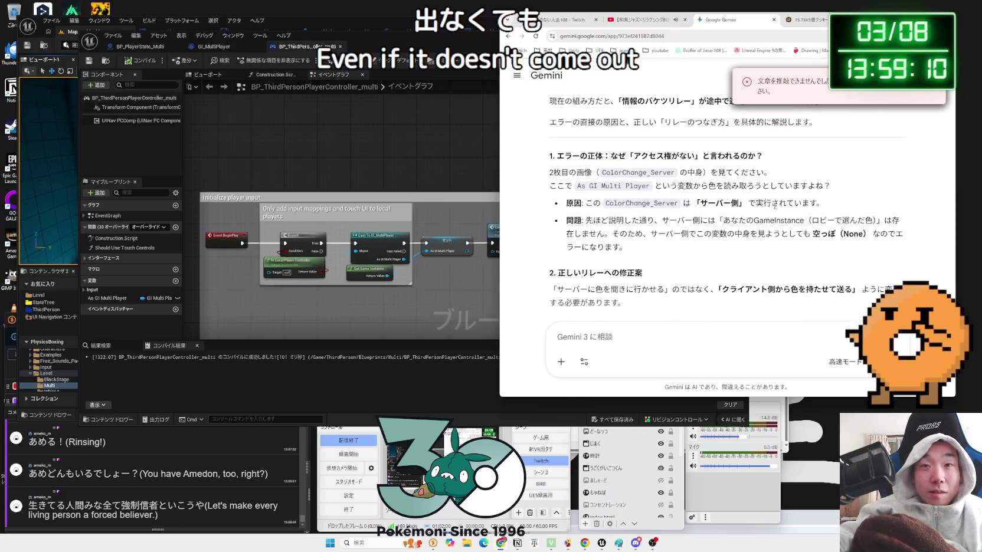
mouse_move(624, 220)
left_mouse_down()
mouse_move(879, 220)
mouse_move(632, 220)
left_mouse_up()
left_click(880, 220)
left_click(602, 221)
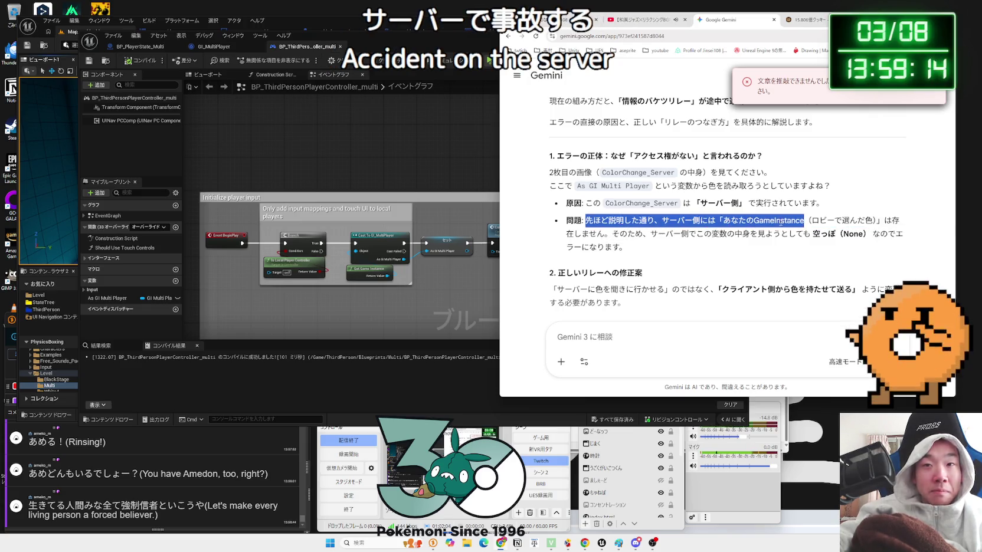
left_click(875, 221)
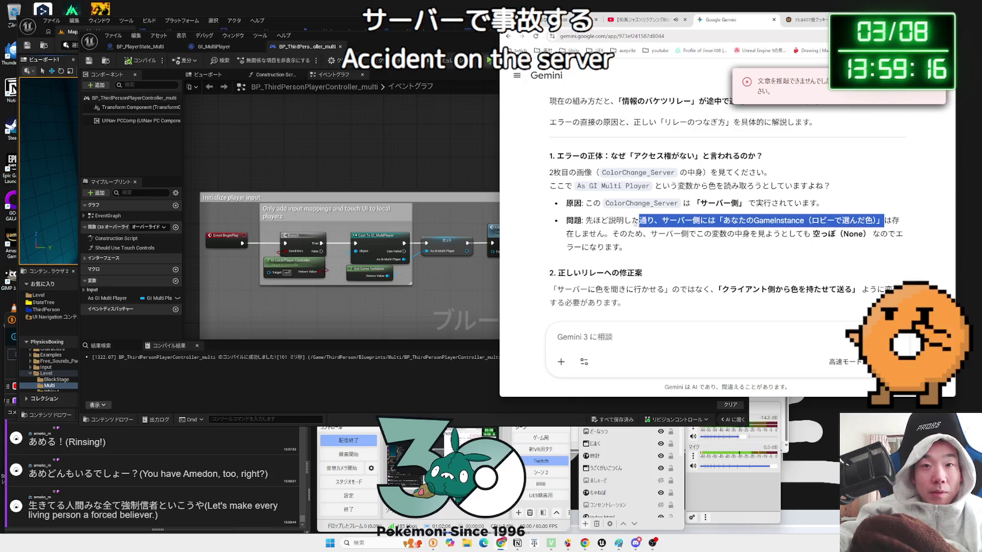
left_click_drag(606, 220, 627, 247)
left_click(627, 247)
left_click_drag(566, 219, 655, 248)
left_click(659, 245)
Read Gemini's suggested fix of having the server receive the colours via ColorChange_Server.
scroll(658, 245, "down", 2)
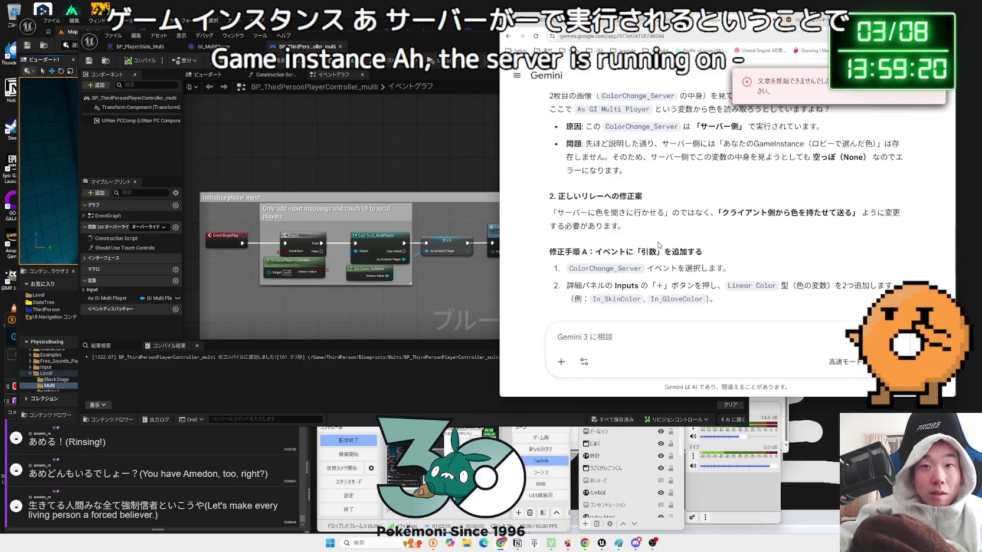
left_click(850, 214)
left_click_drag(853, 213, 739, 214)
left_click(740, 213)
left_click_drag(665, 213, 560, 216)
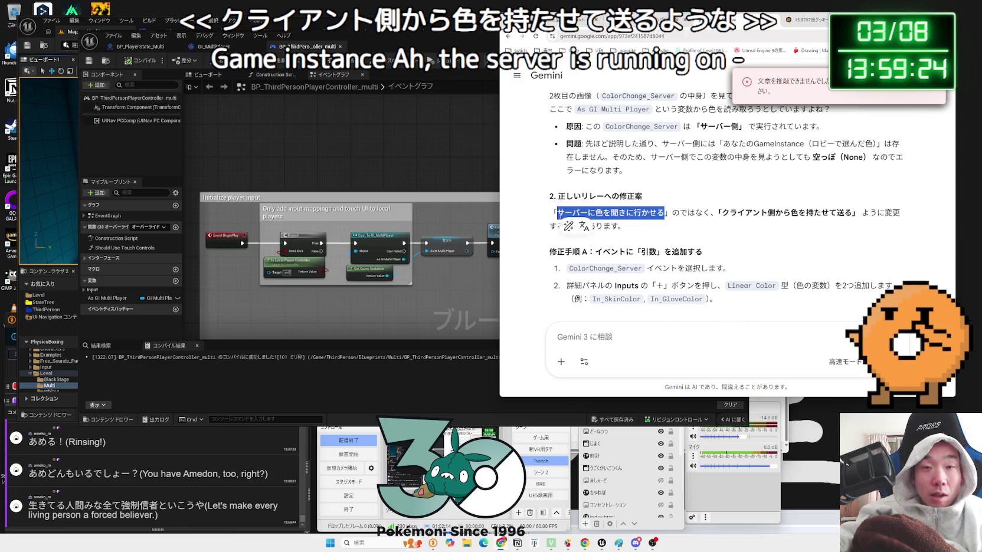
left_click_drag(666, 214, 571, 216)
left_click(570, 216)
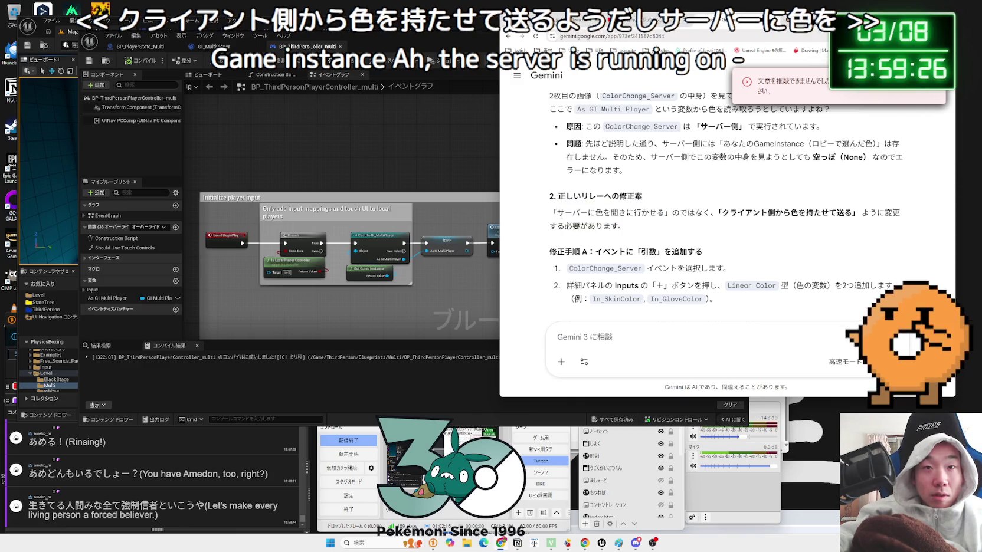
left_click(653, 216)
left_click(695, 213)
left_click_drag(838, 213, 623, 214)
left_click(623, 214)
scroll(578, 203, "down", 2)
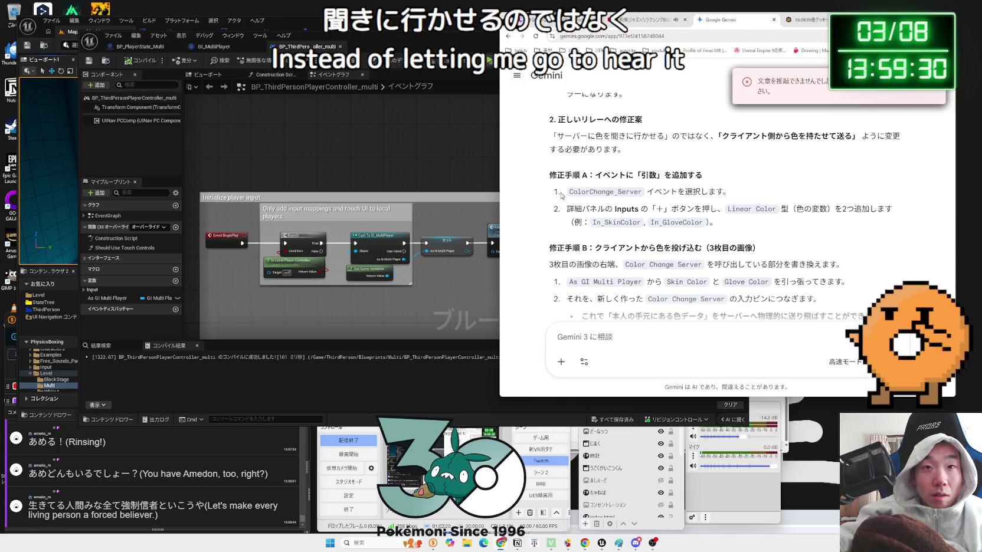
left_click(707, 192)
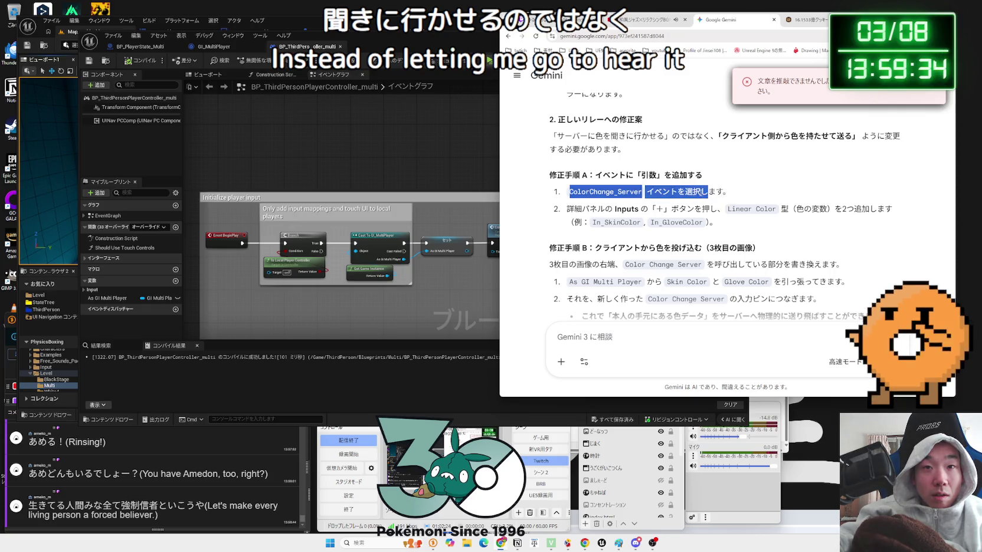
Back in Unreal, select the ColorChange_Server event to show its two Boolean inputs in Details.
left_click(450, 293)
left_click_drag(404, 257, 337, 216)
scroll(337, 216, "up", 3)
left_click(401, 219)
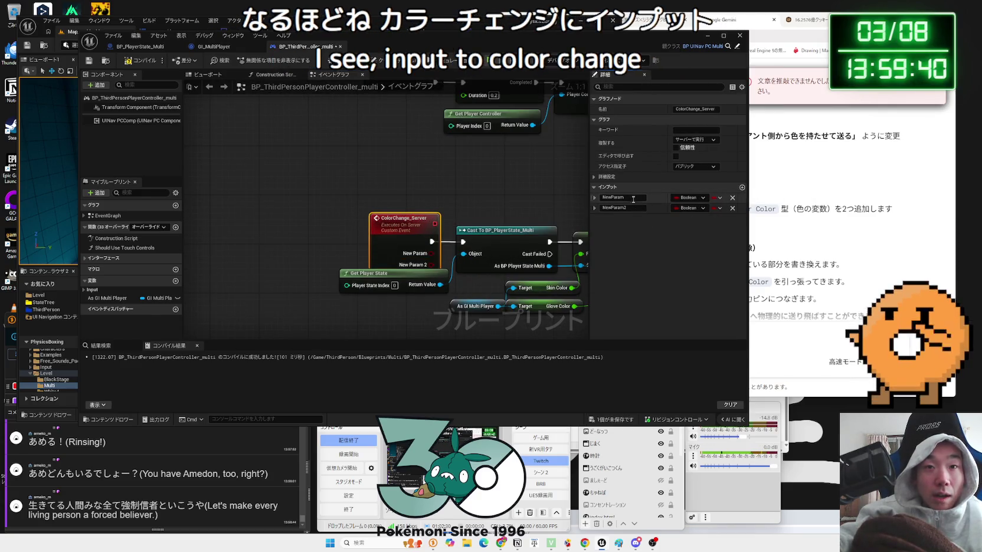
Rename the event's inputs to SkinColor and GloveColor and make both Float.
double_click(634, 203)
type("SkinColoer")
key("Return")
type("G")
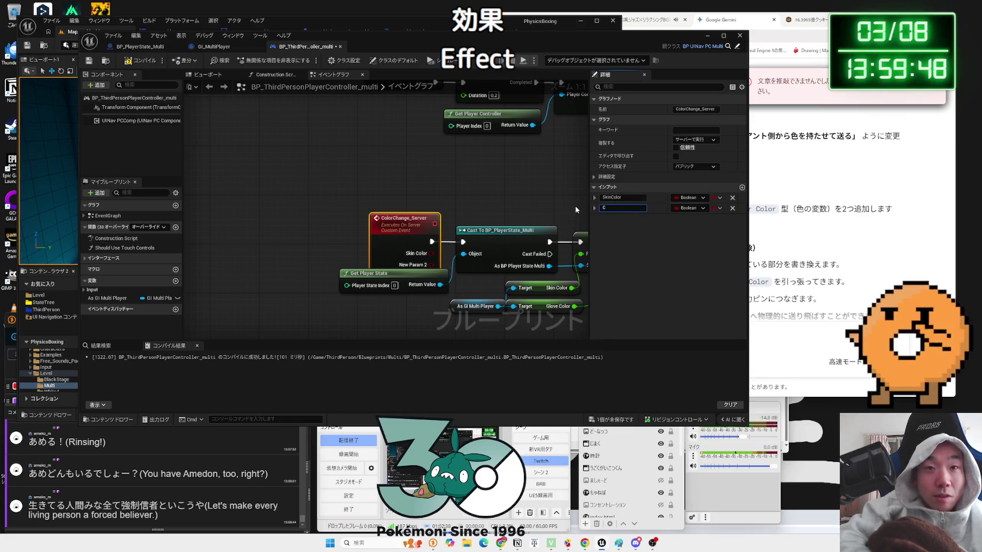
type("love")
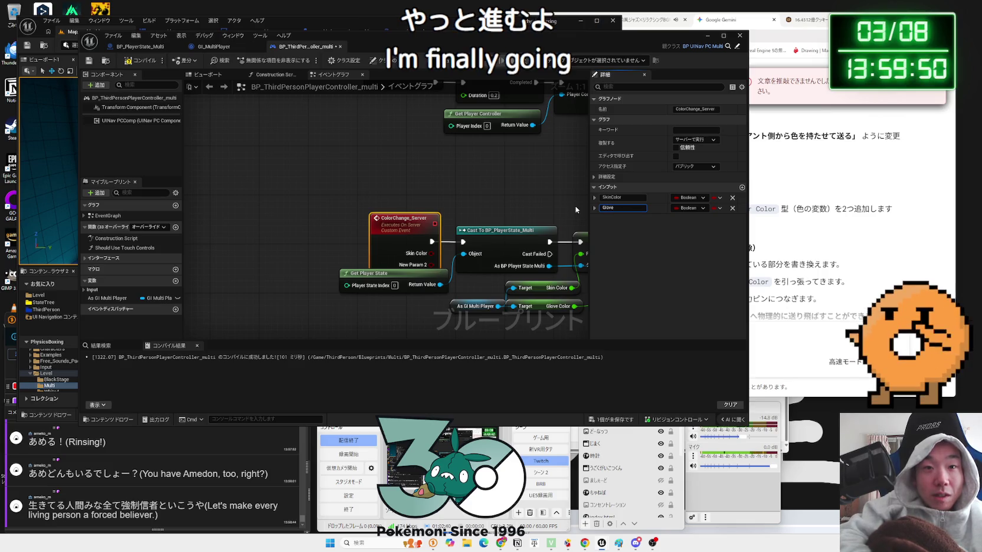
type("Color")
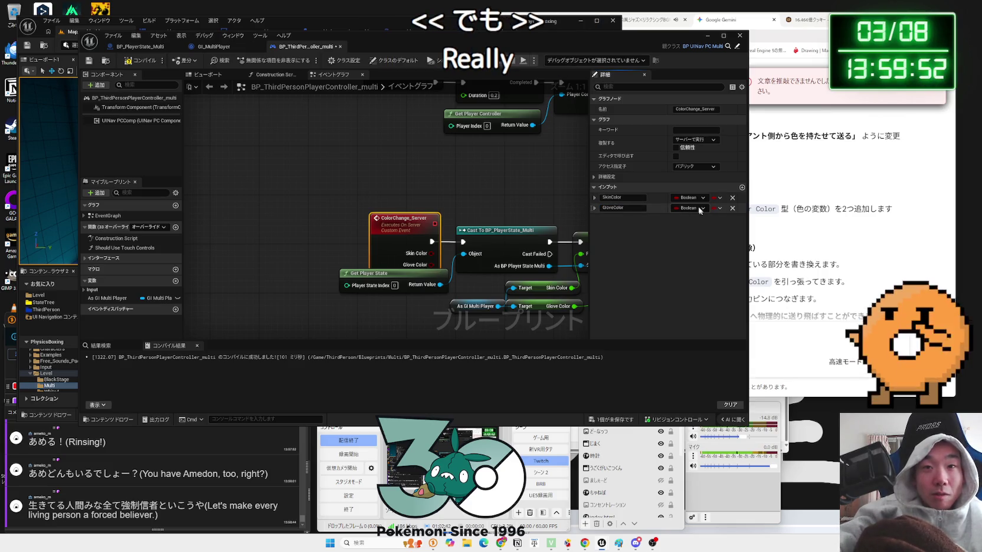
left_click(700, 209)
key("Escape")
left_click(688, 198)
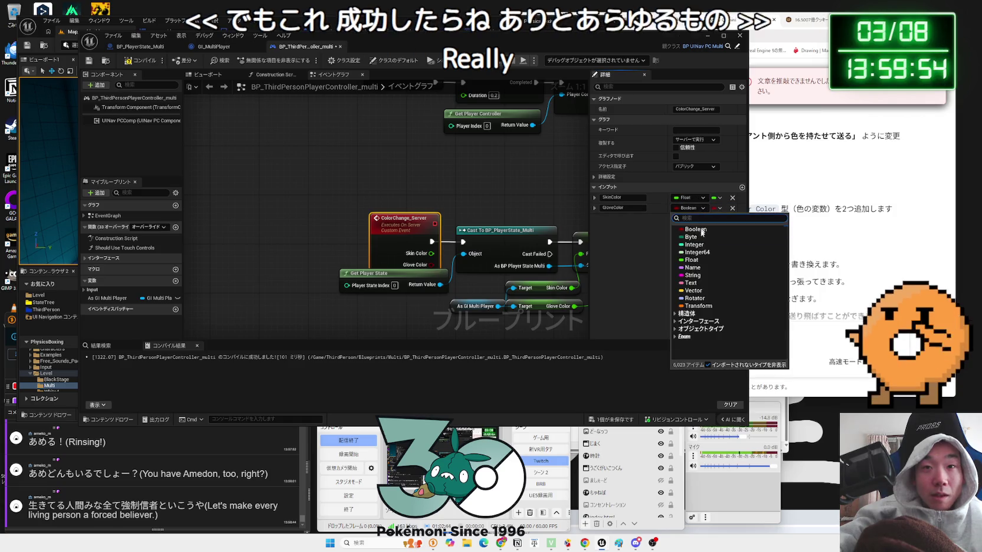
left_click(696, 263)
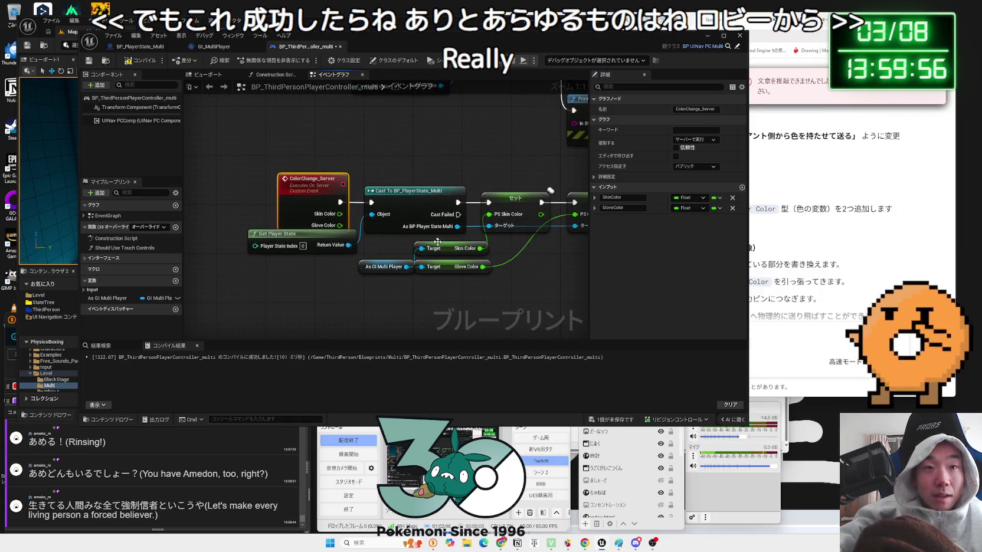
Delete the old GameInstance colour getters and wire the event pins into PS Skin Color and PS Glove Color.
left_click_drag(357, 285, 472, 247)
key("Delete")
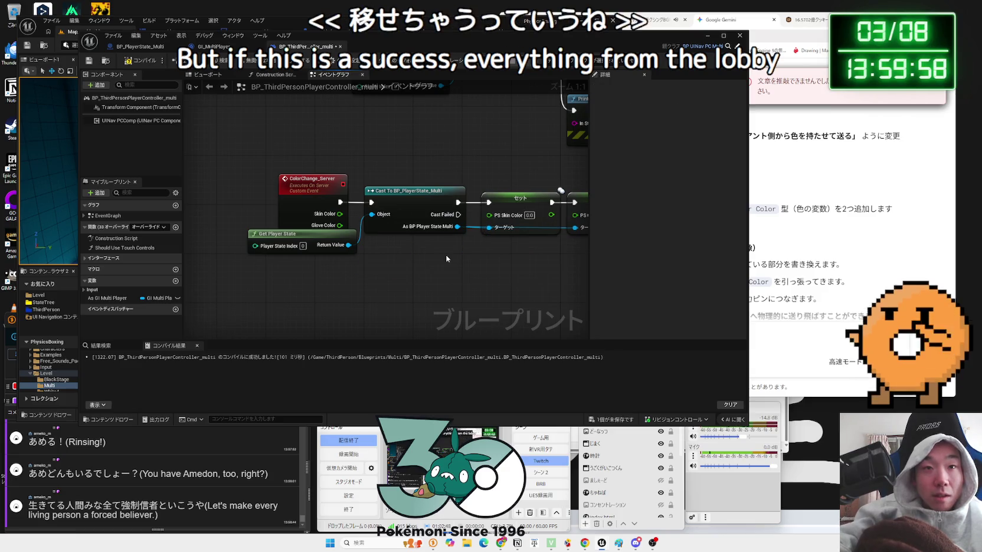
mouse_move(340, 214)
left_mouse_down()
mouse_move(488, 215)
mouse_move(353, 229)
left_mouse_up()
left_click_drag(572, 218, 566, 215)
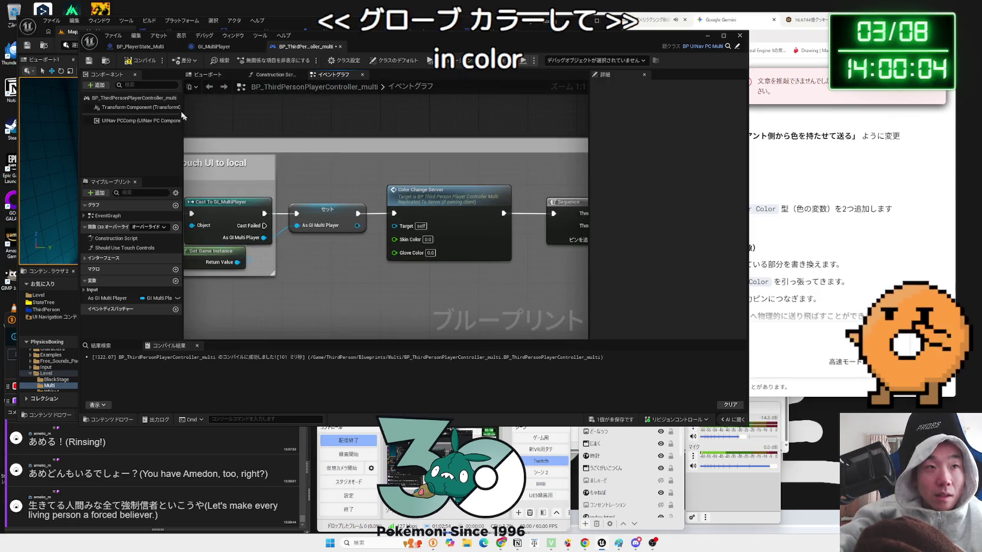
Compile, then feed a Get Skin Color from As GI Multi Player into Color Change Server.
left_click(141, 63)
mouse_move(316, 216)
left_mouse_down()
mouse_move(304, 216)
mouse_move(329, 275)
left_mouse_up()
type("get skin")
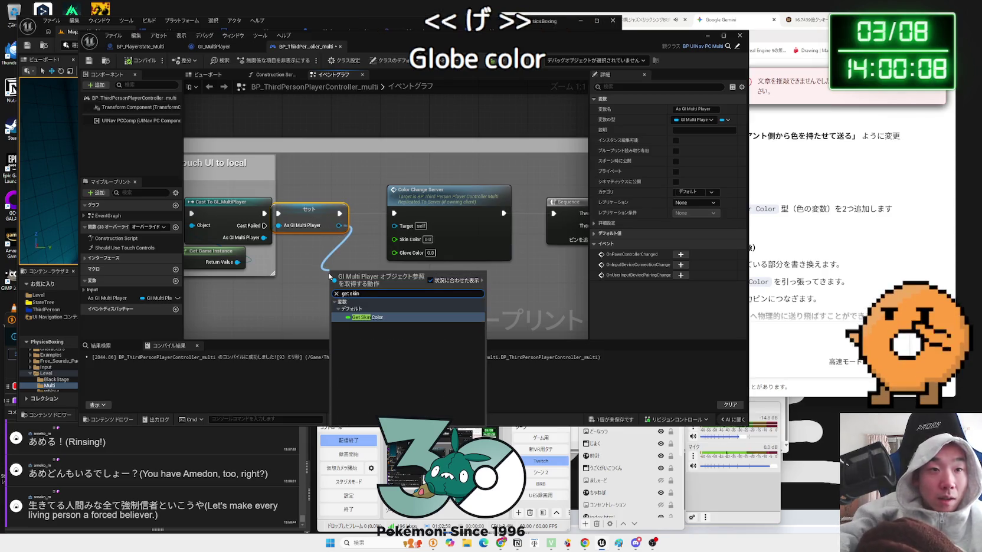
left_click(360, 317)
mouse_move(354, 273)
left_mouse_down()
mouse_move(339, 247)
mouse_move(394, 239)
left_mouse_up()
left_click(386, 242)
Add a Get Glove Color node for the server call's glove input and start a two-client lobby test.
left_click_drag(315, 285, 311, 294)
type("get glo")
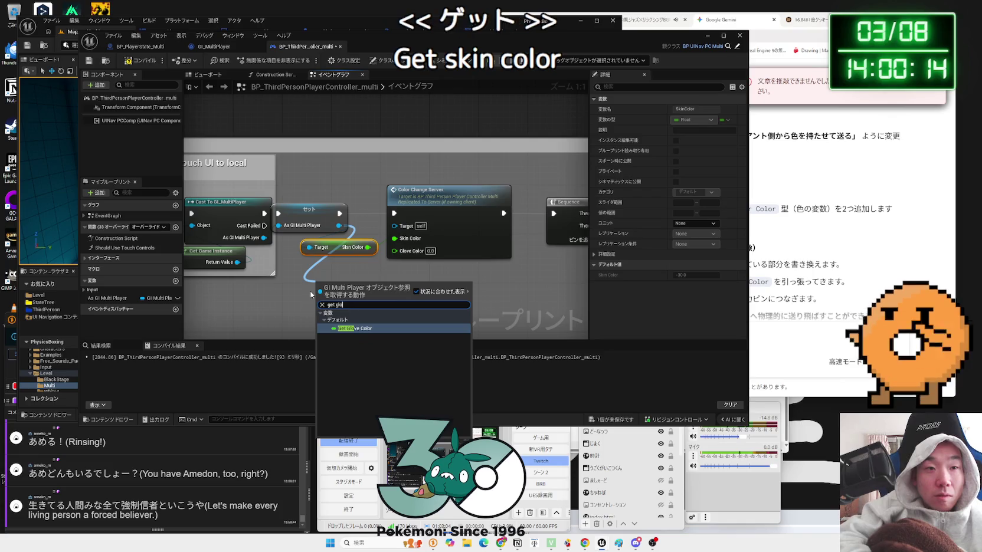
left_click(310, 291)
left_click_drag(337, 226, 317, 285)
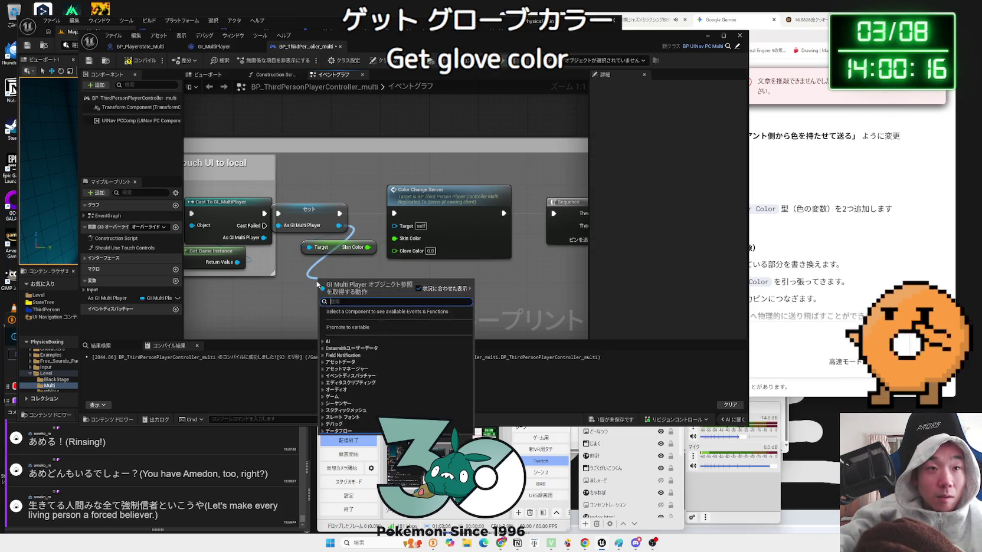
type("get glove")
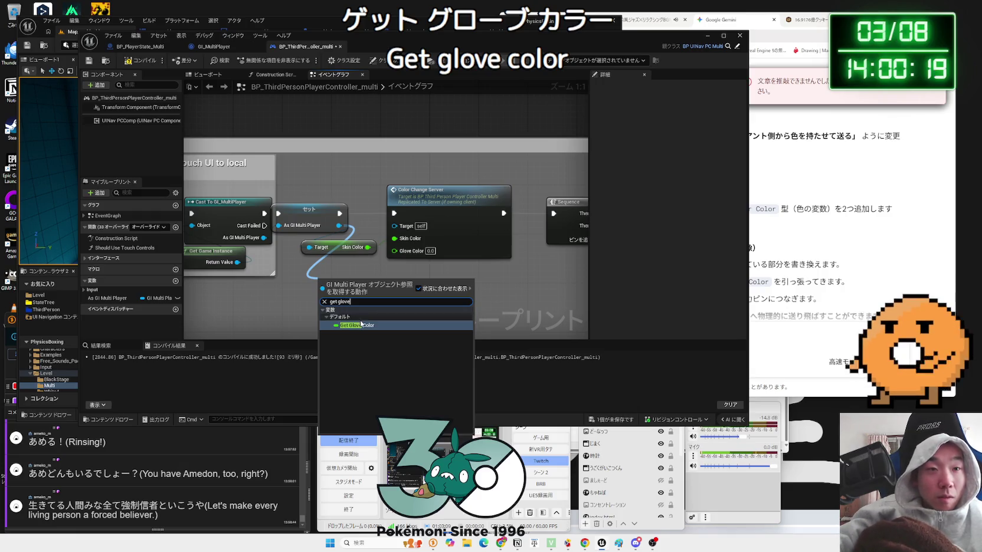
left_click(360, 325)
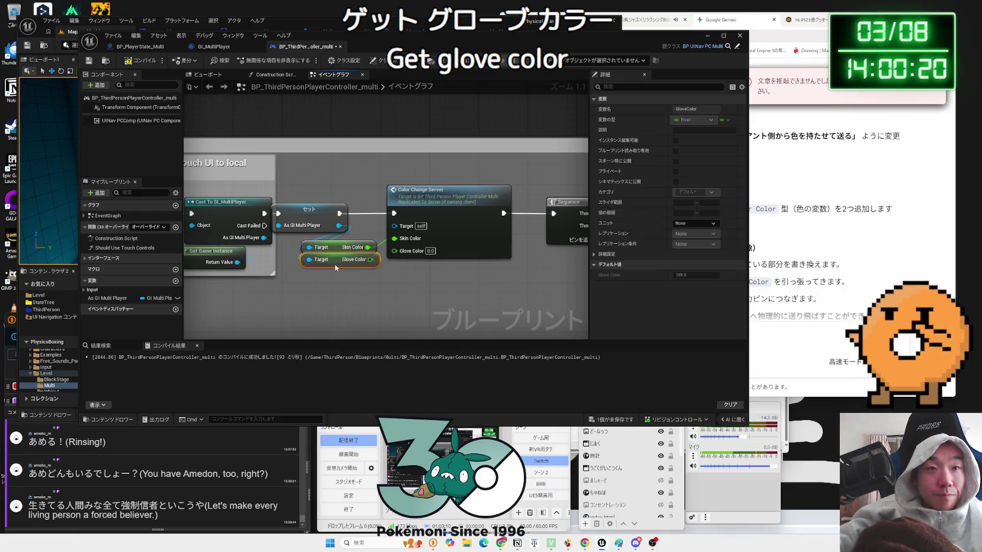
left_click(370, 291)
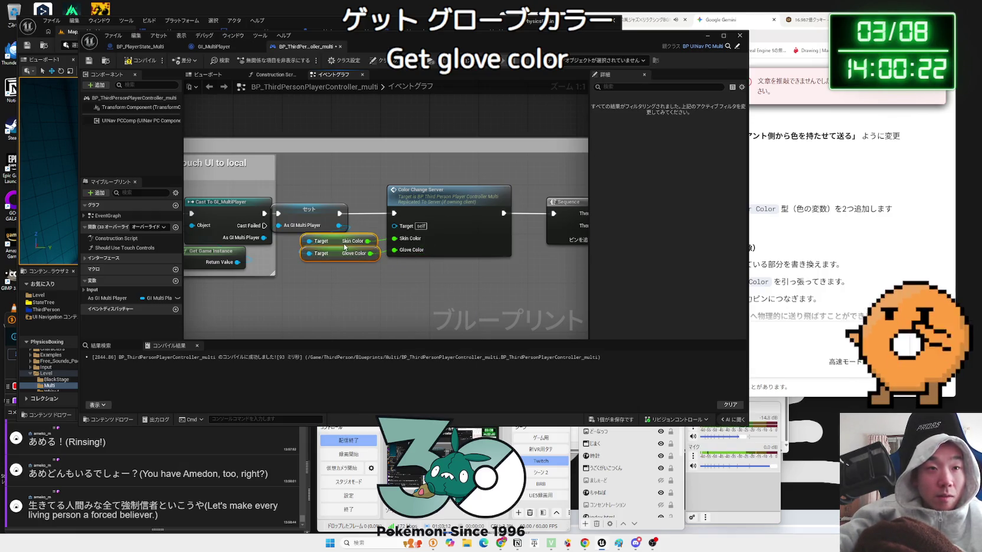
scroll(334, 309, "down", 3)
left_click_drag(318, 36, 570, 33)
left_click(197, 46)
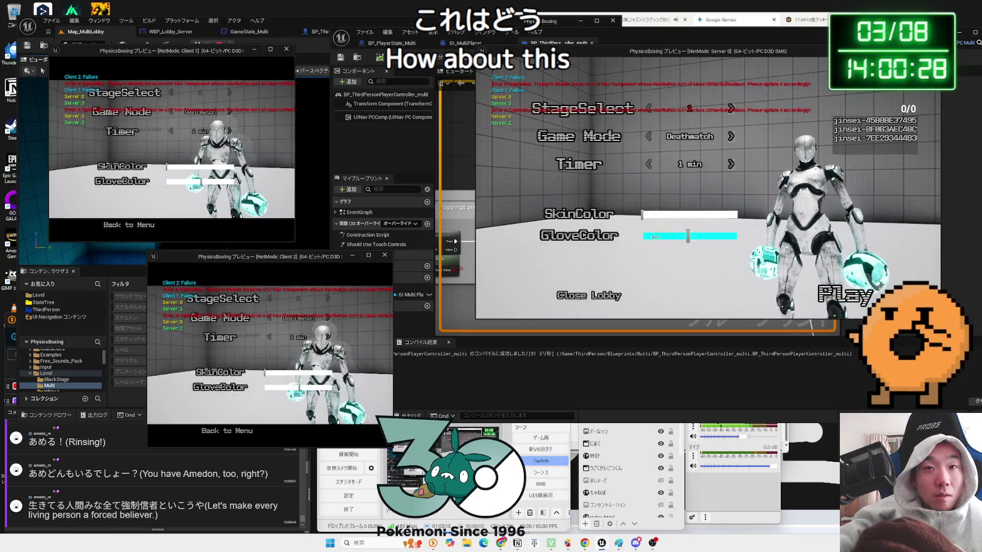
left_click(642, 236)
left_click(185, 168)
left_click(185, 181)
left_click(316, 373)
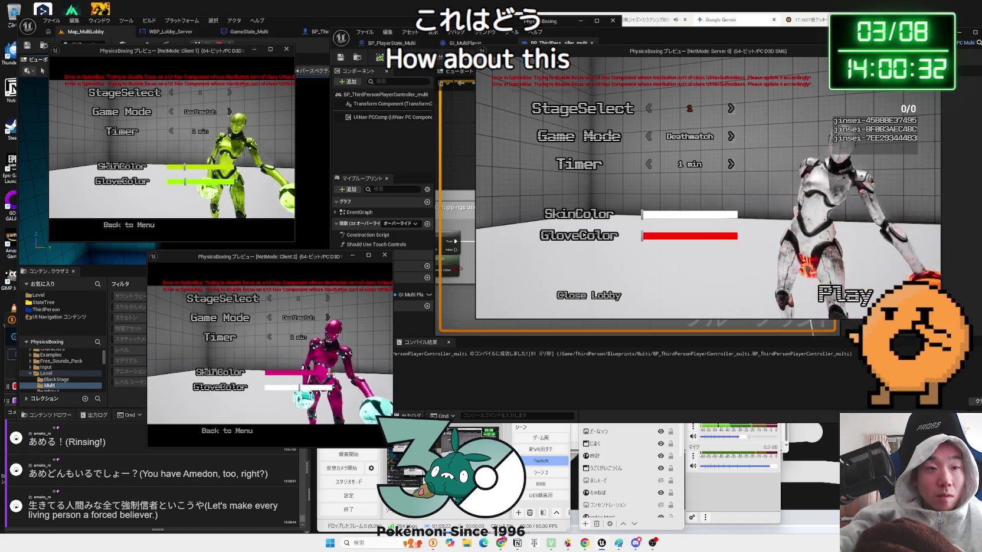
left_click(331, 388)
left_click(324, 388)
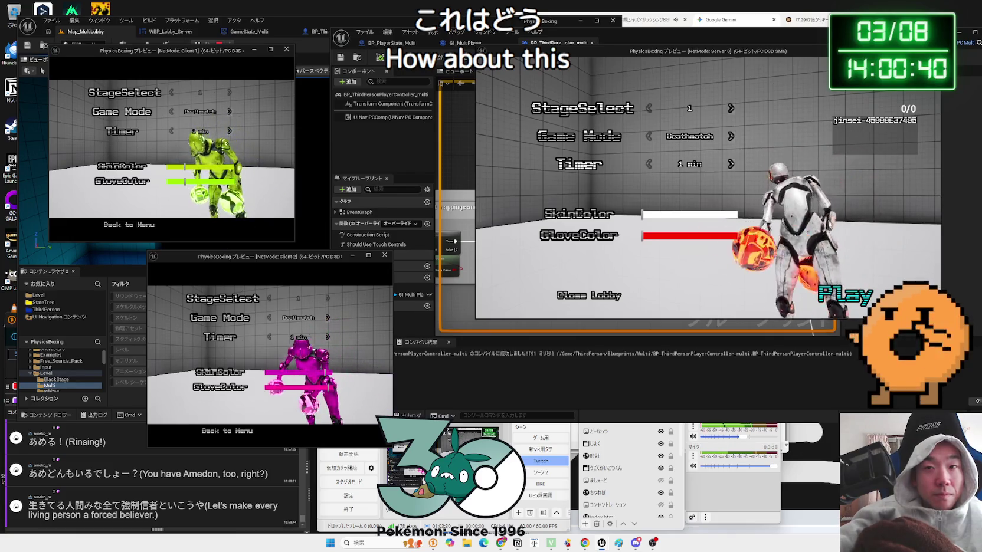
key("Return")
left_click(775, 241)
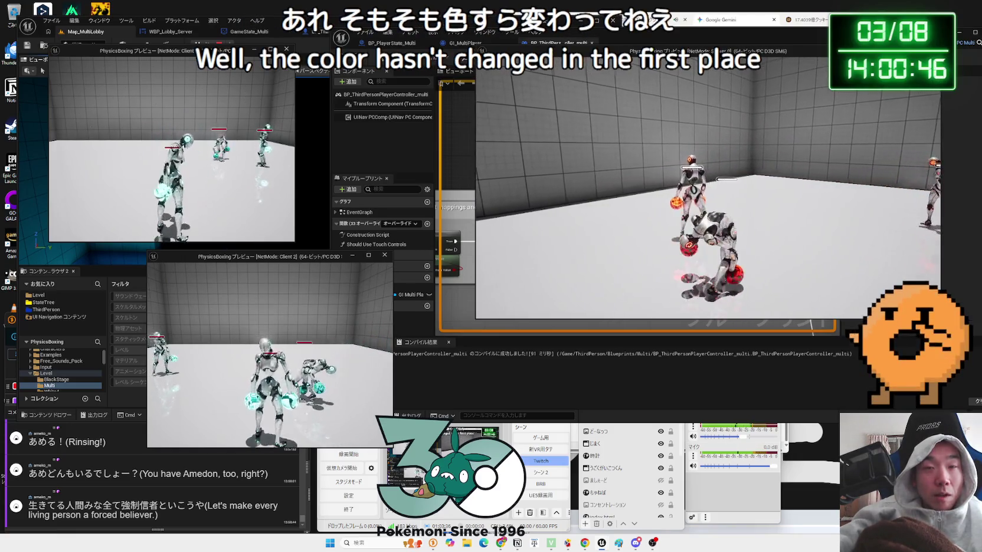
key("Escape")
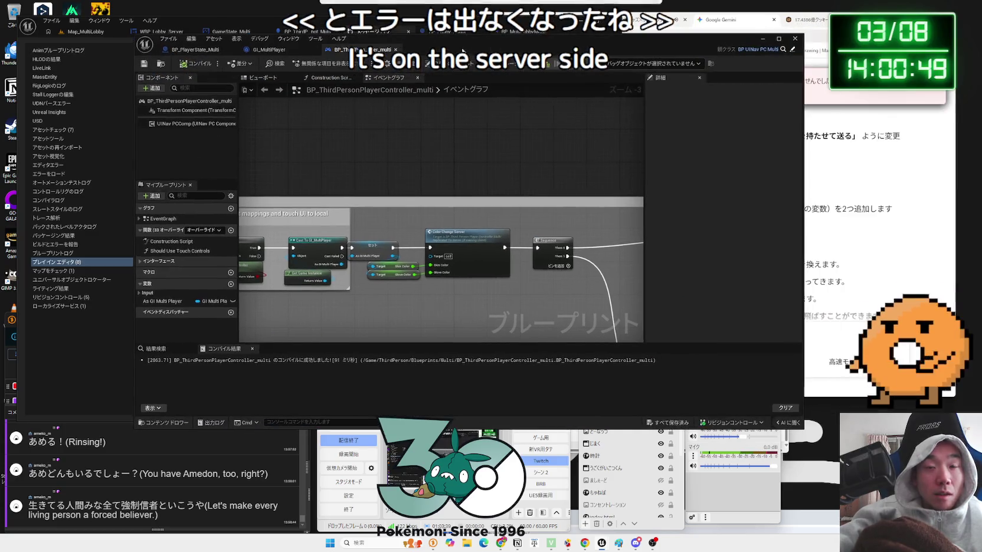
Look through the BP_Lobby_Robot, GameState_Multi and WBP_Lobby_Server graphs, then open the robot character graph.
scroll(508, 204, "down", 5)
left_click_drag(188, 49, 608, 48)
left_click(420, 32)
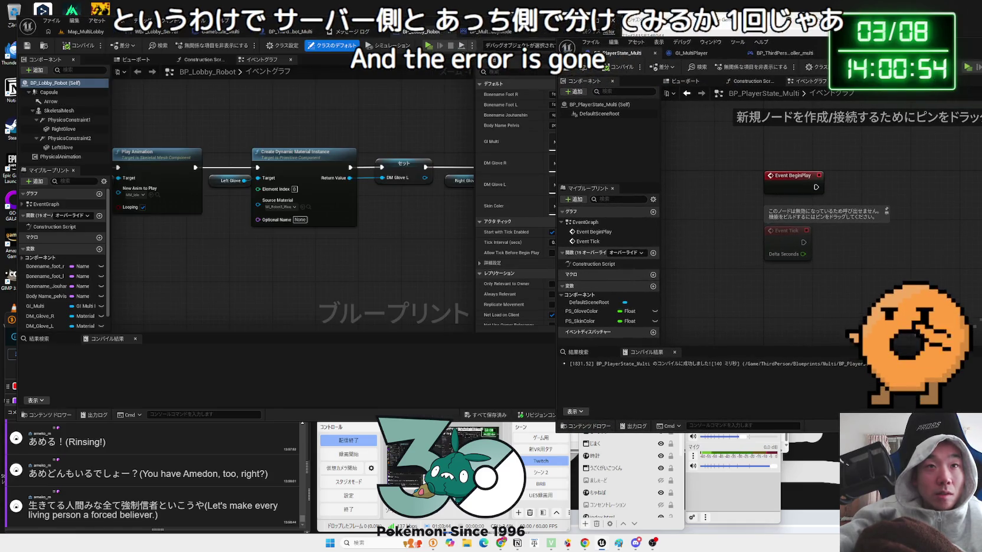
left_click_drag(434, 103, 302, 125)
left_click_drag(357, 159, 244, 160)
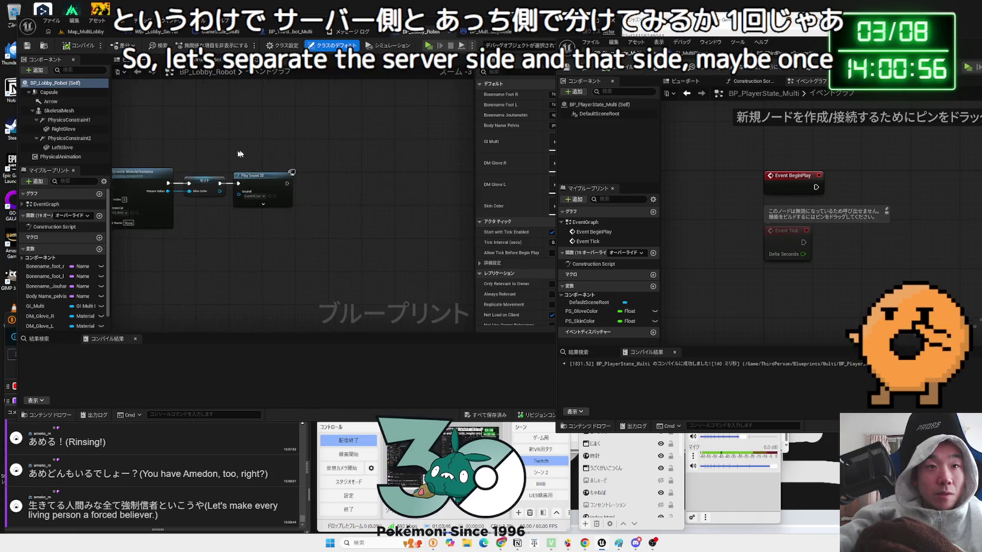
left_click(222, 33)
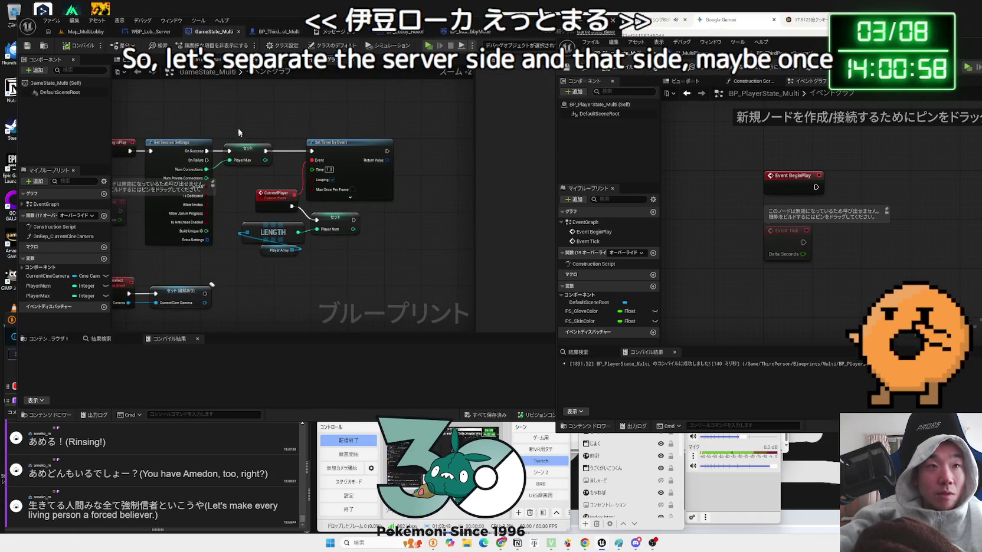
left_click(151, 32)
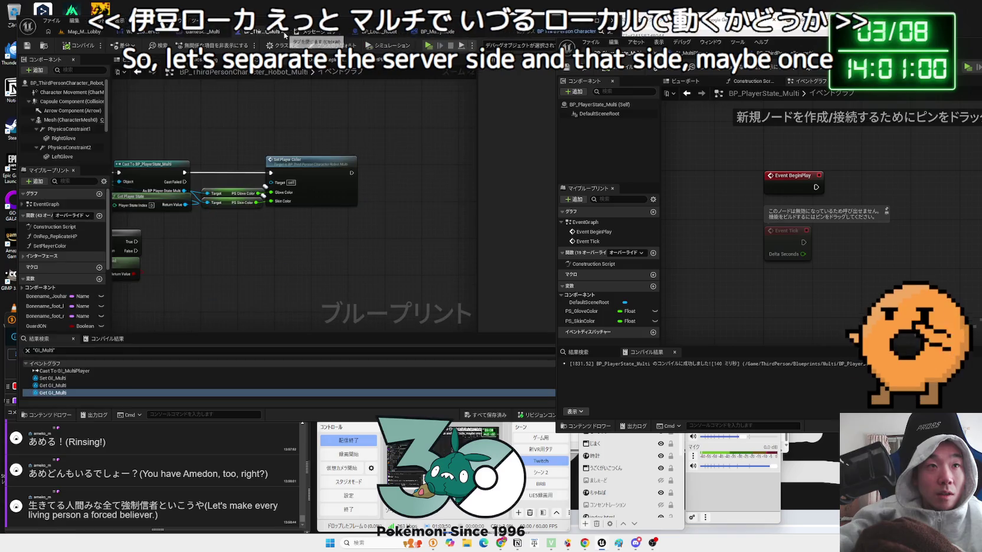
left_click(272, 32)
Place the Is Locally Controlled branch before the Cast to BP_PlayerState_Multi and start a new lobby test.
scroll(267, 147, "up", 2)
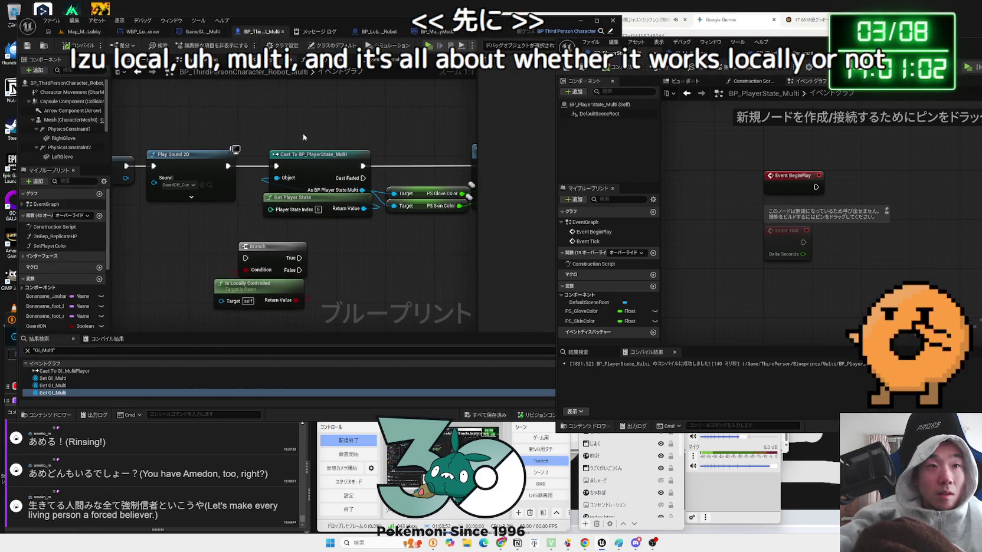
left_click_drag(303, 137, 425, 213)
left_click_drag(227, 233, 127, 319)
left_click_drag(174, 249, 192, 156)
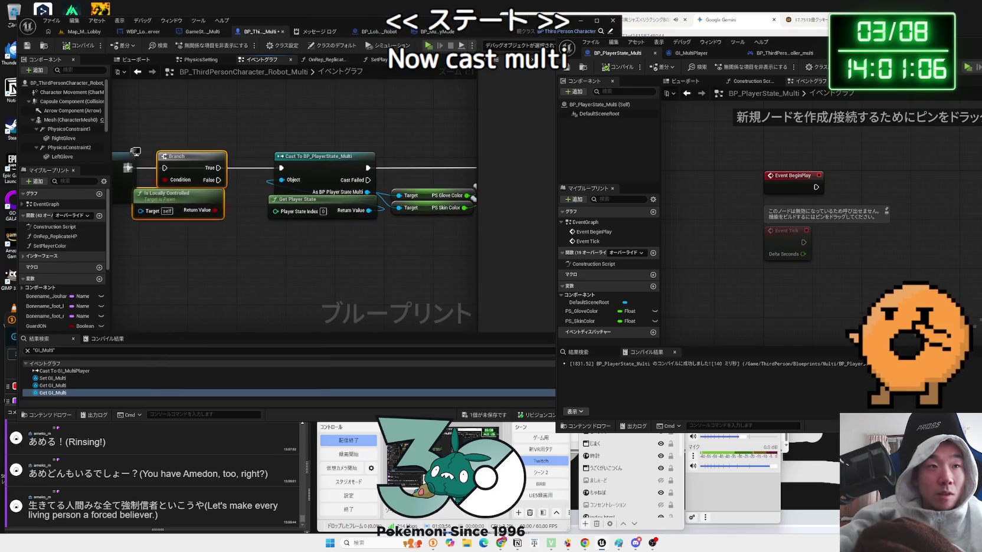
left_click(75, 33)
key("alt+p")
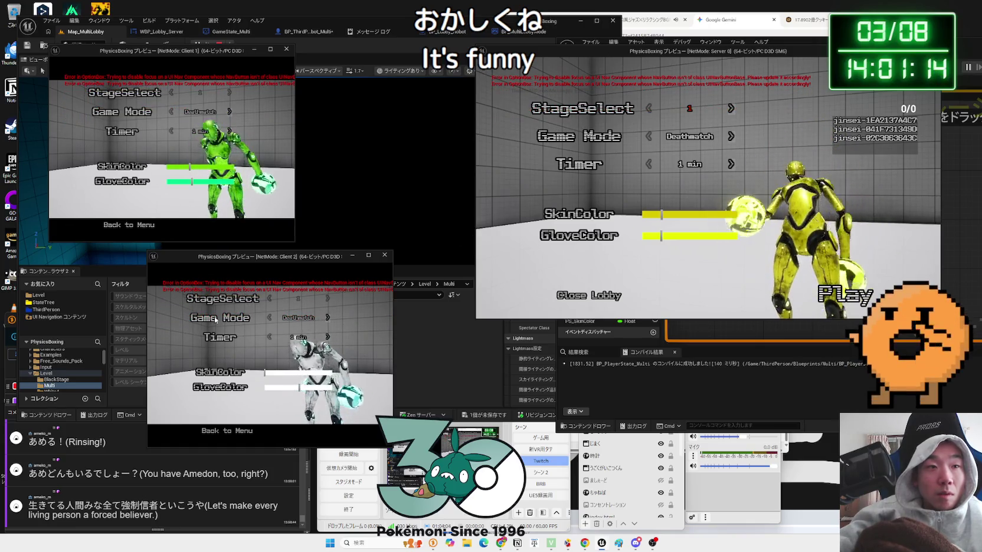
Shift Client 2's glove colour to blue, end the test, and return to the robot character graph.
left_click_drag(299, 388, 327, 388)
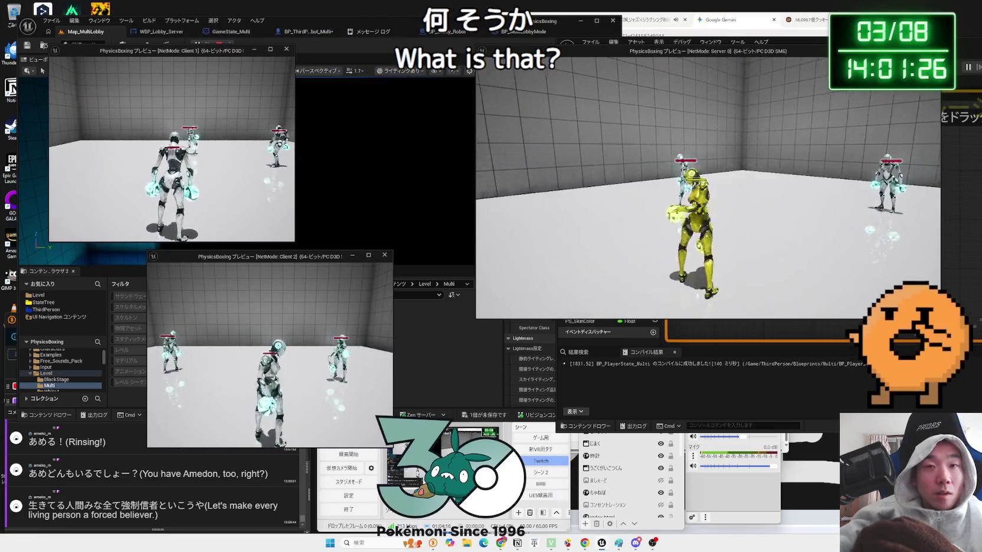
key("Escape")
left_click(304, 32)
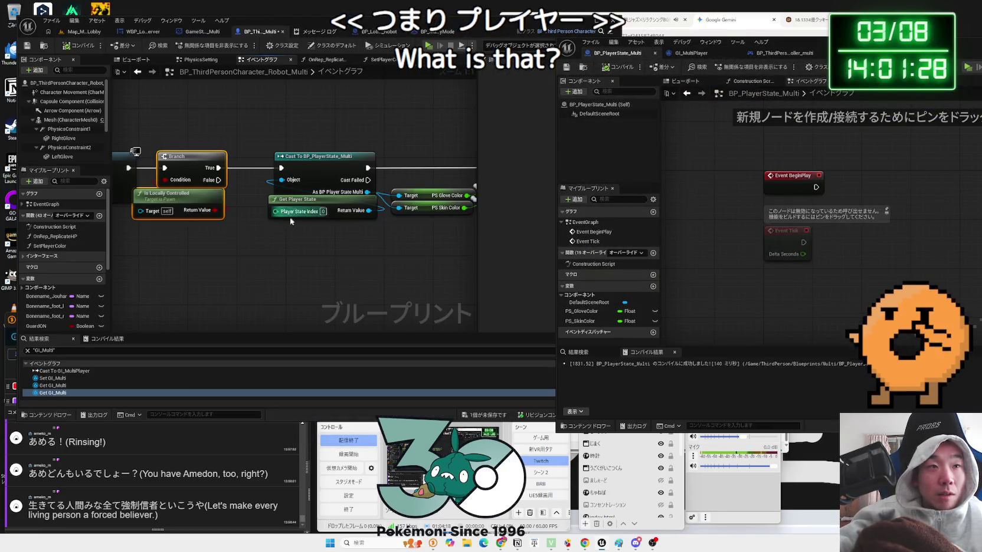
left_click_drag(352, 154, 292, 158)
left_click_drag(295, 192, 319, 245)
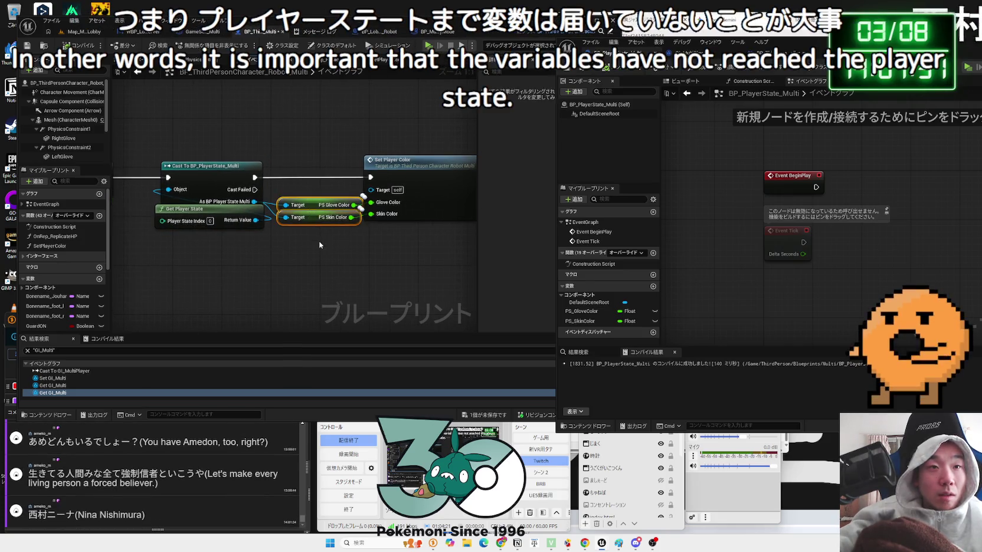
double_click(415, 165)
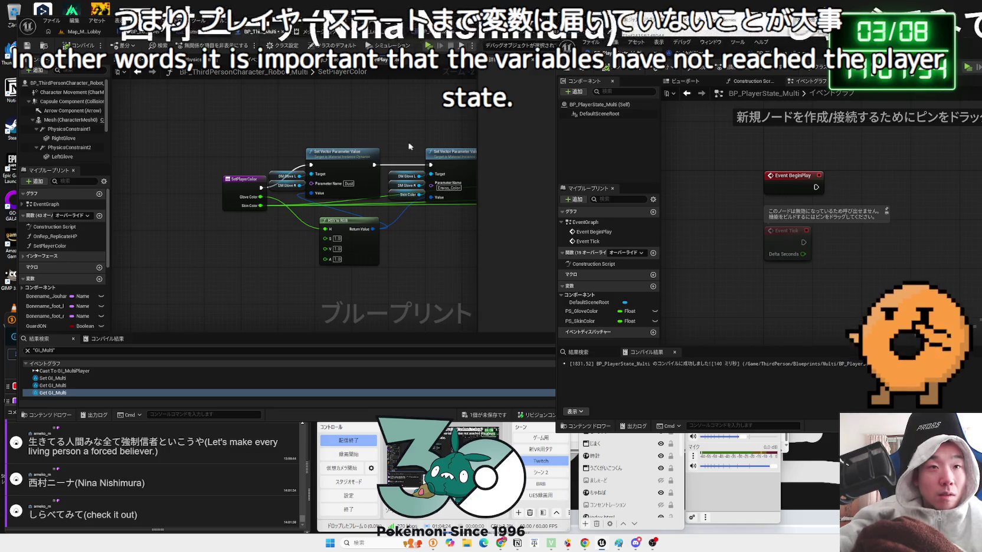
left_click_drag(415, 146, 317, 166)
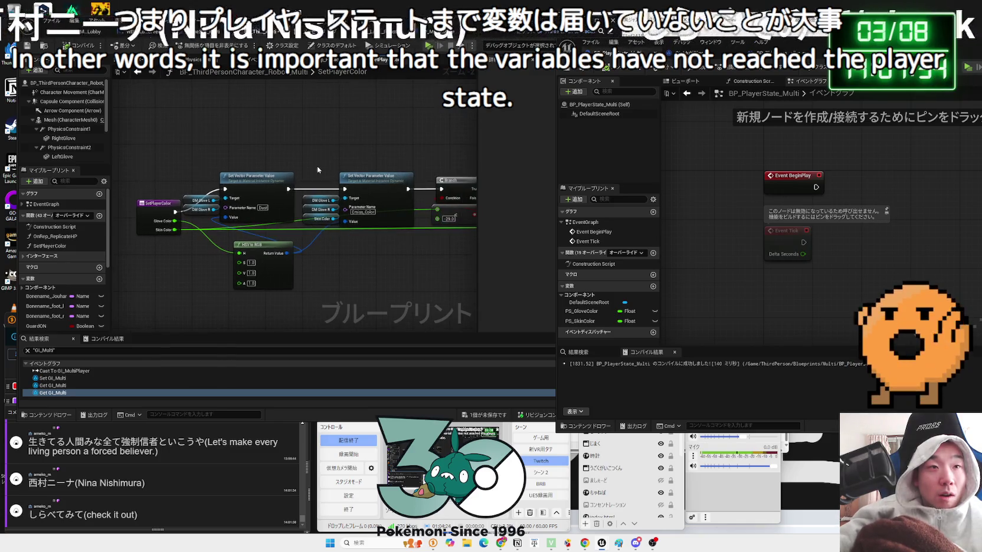
left_click(532, 474)
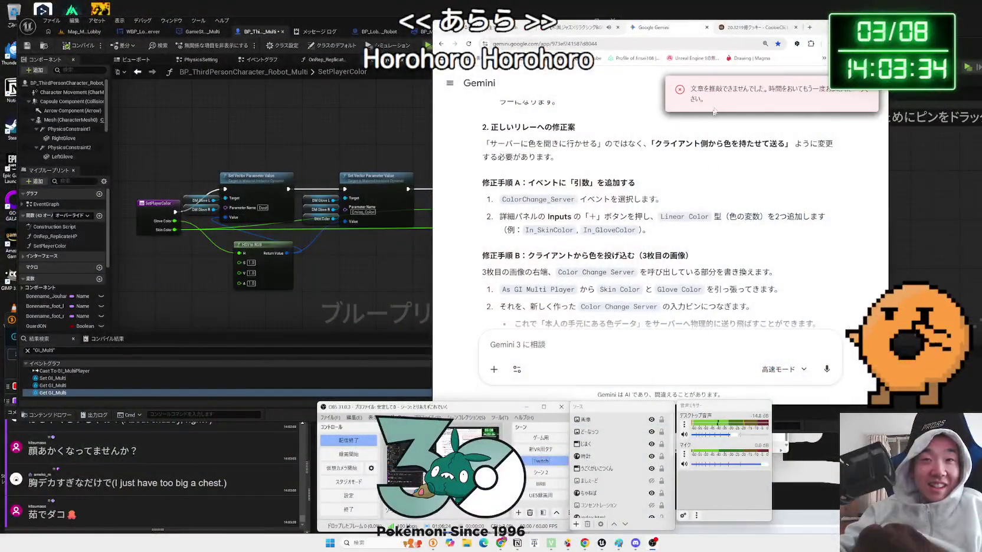
Flip past the Cookie Clicker and Gemini tabs and bring the Unreal SetPlayerColor graph back into view.
left_click(737, 27)
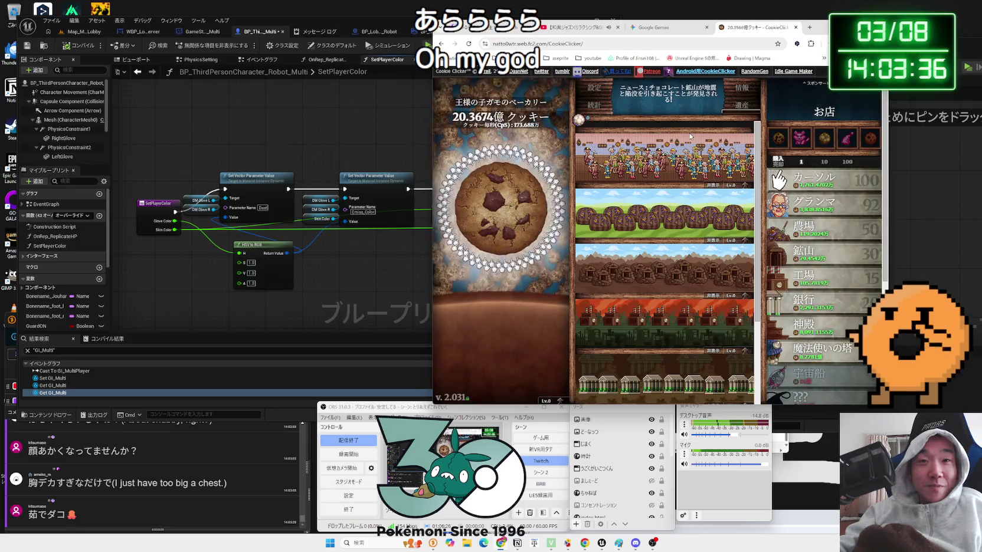
left_click(646, 29)
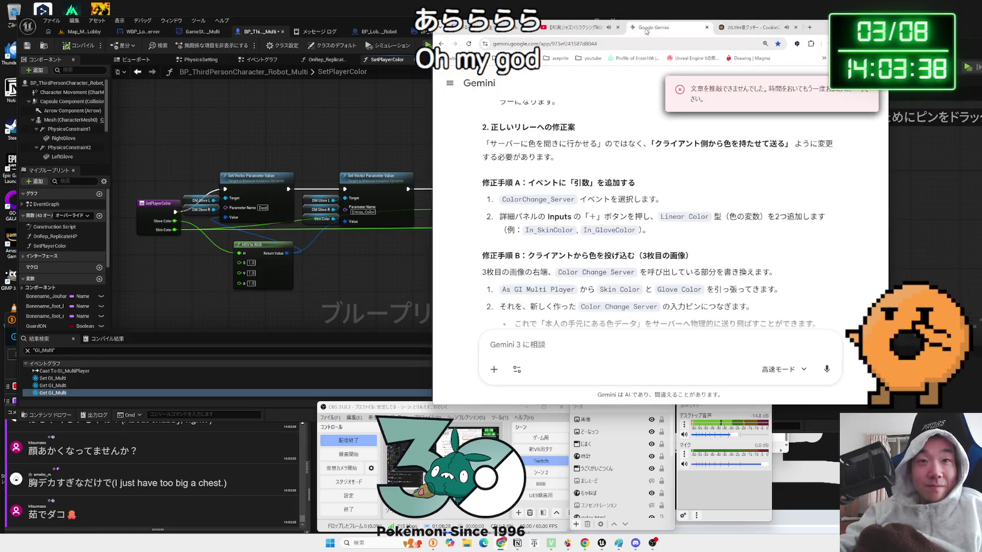
left_click(387, 270)
scroll(386, 271, "down", 1)
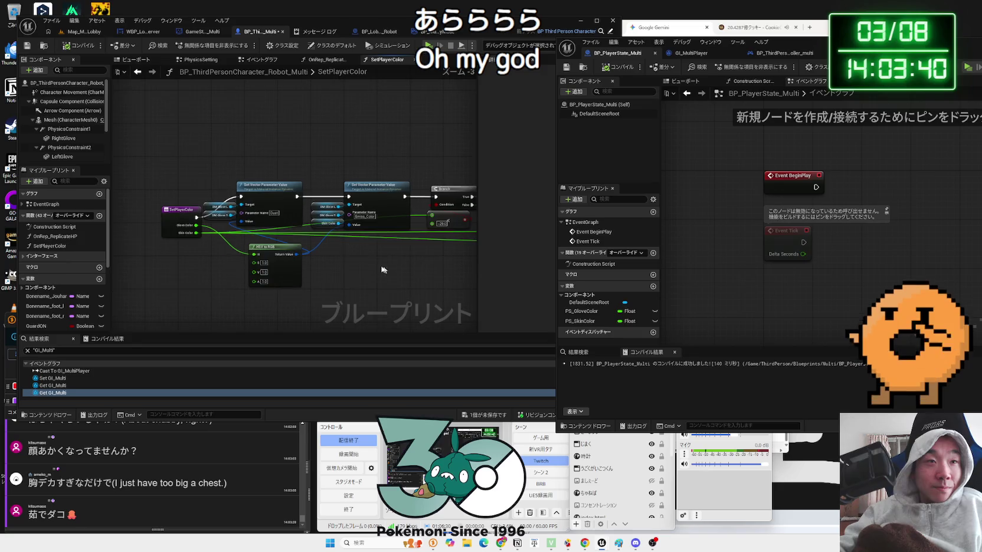
mouse_move(187, 217)
left_mouse_down()
mouse_move(118, 224)
mouse_move(214, 270)
left_mouse_up()
Review the SetPlayerColor function's HSV to RGB and Set Vector Parameter Value nodes, tidying the HSV to RGB node.
scroll(299, 267, "up", 3)
left_click(349, 239)
mouse_move(212, 269)
left_mouse_down()
mouse_move(376, 252)
mouse_move(246, 253)
mouse_move(321, 251)
mouse_move(293, 243)
mouse_move(305, 241)
left_mouse_up()
left_click(391, 258)
mouse_move(390, 259)
left_mouse_down()
mouse_move(282, 266)
mouse_move(275, 255)
left_mouse_up()
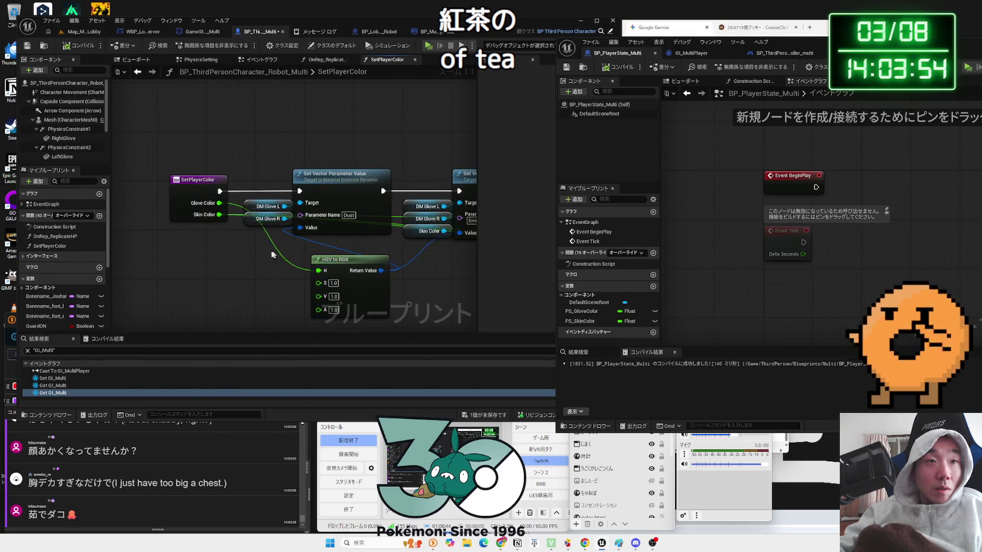
left_click_drag(357, 249, 354, 269)
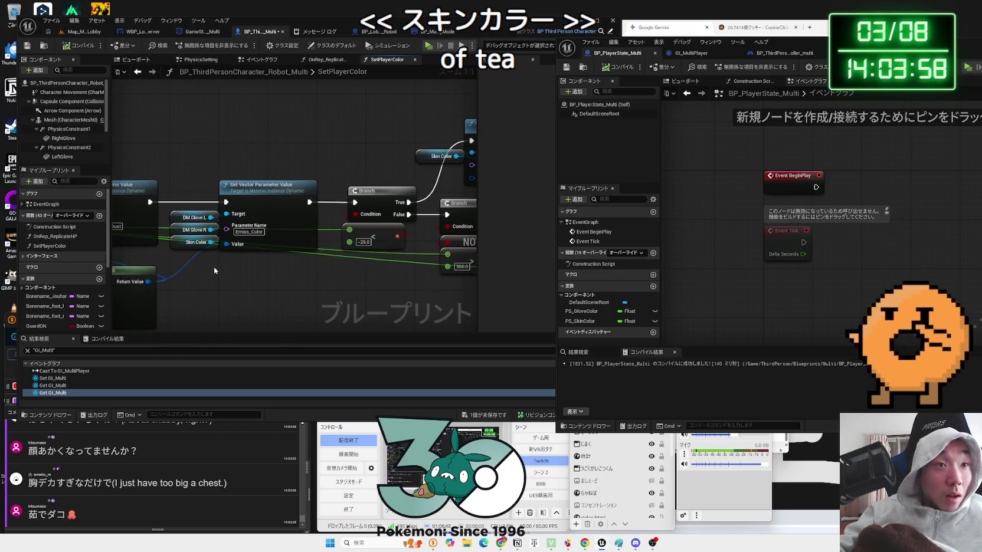
left_click_drag(217, 265, 403, 279)
mouse_move(334, 276)
left_mouse_down()
mouse_move(319, 328)
mouse_move(314, 192)
left_mouse_up()
mouse_move(410, 212)
left_mouse_down()
mouse_move(284, 281)
mouse_move(181, 286)
left_mouse_up()
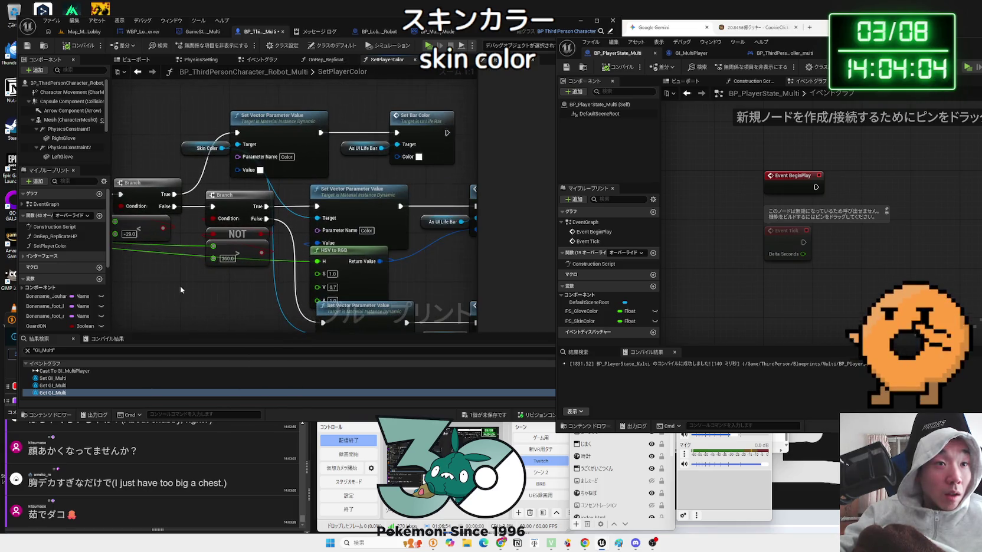
scroll(180, 286, "down", 1)
mouse_move(271, 291)
left_mouse_down()
mouse_move(229, 262)
mouse_move(303, 257)
left_mouse_up()
In the robot's Event Graph, select the PS Skin Color getter to inspect its details.
left_click(260, 59)
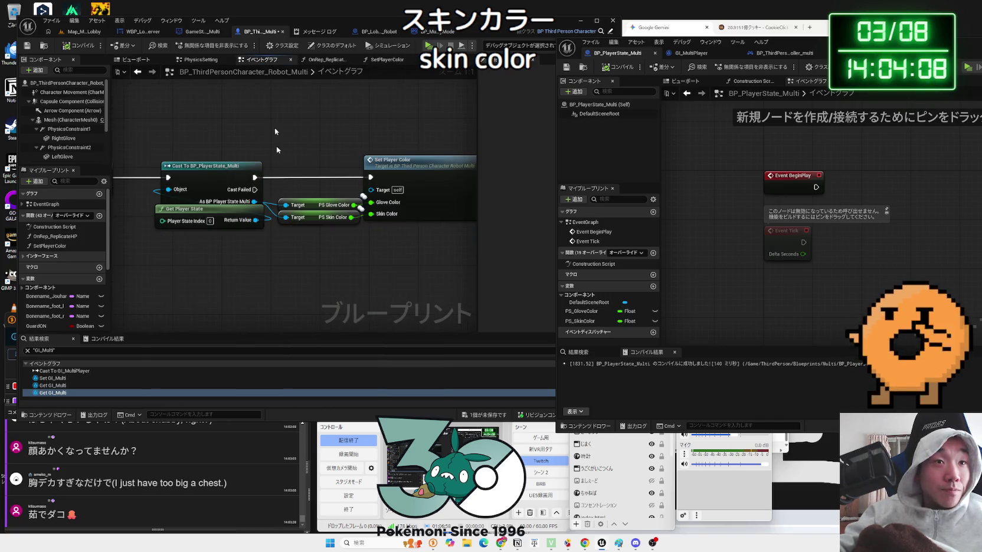
left_click(318, 217)
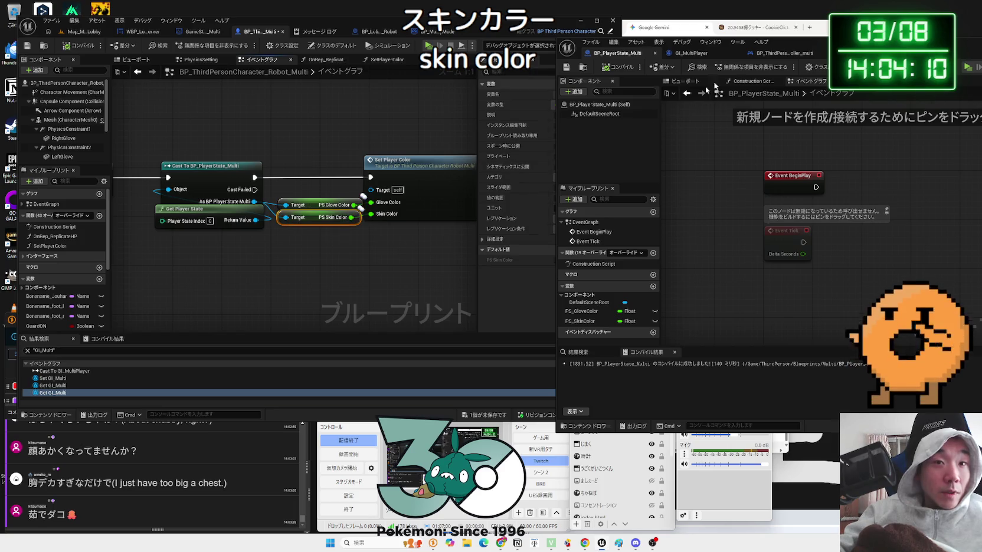
left_click_drag(818, 53, 741, 56)
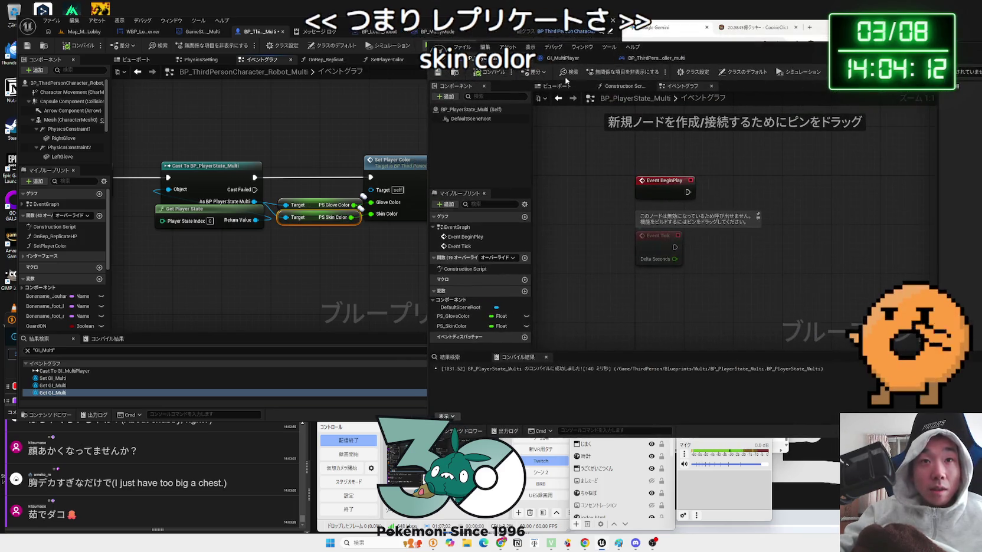
Open GI_MultiPlayer in the second editor and move Set Player Color right to make room.
left_click(565, 63)
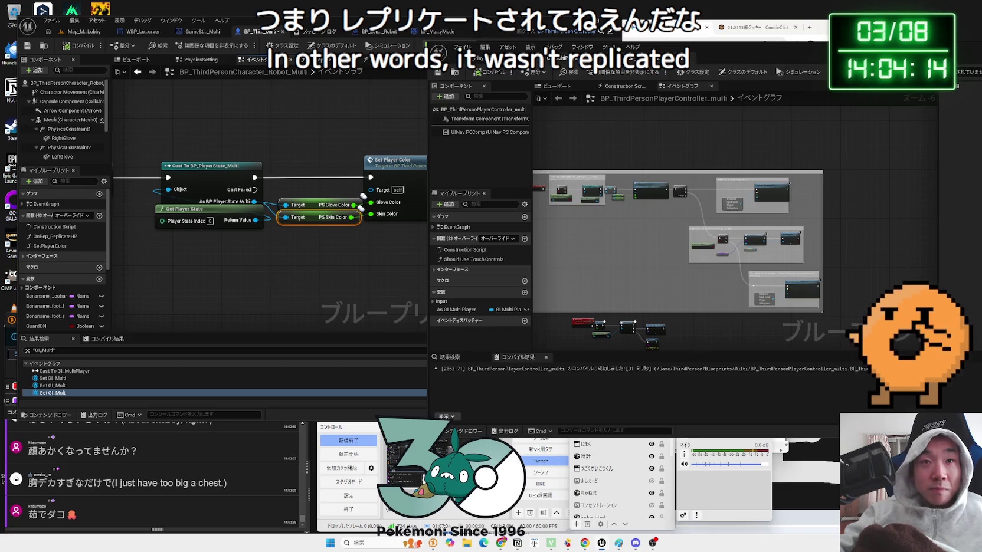
mouse_move(401, 168)
left_mouse_down()
mouse_move(236, 201)
mouse_move(352, 195)
left_mouse_up()
left_click_drag(235, 244, 300, 234)
From the player-state cast's execution output, search the action menu for 'print'.
left_click_drag(230, 222, 261, 211)
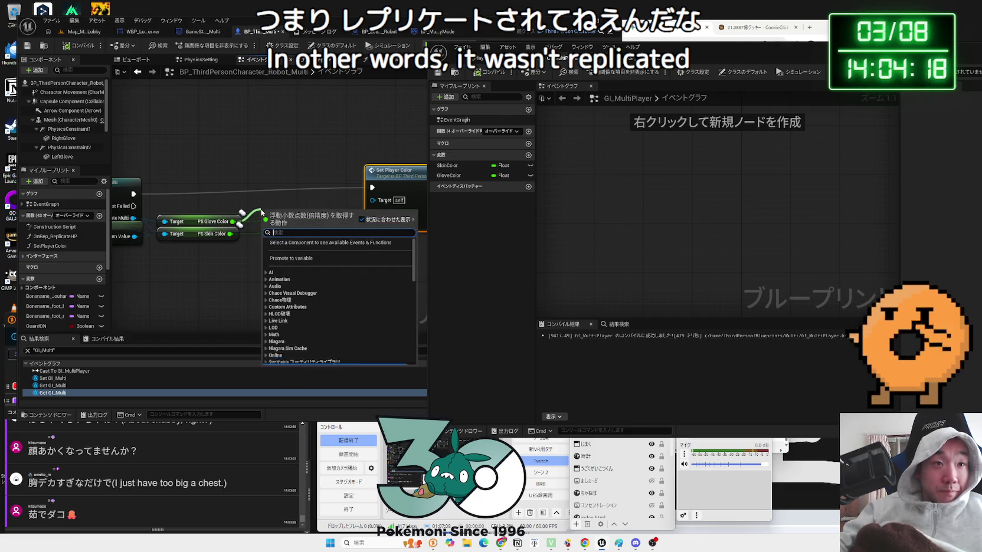
type("get")
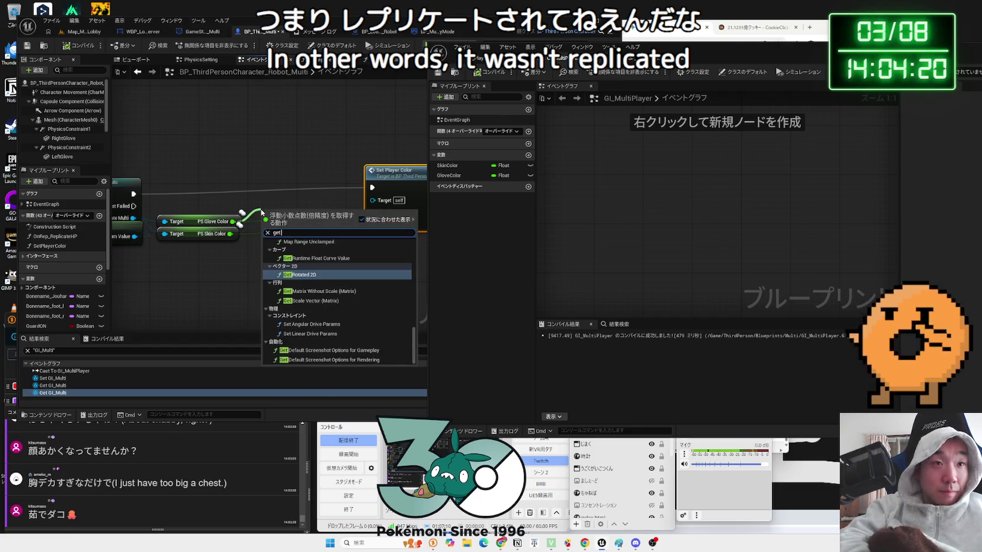
left_click(133, 193)
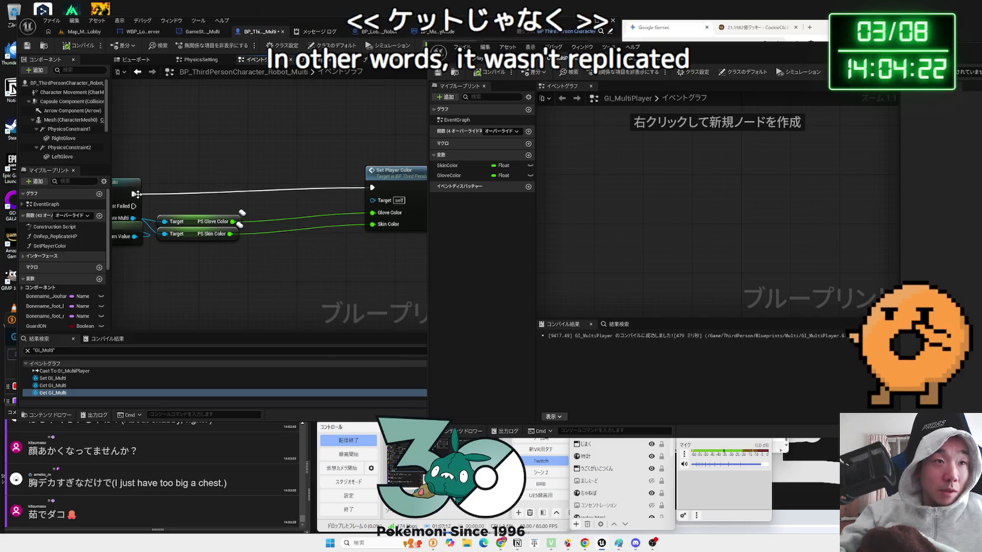
left_click_drag(133, 194, 233, 185)
type("print")
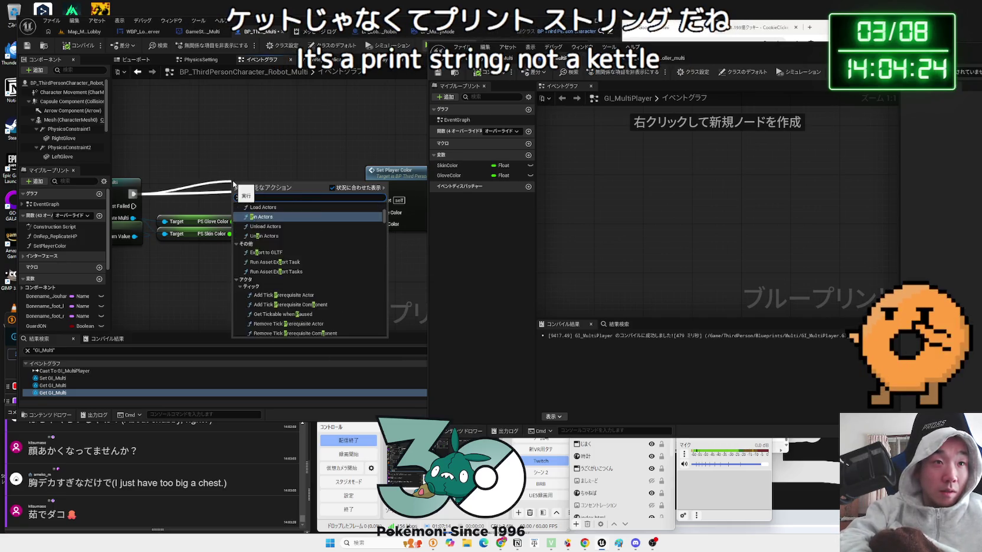
Chain two Print String nodes before Set Player Color, printing PS Skin Color and PS Glove Color.
key("Return")
left_click_drag(277, 187, 298, 172)
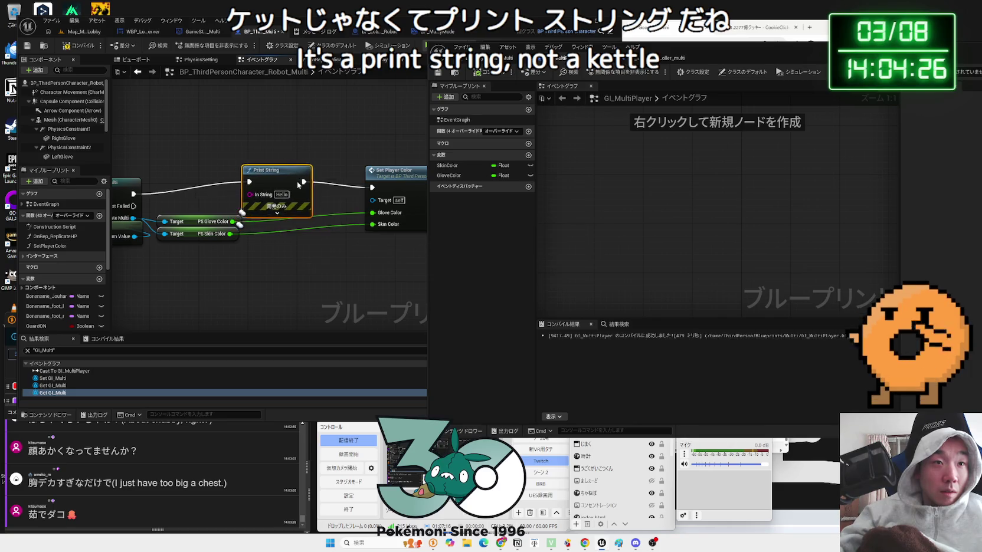
left_click_drag(233, 221, 263, 194)
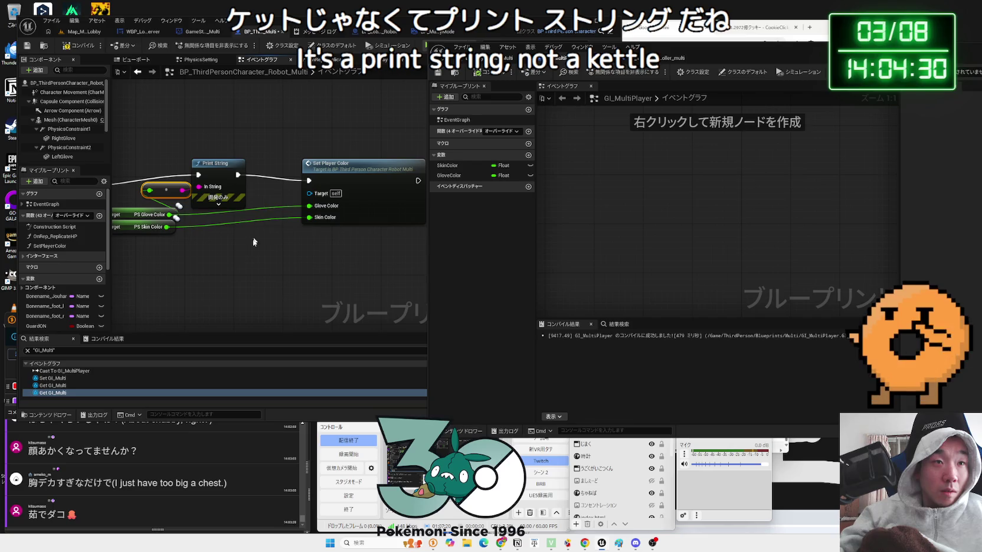
left_click_drag(245, 178, 257, 249)
type("print")
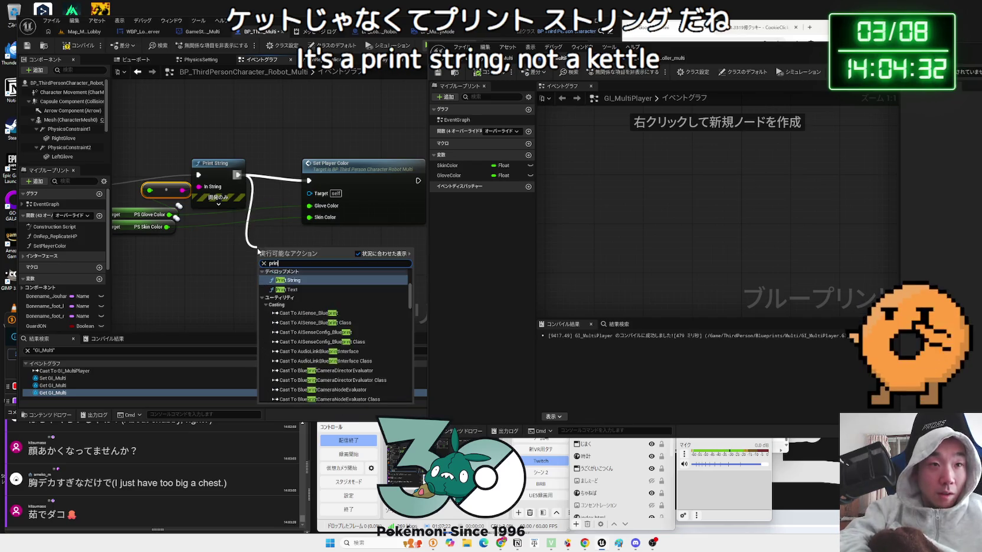
left_click(290, 280)
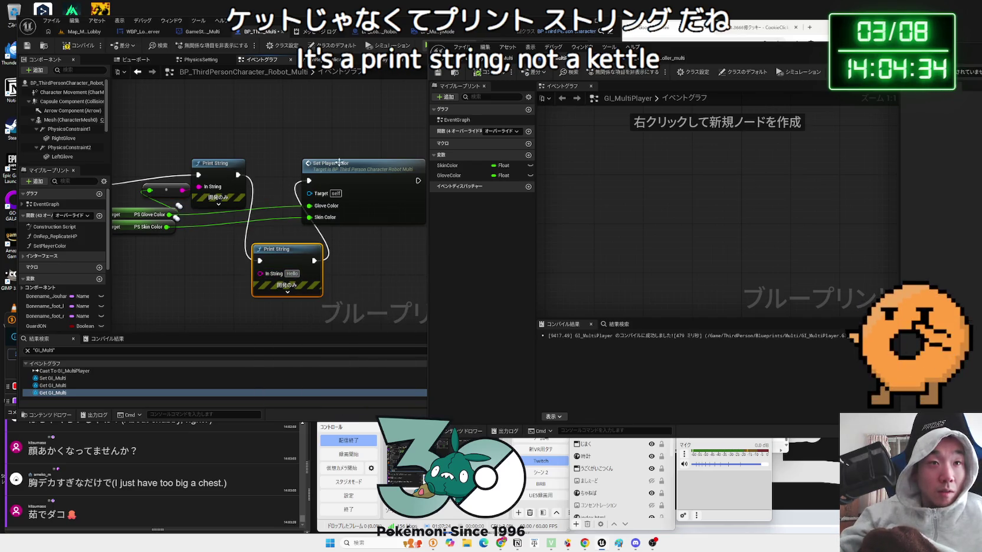
left_click_drag(339, 160, 381, 159)
left_click_drag(289, 251, 294, 166)
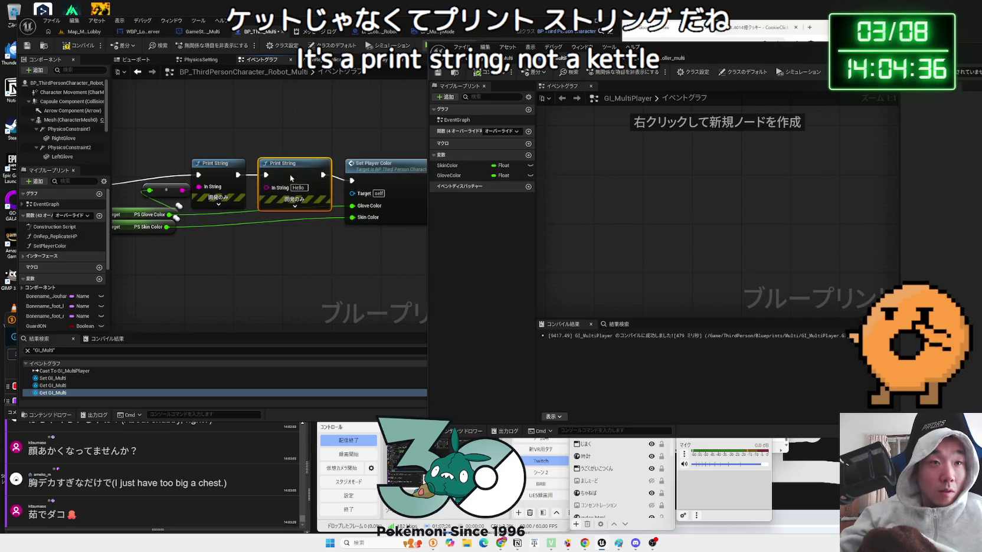
mouse_move(169, 215)
left_mouse_down()
mouse_move(278, 203)
mouse_move(266, 188)
left_mouse_up()
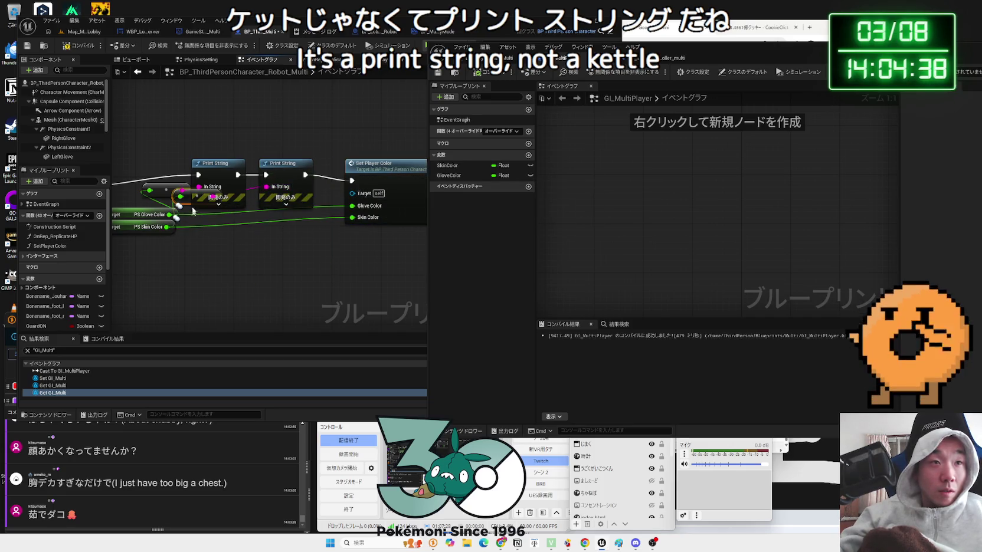
left_click_drag(194, 226, 223, 244)
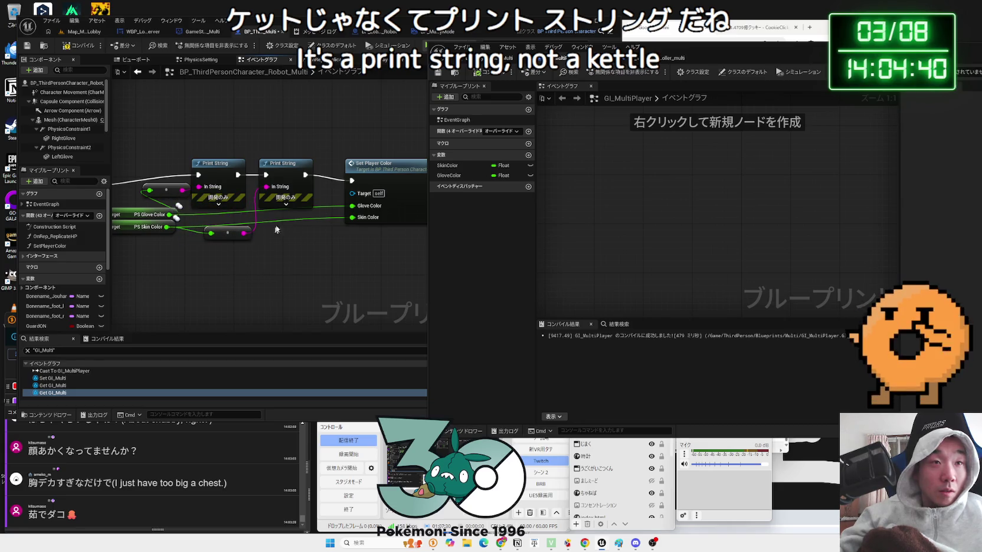
Set both Print String nodes' Text Color to green.
left_click(285, 199)
left_click(298, 225)
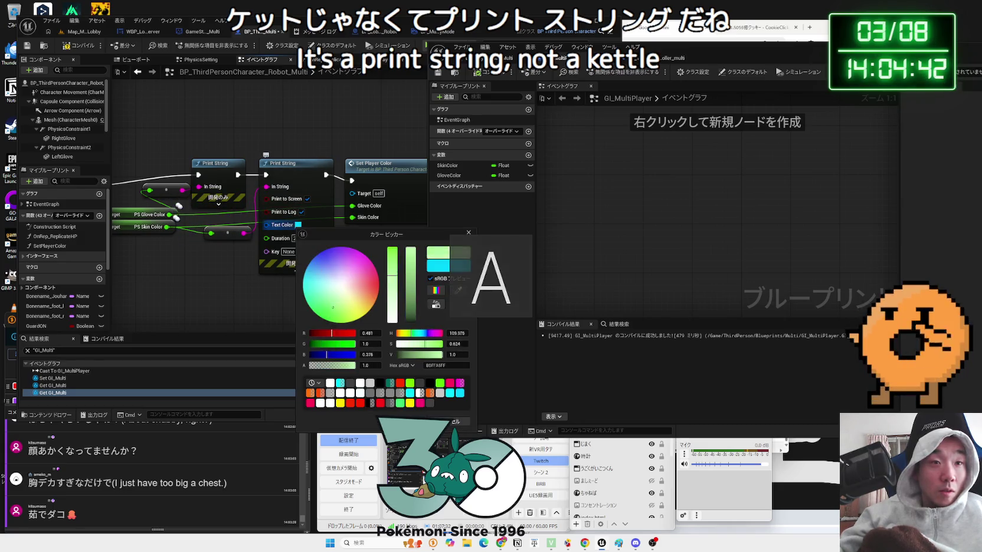
left_click(407, 421)
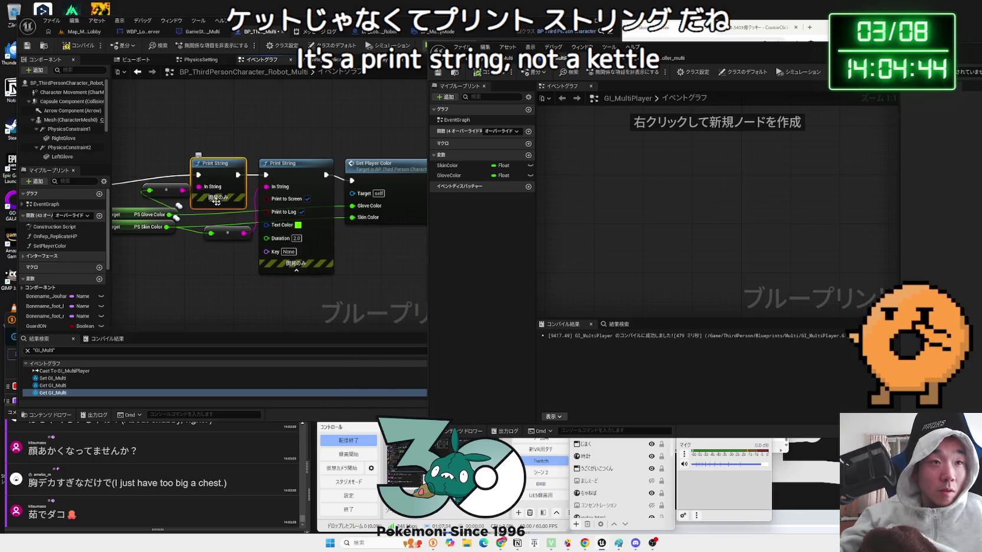
left_click(218, 204)
left_click(232, 229)
left_click(265, 383)
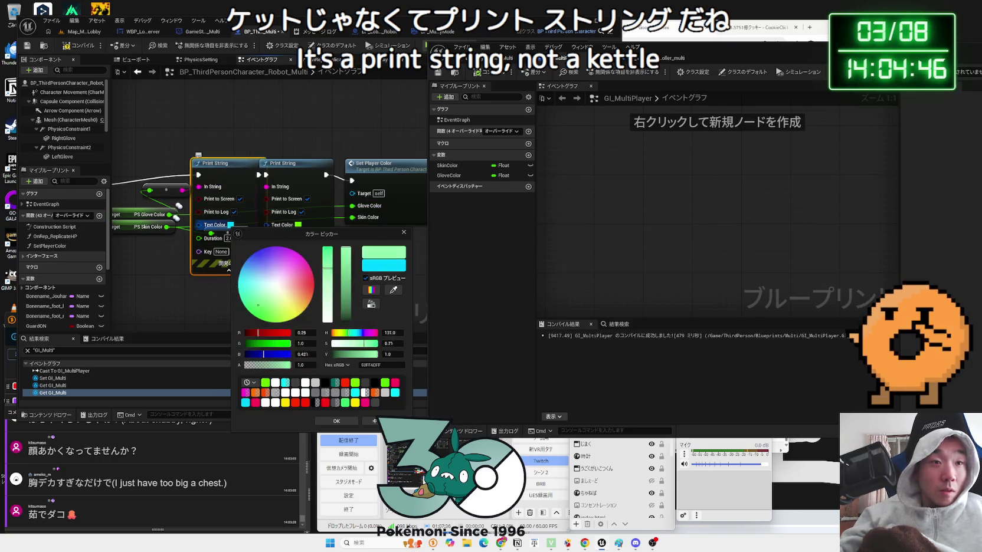
left_click(336, 419)
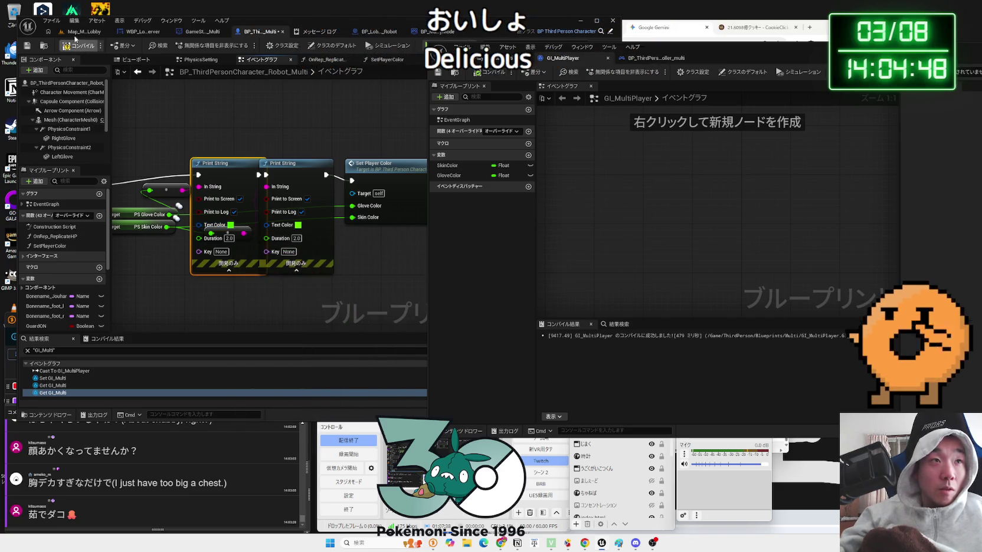
left_click(77, 33)
Run a server-plus-two-clients test with the server's gloves yellow and Client 1 purple, then stop it.
left_click(196, 45)
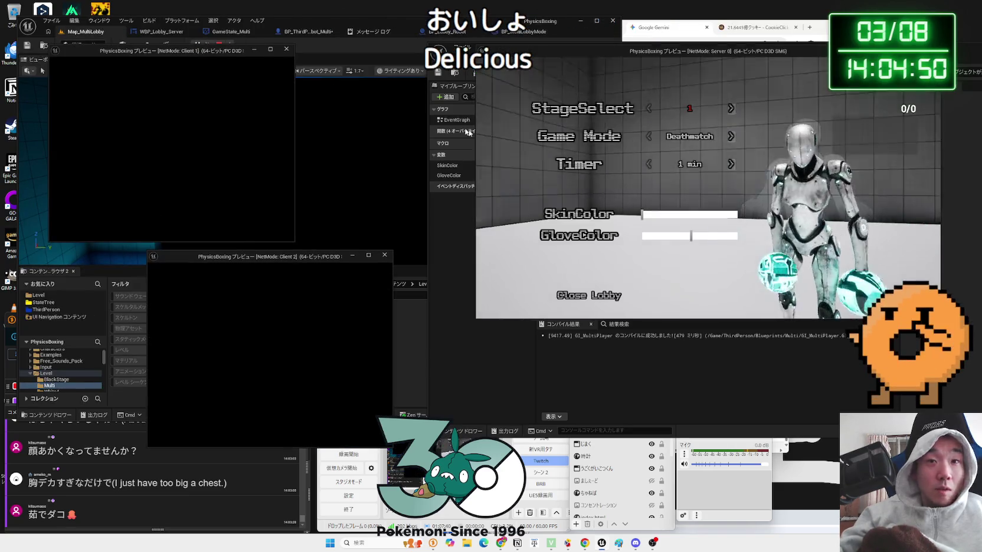
left_click_drag(692, 239, 661, 236)
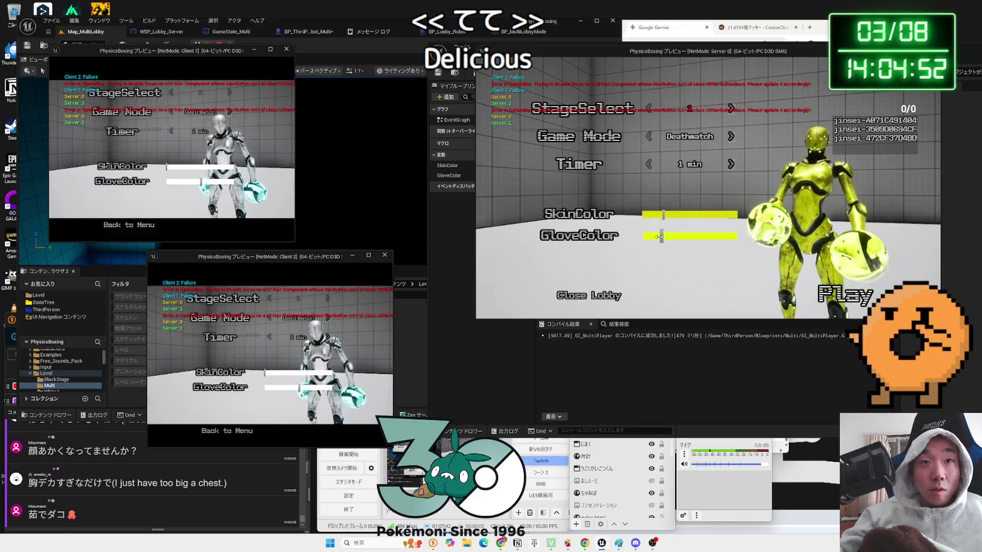
left_click(189, 181)
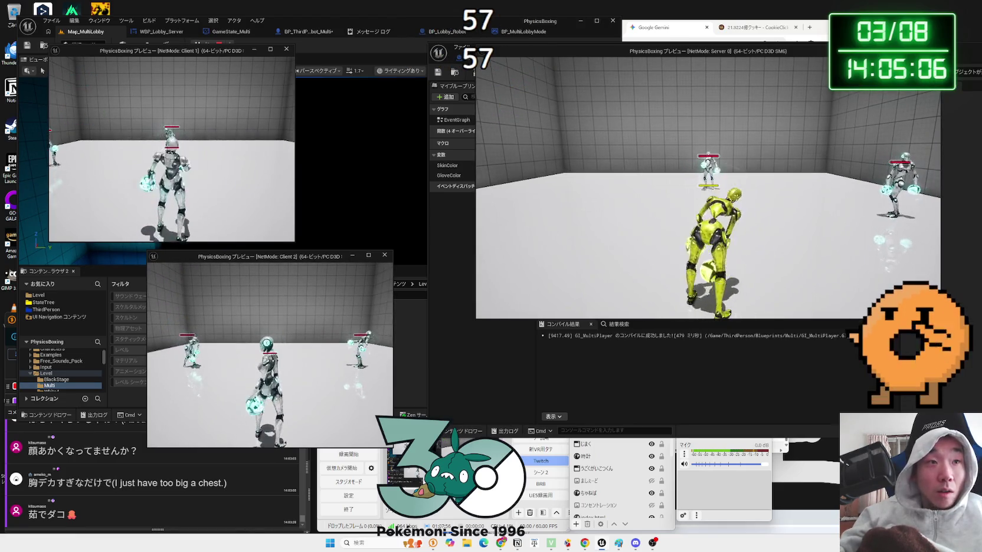
key("Escape")
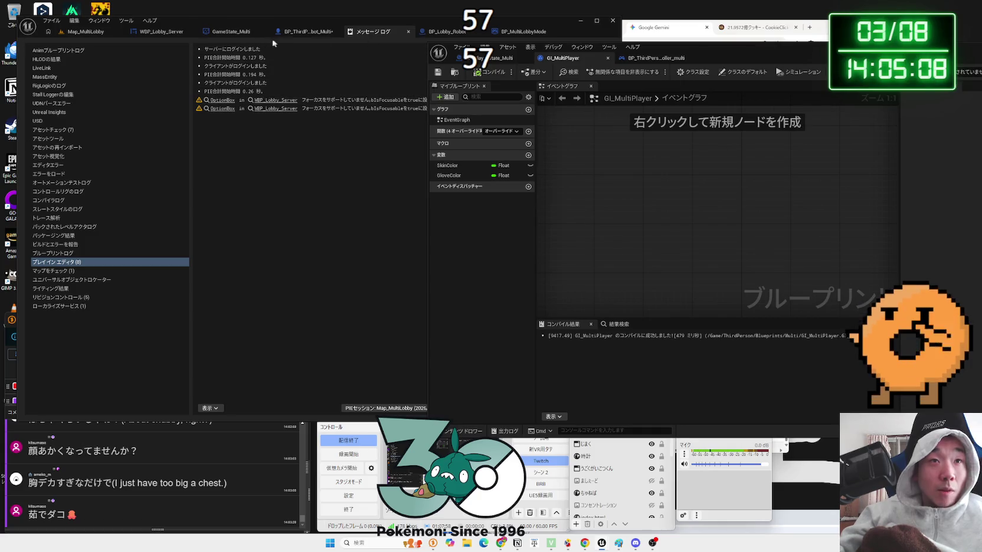
Move the Branch and Is Locally Controlled nodes up off the Cast wire.
left_click(285, 32)
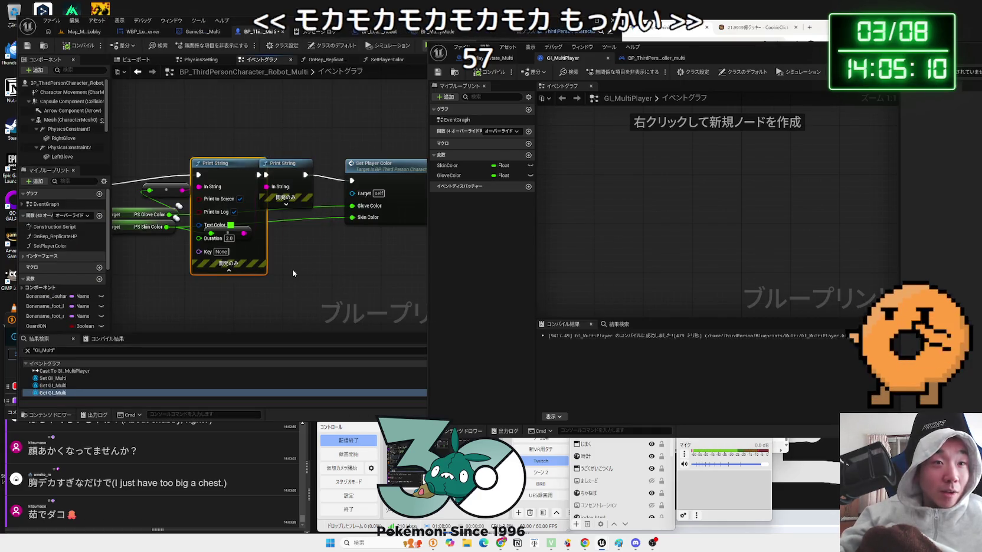
left_click_drag(286, 208, 551, 211)
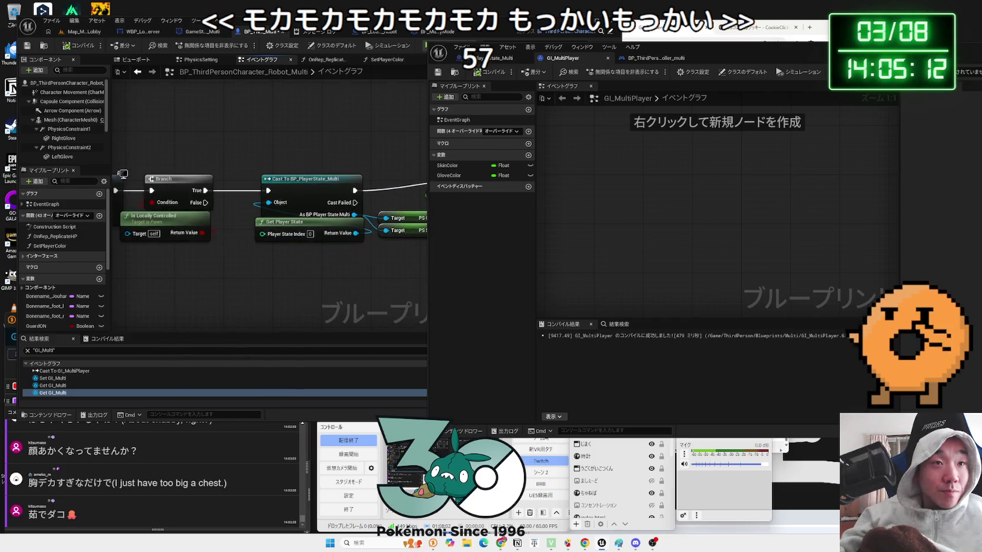
left_click_drag(320, 253, 243, 251)
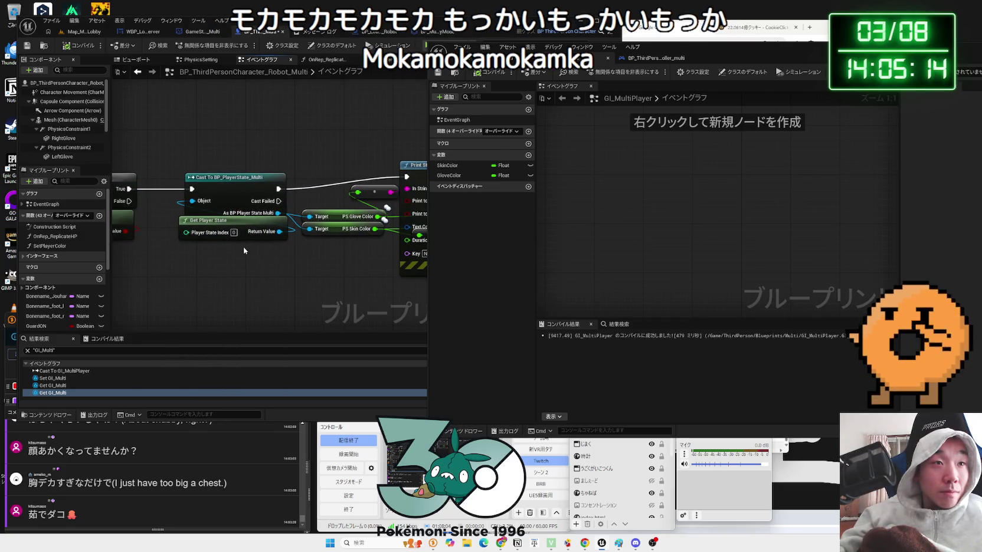
left_click_drag(165, 192, 253, 194)
left_click_drag(233, 245, 148, 197)
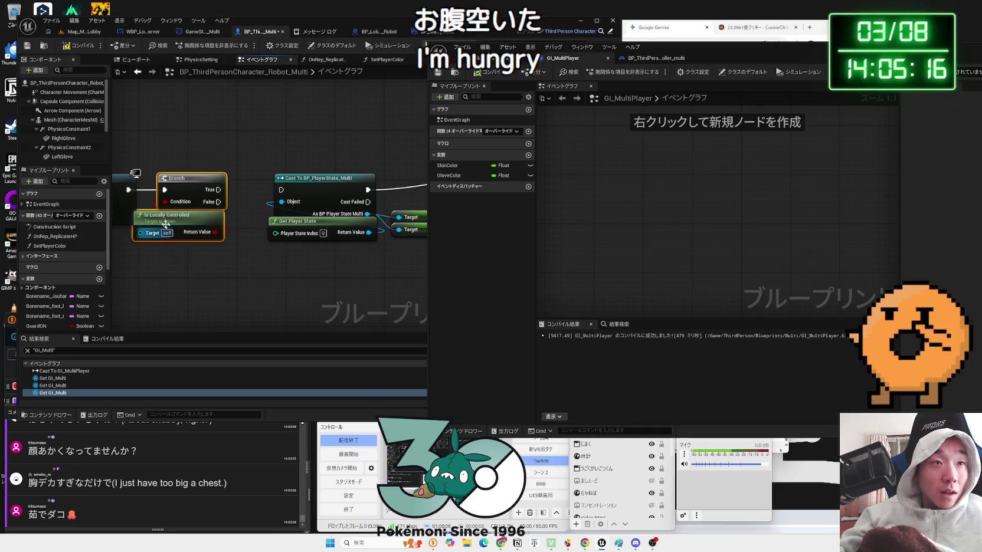
left_click_drag(212, 206, 213, 145)
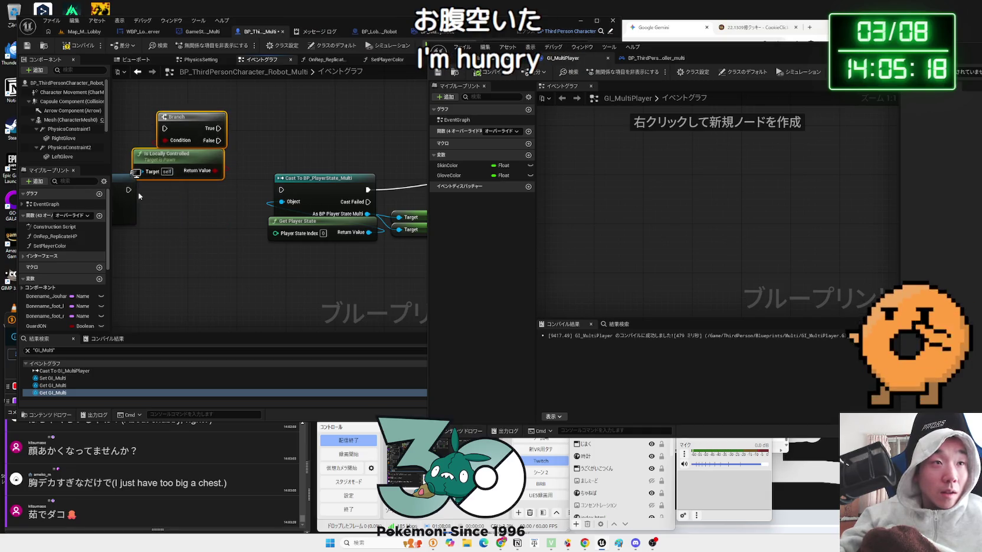
Set the Duration of both Print String nodes to 10 seconds.
left_click_drag(354, 165, 195, 160)
left_click_drag(425, 252, 388, 252)
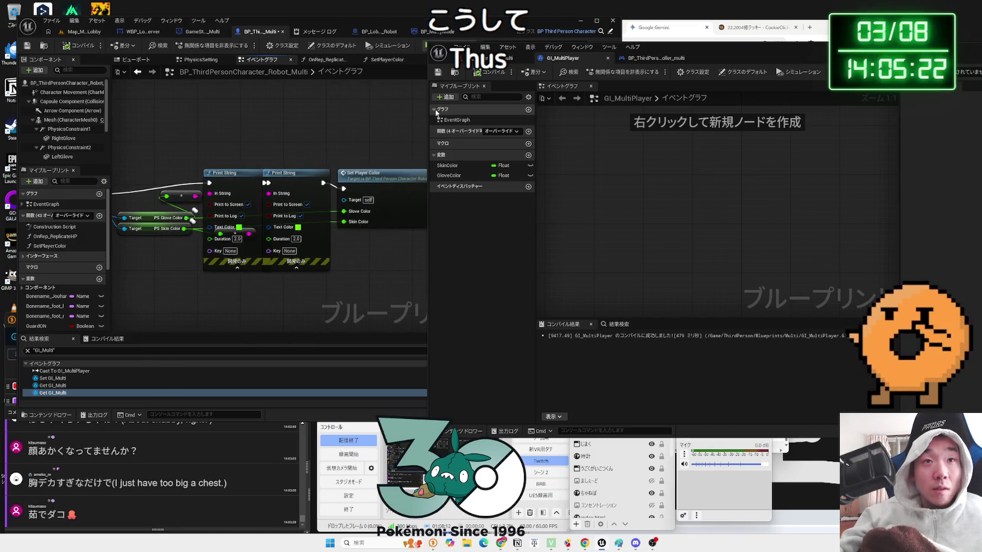
mouse_move(426, 110)
left_mouse_down()
mouse_move(574, 110)
mouse_move(564, 110)
left_mouse_up()
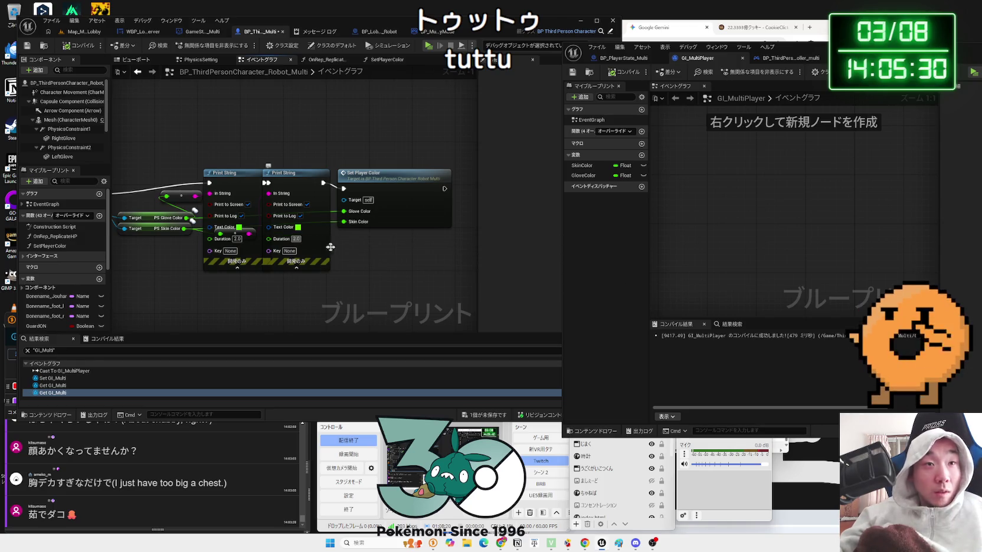
type("10")
key("Return")
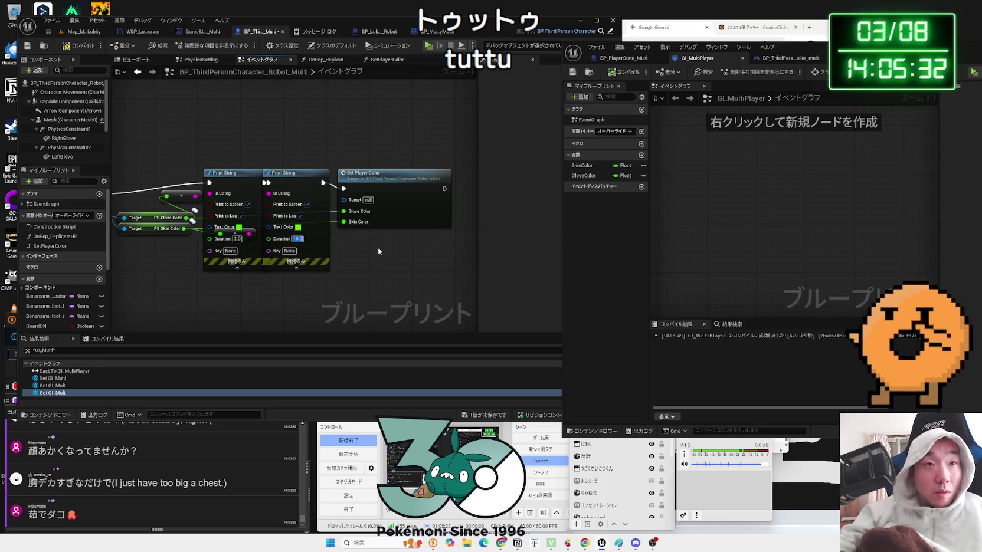
left_click(237, 239)
type("10")
key("Return")
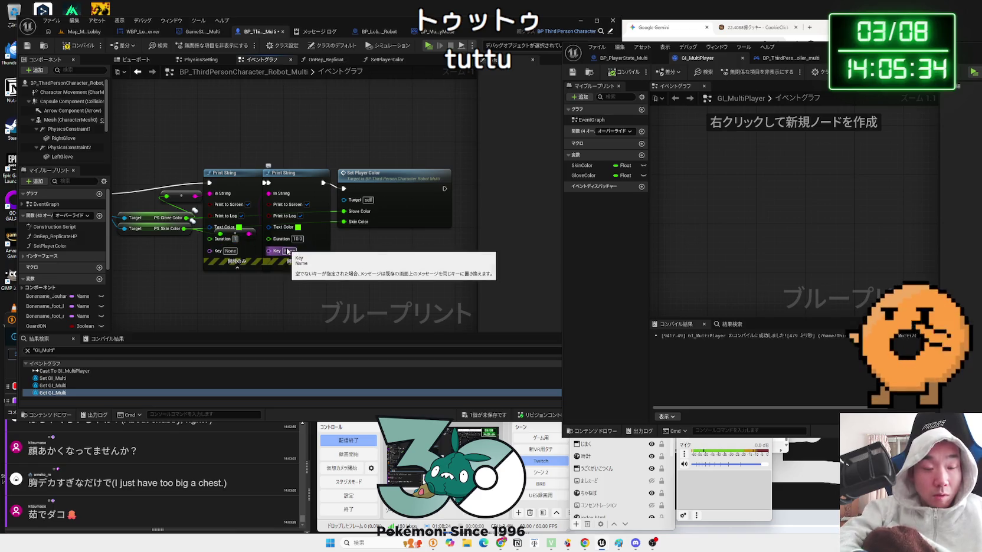
left_click(83, 31)
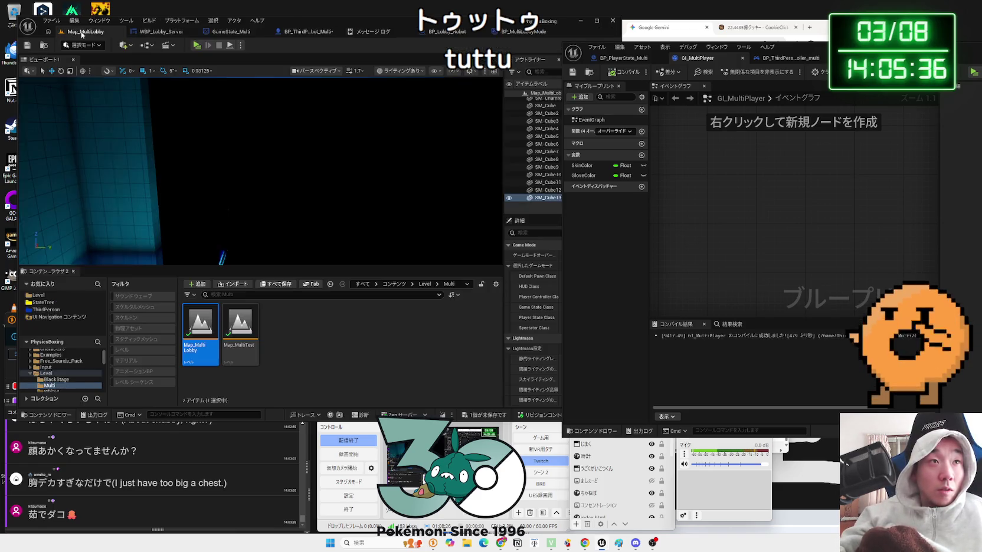
Run a multiplayer lobby test with the server player's glove set to yellow, then stop it.
left_click(196, 46)
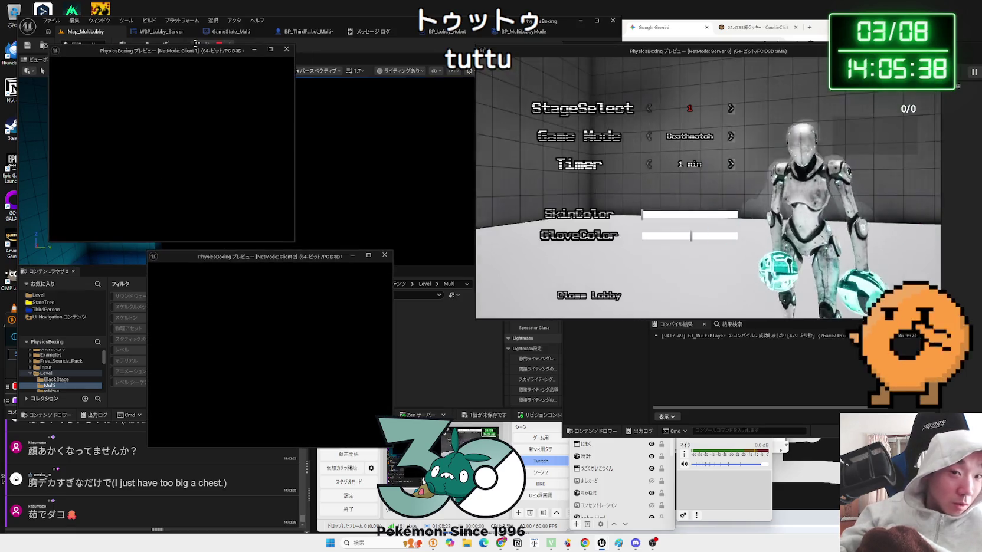
left_click_drag(686, 232, 661, 235)
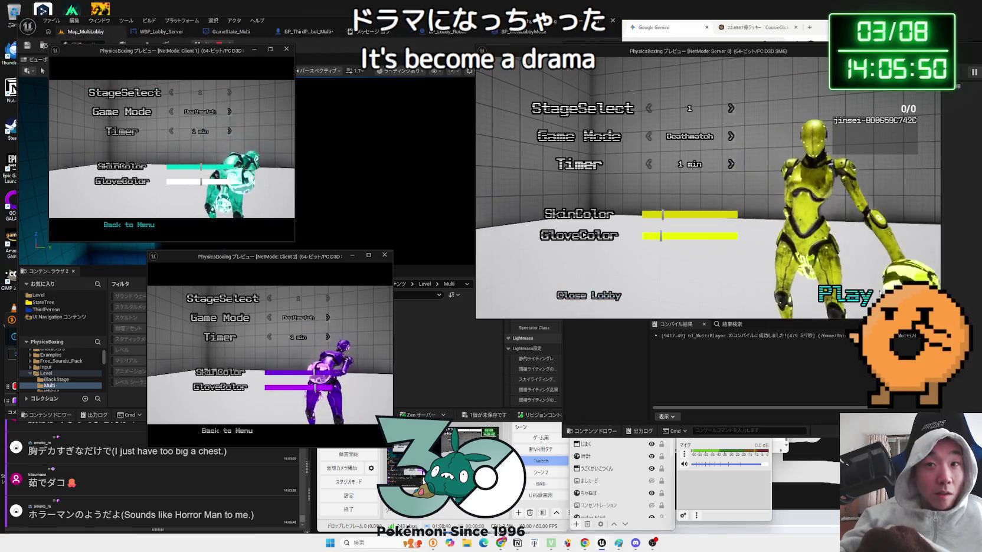
left_click_drag(310, 258, 328, 260)
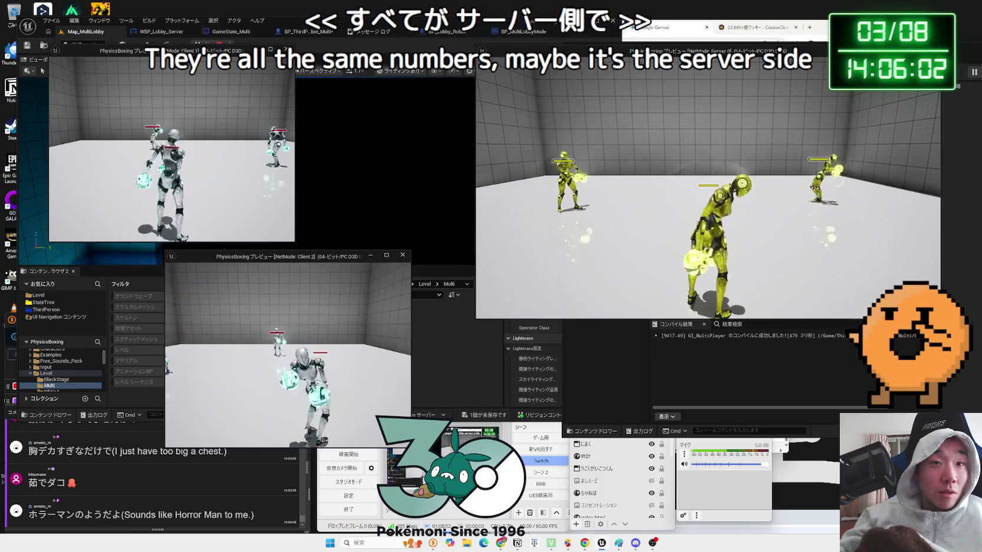
key("Escape")
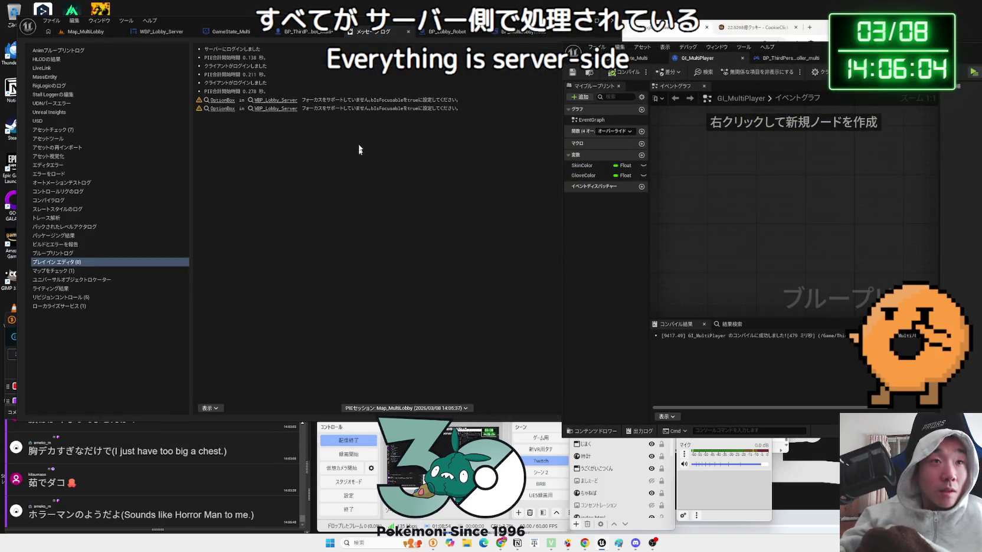
Shift the Branch, Is Locally Controlled and Print String nodes slightly down.
left_click(409, 32)
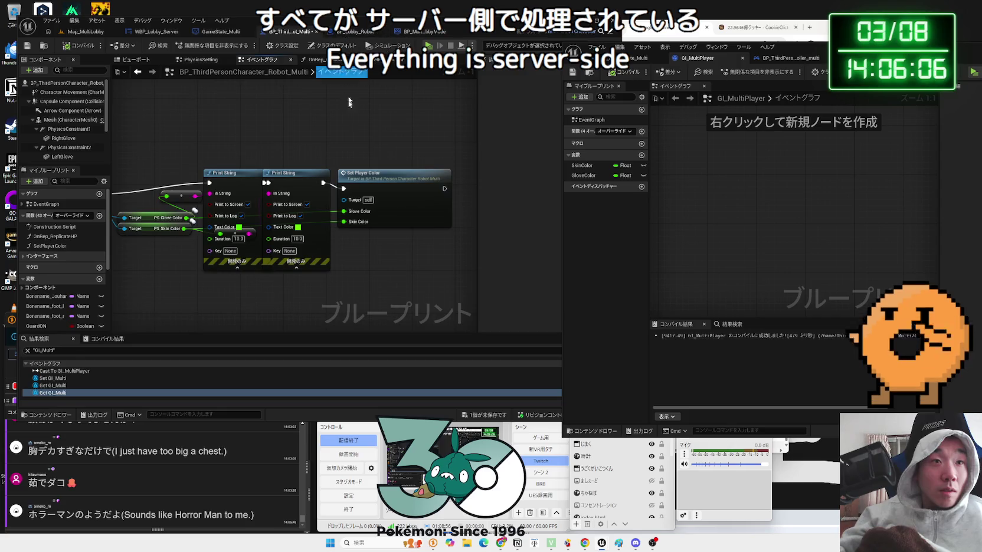
mouse_move(419, 291)
left_mouse_down()
mouse_move(295, 283)
mouse_move(366, 195)
mouse_move(275, 186)
left_mouse_up()
mouse_move(251, 106)
left_mouse_down()
mouse_move(271, 159)
mouse_move(264, 187)
left_mouse_up()
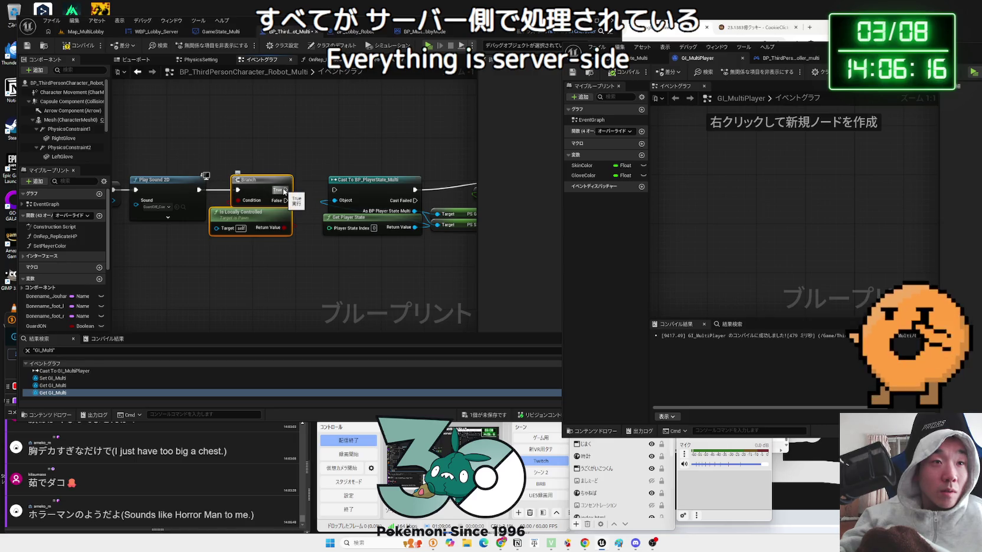
left_click_drag(322, 201, 255, 209)
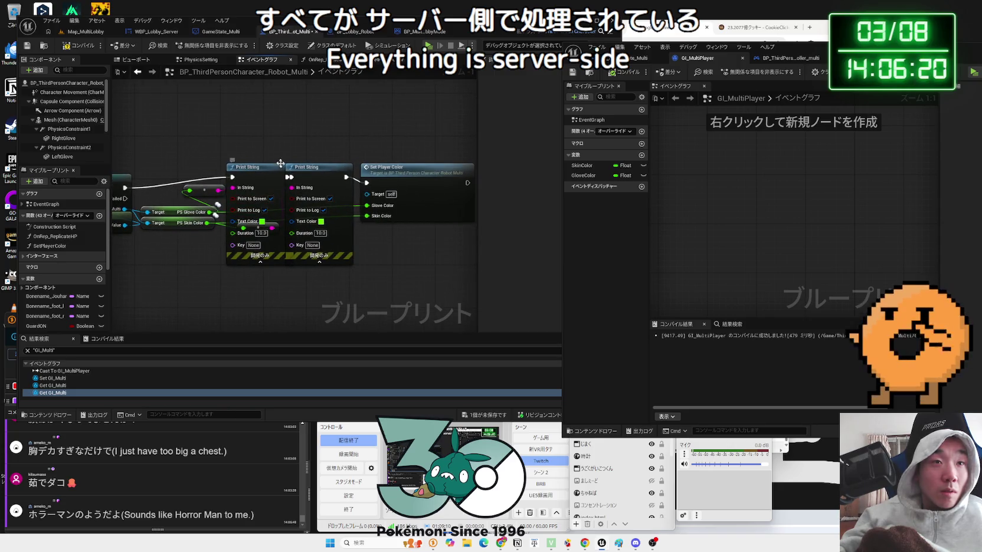
left_click_drag(201, 163, 354, 265)
left_click_drag(320, 185, 319, 195)
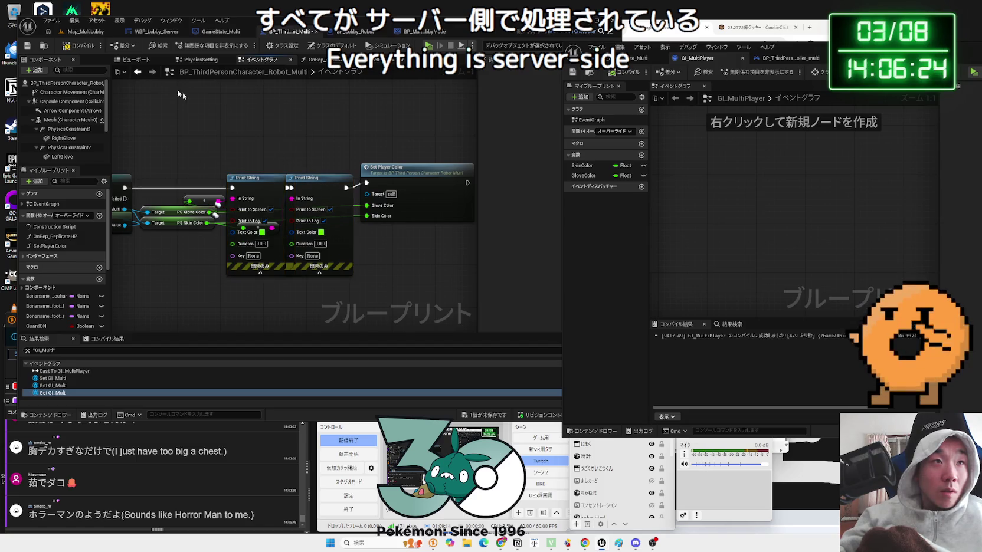
Check the Net Mode under Play options on the Map_MultiLobby level.
left_click(82, 33)
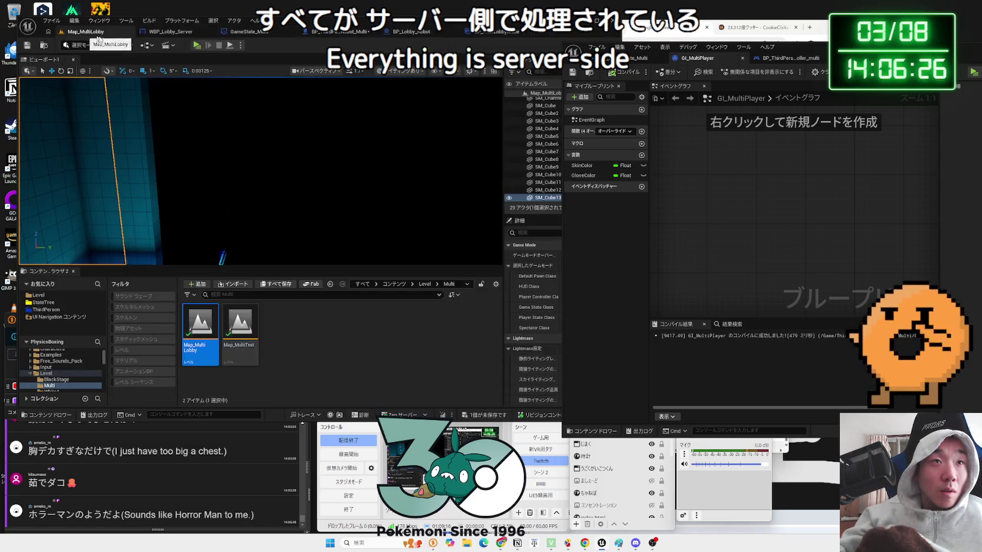
left_click(239, 44)
mouse_move(281, 201)
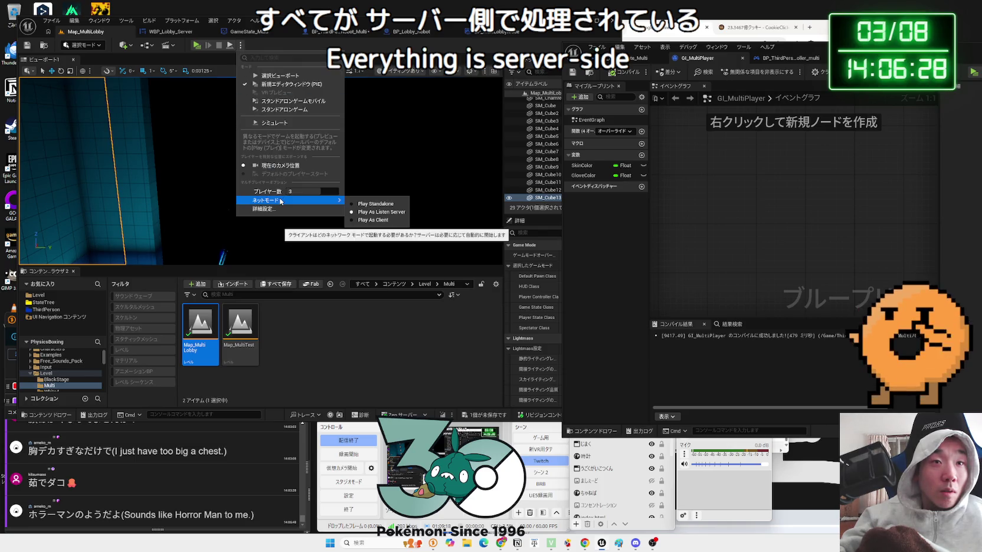
left_click(114, 37)
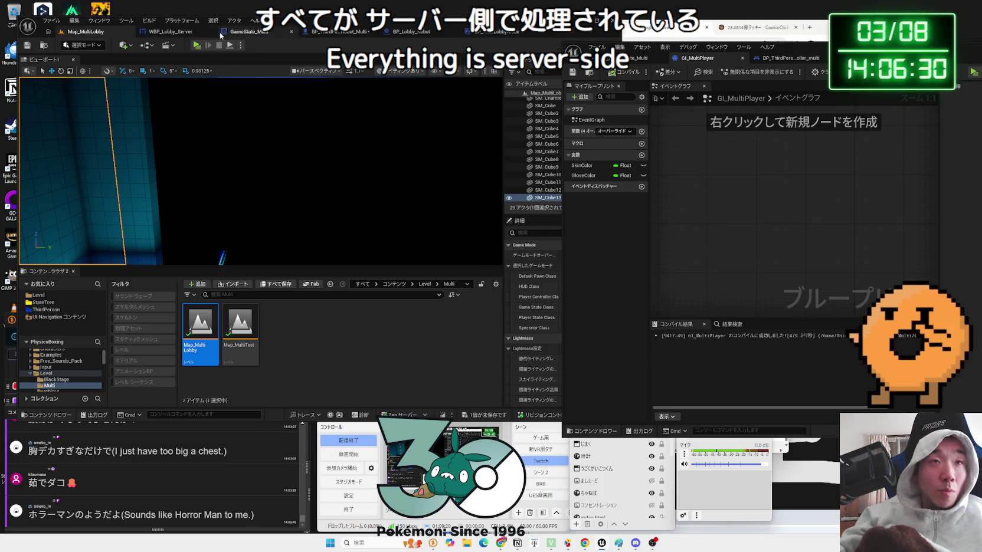
left_click(336, 31)
Move the Cast, Print String and Set Player Color nodes well below the Branch.
left_click_drag(365, 146, 423, 146)
scroll(357, 155, "down", 3)
left_click_drag(358, 155, 260, 147)
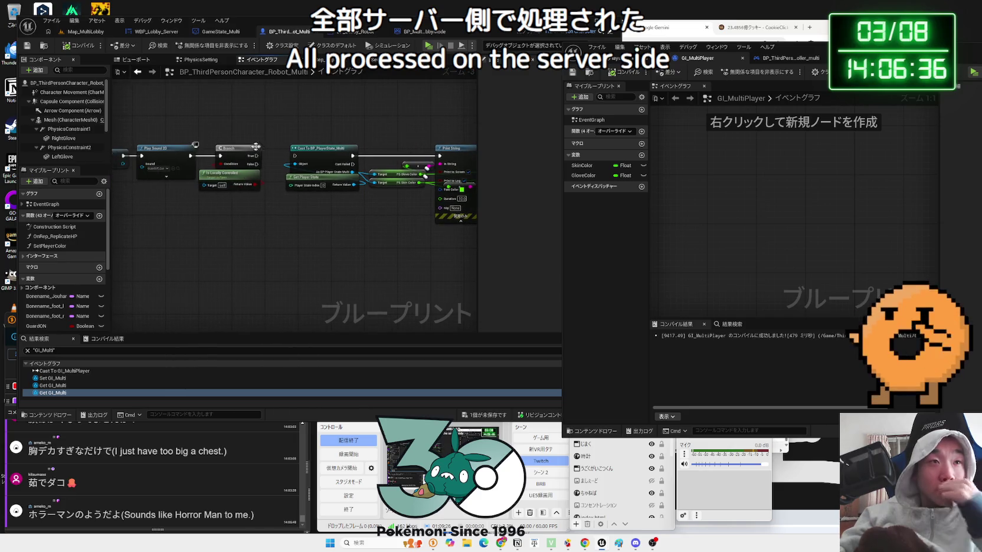
scroll(307, 147, "down", 1)
left_click_drag(178, 121, 413, 203)
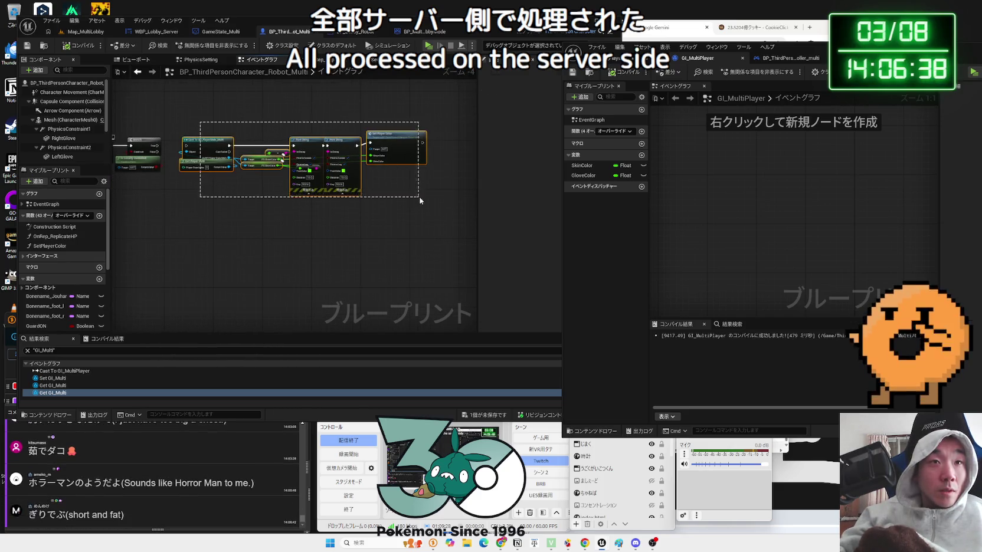
left_click_drag(389, 150, 379, 228)
Try a wire from the Branch True output, cancel it, and switch to Gemini.
mouse_move(177, 207)
left_mouse_down()
mouse_move(287, 199)
mouse_move(251, 140)
left_mouse_up()
scroll(287, 199, "up", 3)
left_click_drag(315, 158, 372, 118)
key("Escape")
key("Zenkaku_Hankaku")
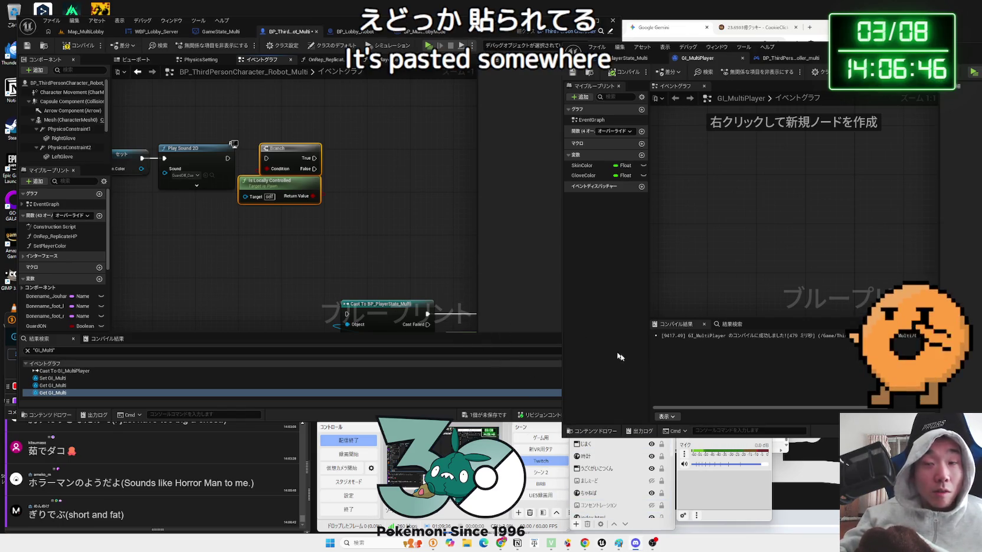
key("Zenkaku_Hankaku")
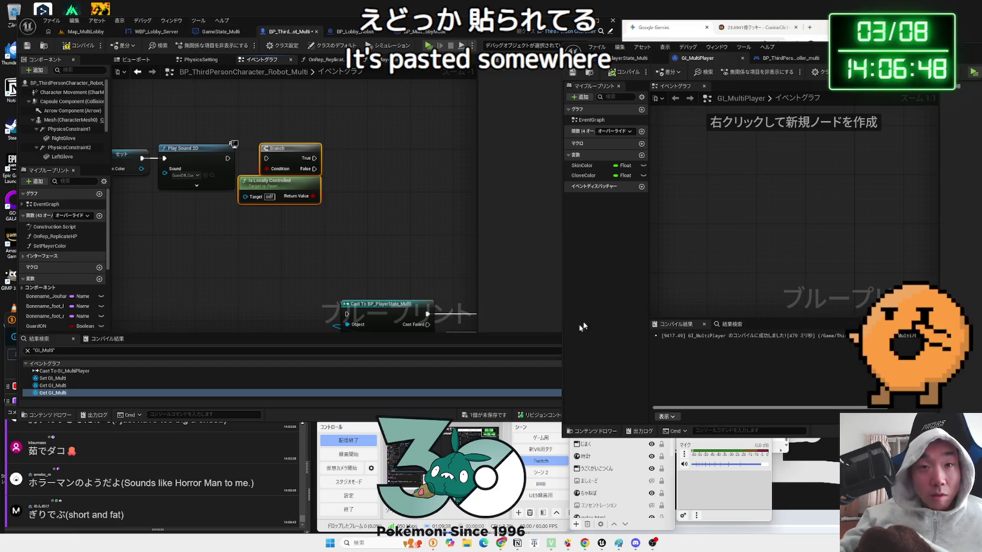
key("Zenkaku_Hankaku")
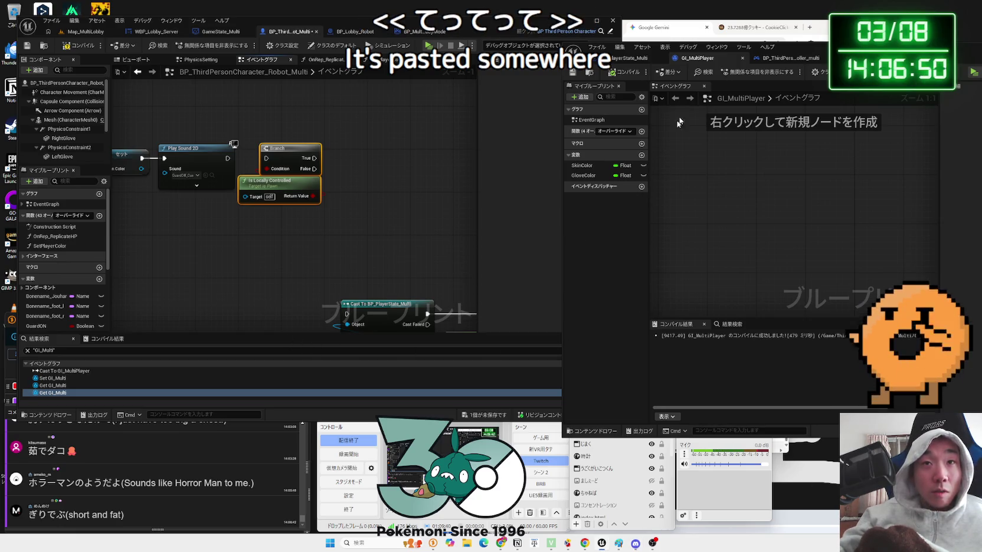
key("alt+Tab")
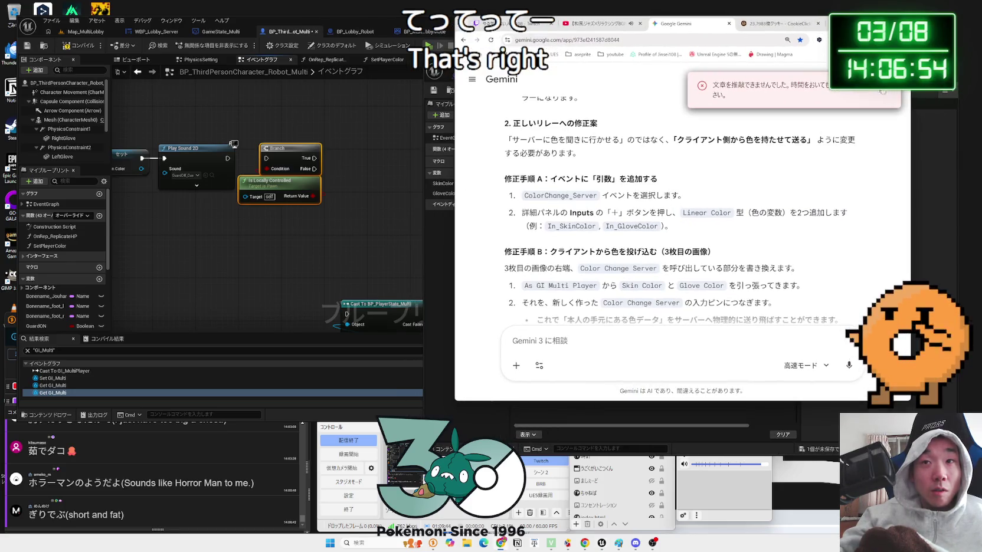
Read Gemini's client-colour advice, then move the Branch nodes back up in Unreal.
mouse_move(692, 125)
left_mouse_down()
mouse_move(658, 180)
mouse_move(685, 201)
left_mouse_up()
left_click(686, 200)
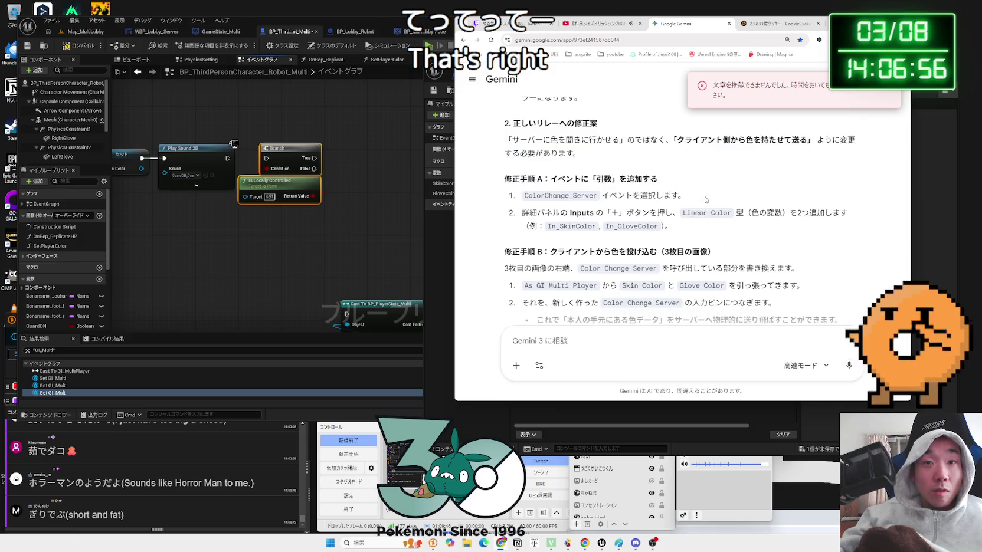
scroll(700, 204, "down", 5)
scroll(701, 203, "down", 2)
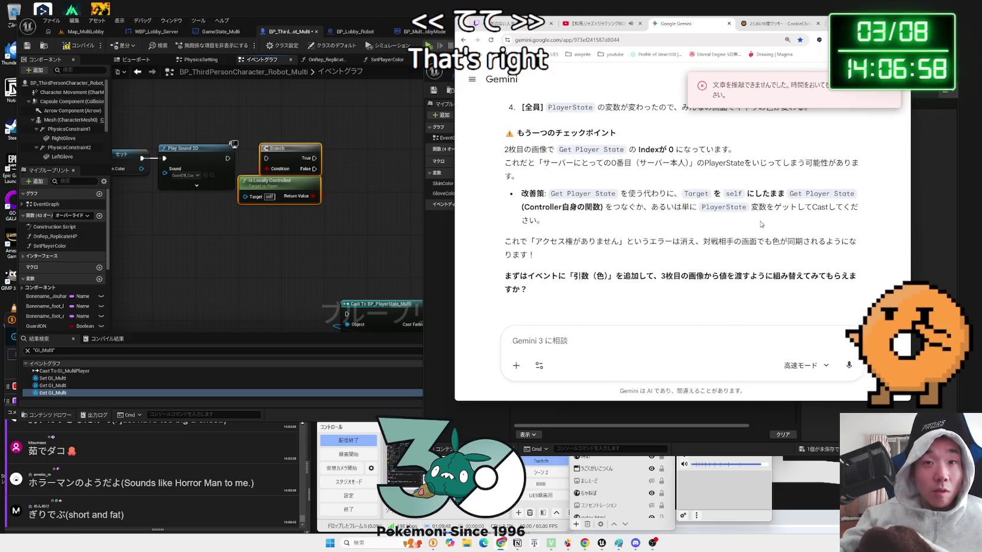
left_click(372, 232)
left_click_drag(285, 158, 301, 99)
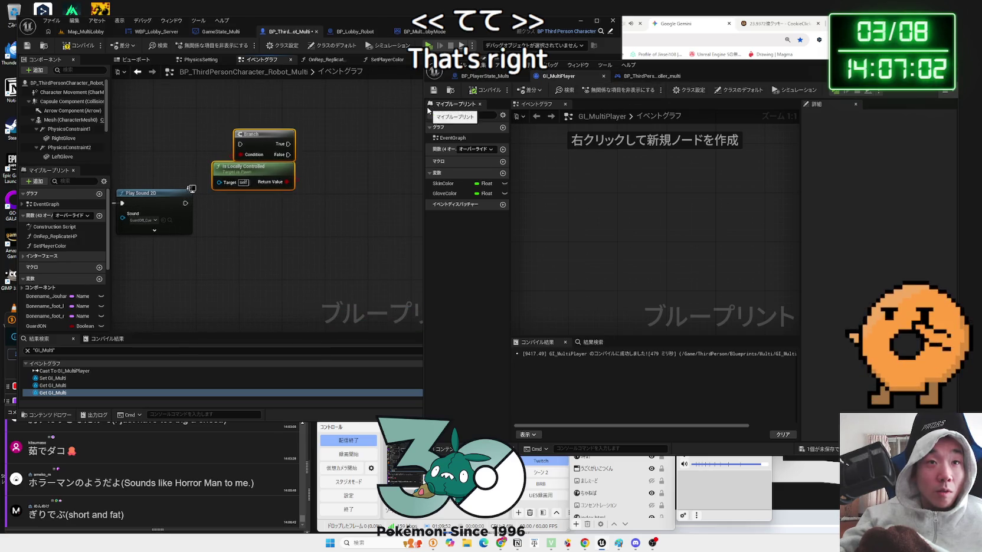
Add a custom event named 'text' beside the PlayerState cast and save all assets.
left_click_drag(424, 110, 529, 112)
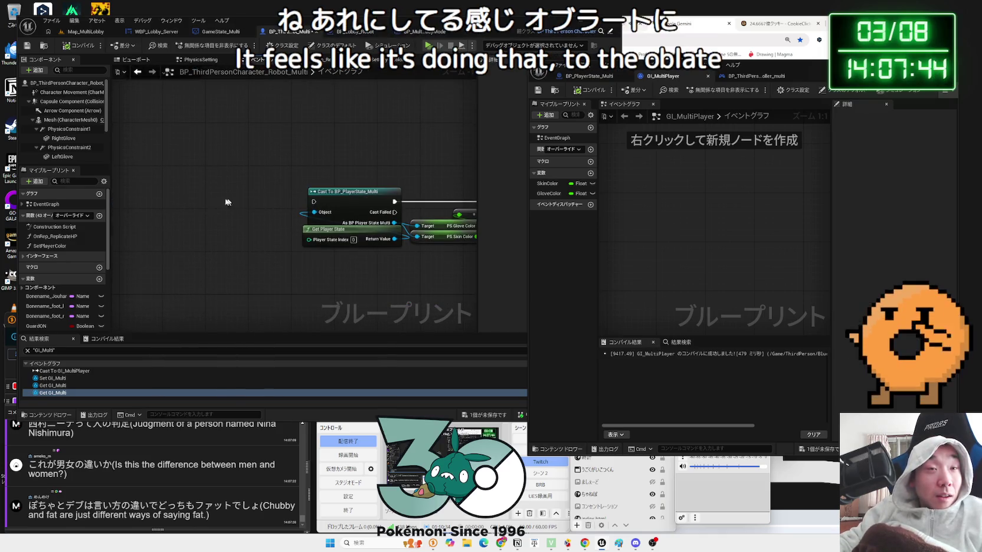
right_click(200, 205)
type("t")
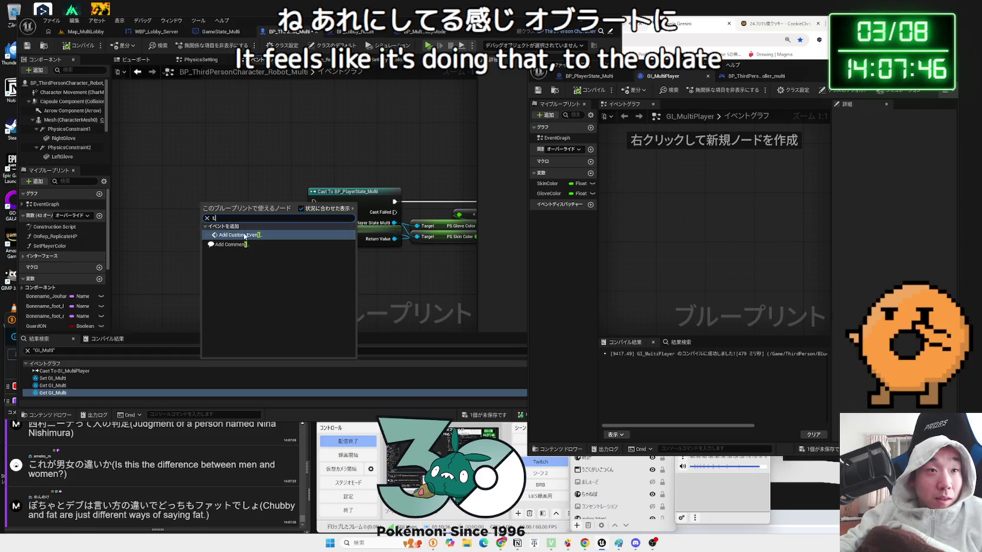
left_click(244, 236)
type("xt")
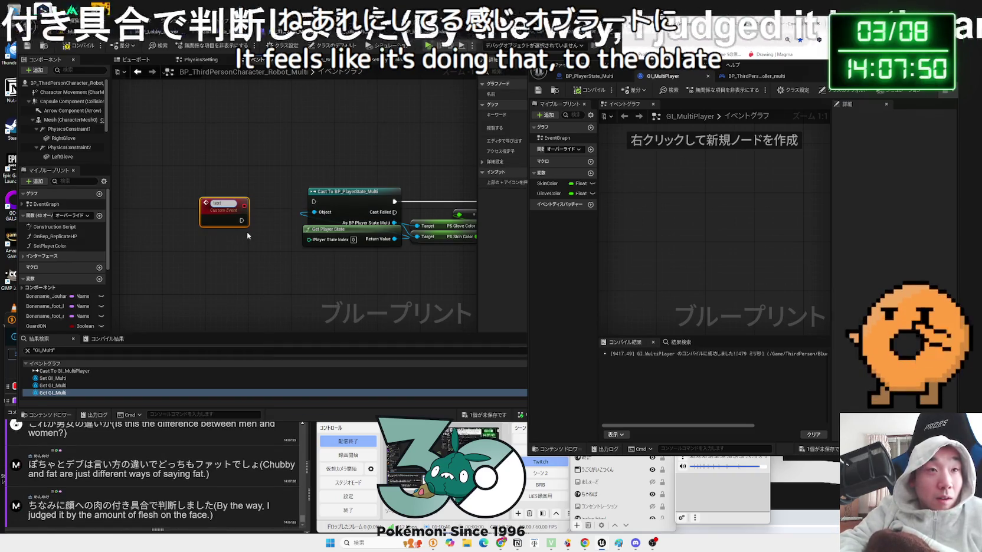
left_click_drag(247, 224, 274, 214)
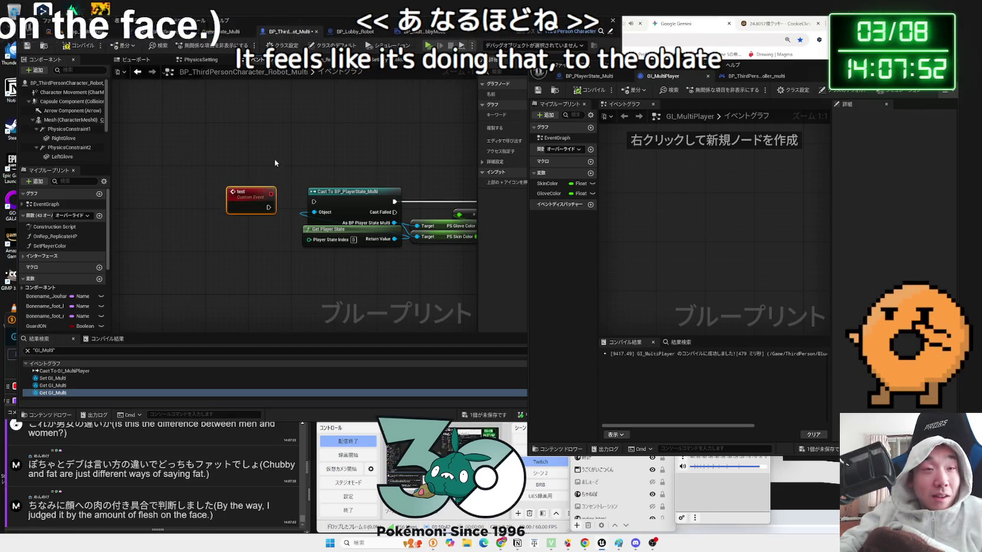
left_click(281, 177)
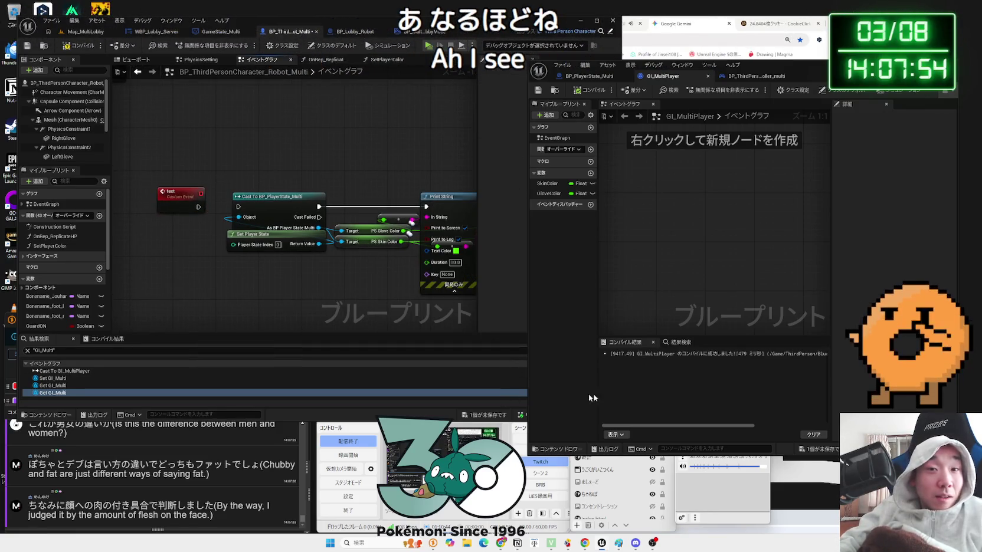
left_click(828, 451)
left_click(567, 357)
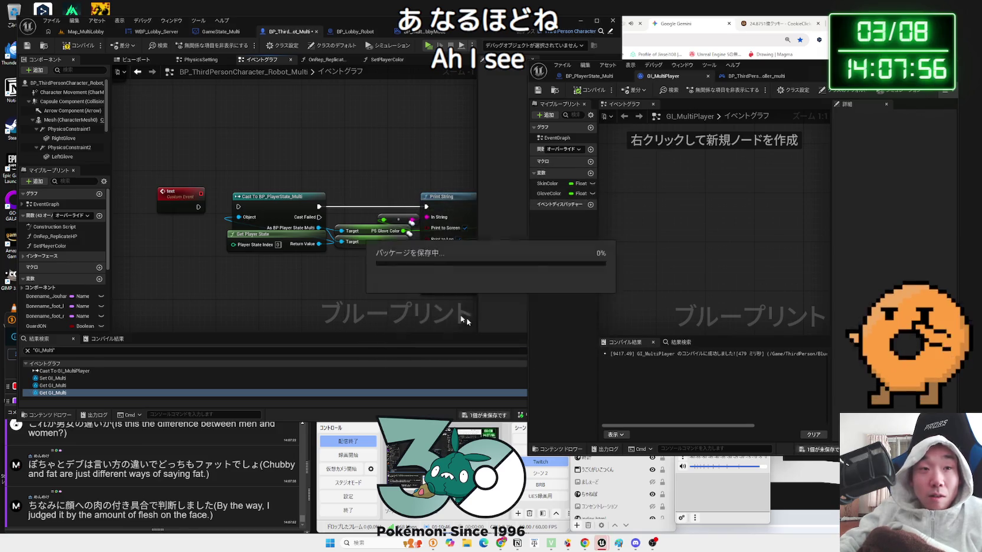
Move the PS Glove and Skin Color getters down-left near Set Player Color.
left_click_drag(277, 171, 240, 180)
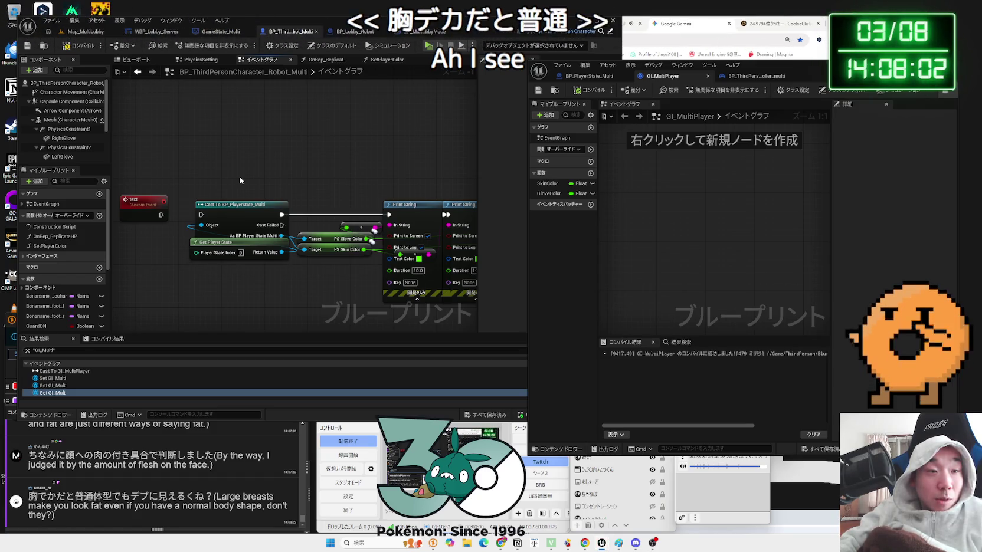
scroll(240, 180, "down", 2)
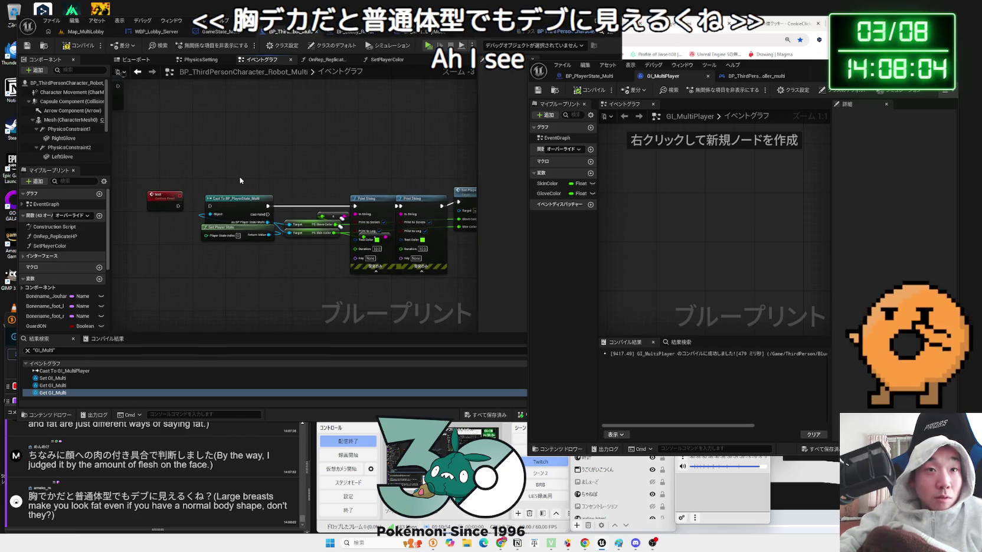
left_click_drag(240, 180, 176, 180)
left_click(442, 216)
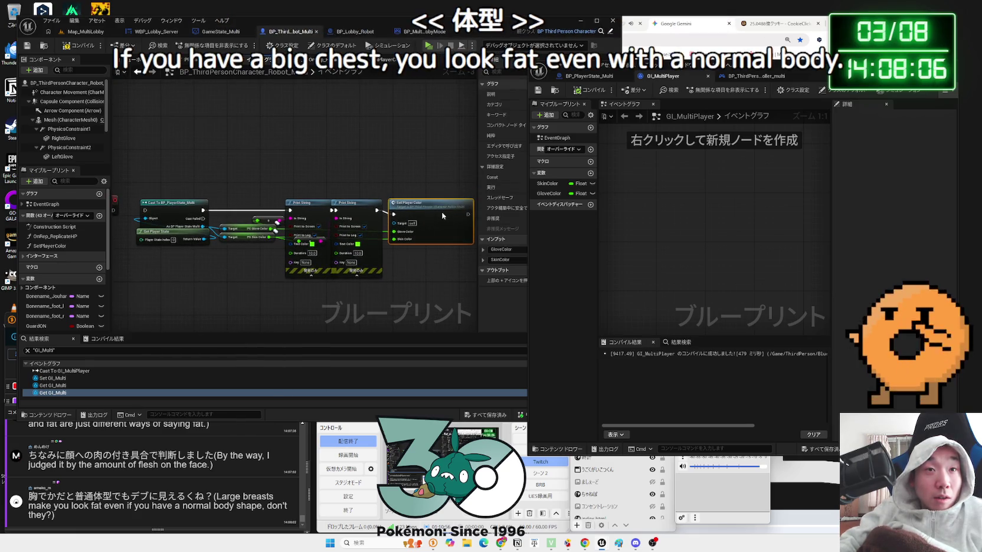
left_click(257, 190)
left_click_drag(414, 248, 414, 249)
left_click(450, 255)
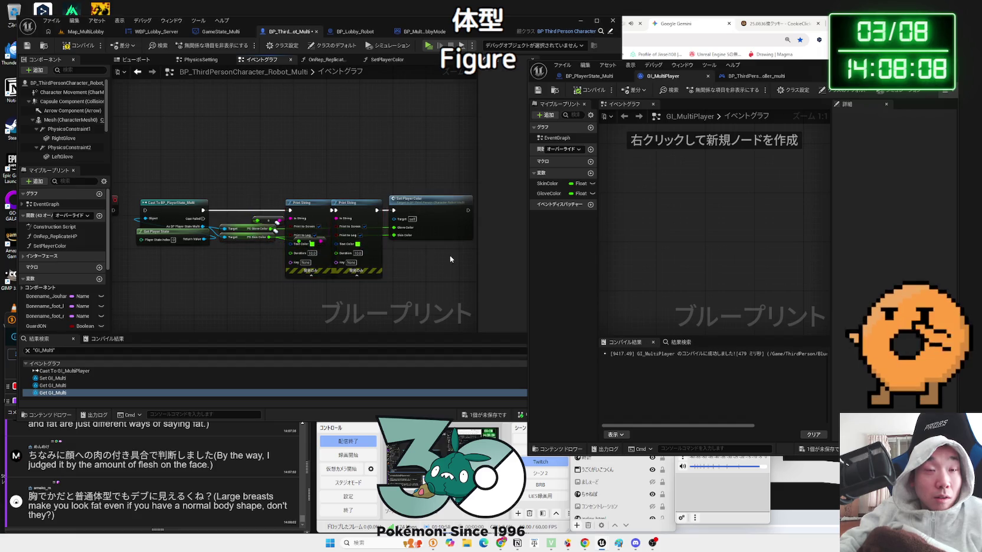
left_click(234, 226)
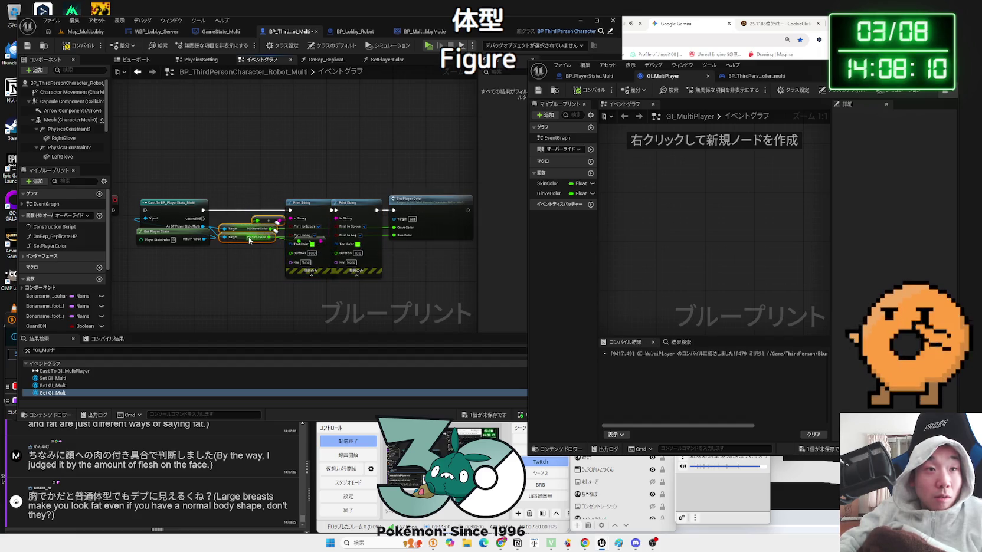
left_click_drag(241, 238, 238, 251)
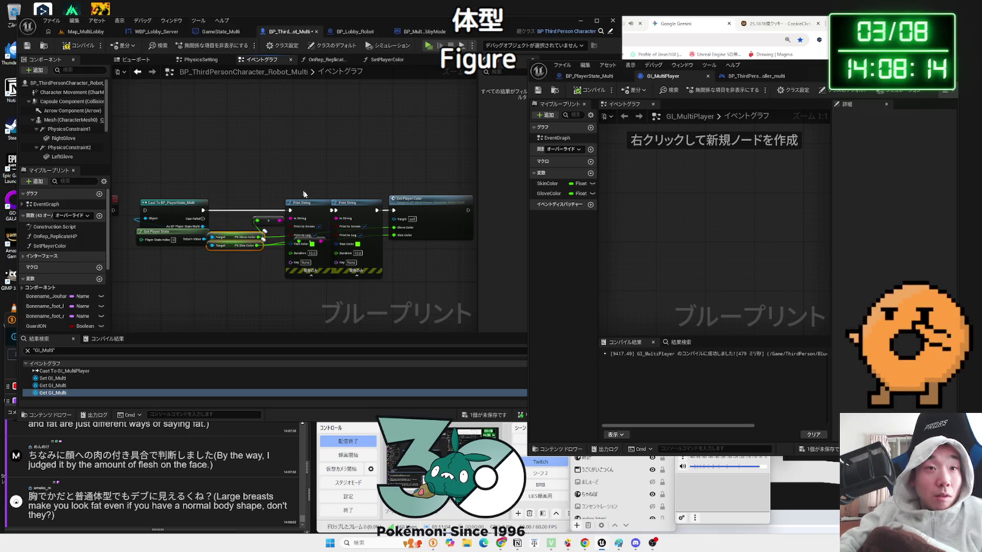
Feed the colour values into two Print Strings lined up before Set Player Color.
left_click_drag(384, 265, 384, 265)
mouse_move(290, 238)
left_mouse_down()
mouse_move(269, 238)
mouse_move(323, 238)
mouse_move(302, 242)
mouse_move(302, 229)
left_mouse_up()
key("Escape")
left_click_drag(284, 195, 370, 277)
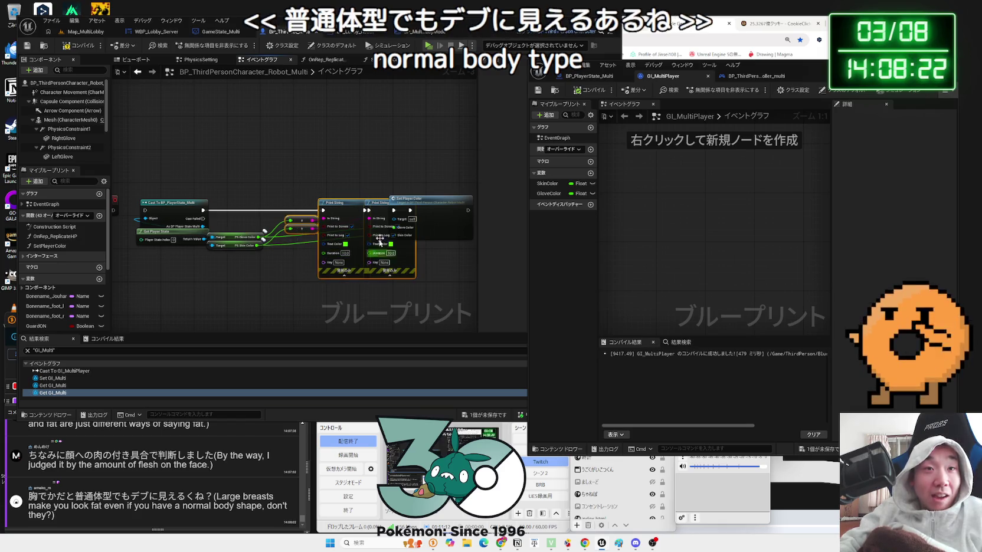
mouse_move(381, 203)
left_mouse_down()
mouse_move(310, 203)
mouse_move(331, 203)
mouse_move(320, 203)
left_mouse_up()
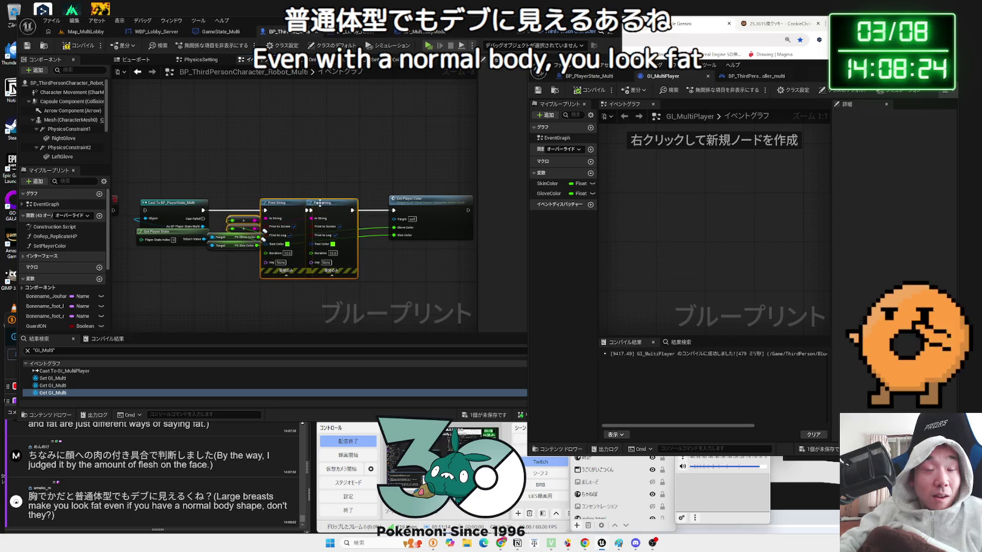
left_click_drag(401, 200, 385, 200)
left_click(358, 185)
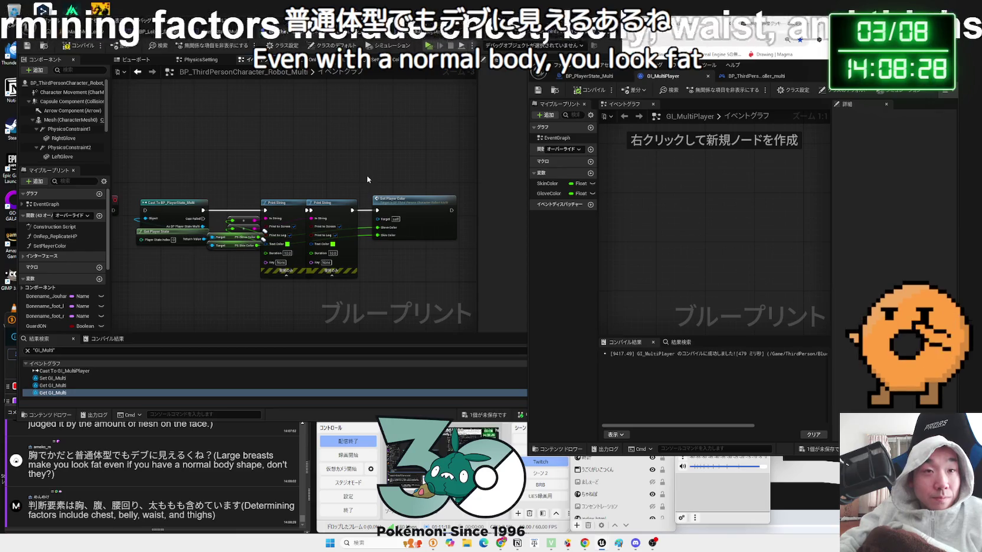
left_click_drag(226, 183, 341, 187)
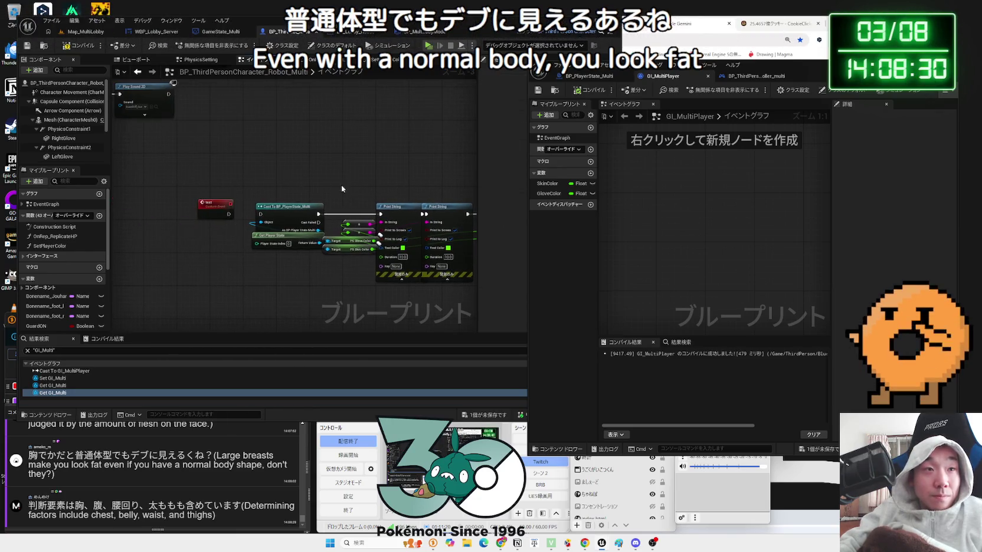
scroll(225, 222, "up", 3)
left_click(212, 196)
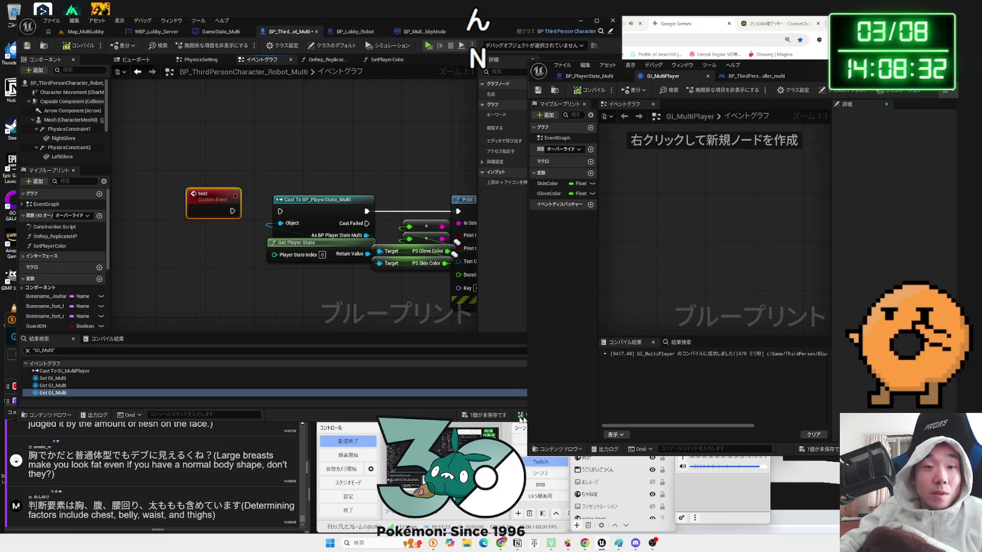
Save the blueprint and all unsaved assets, then reselect the text custom event.
left_click(808, 452)
left_click(544, 356)
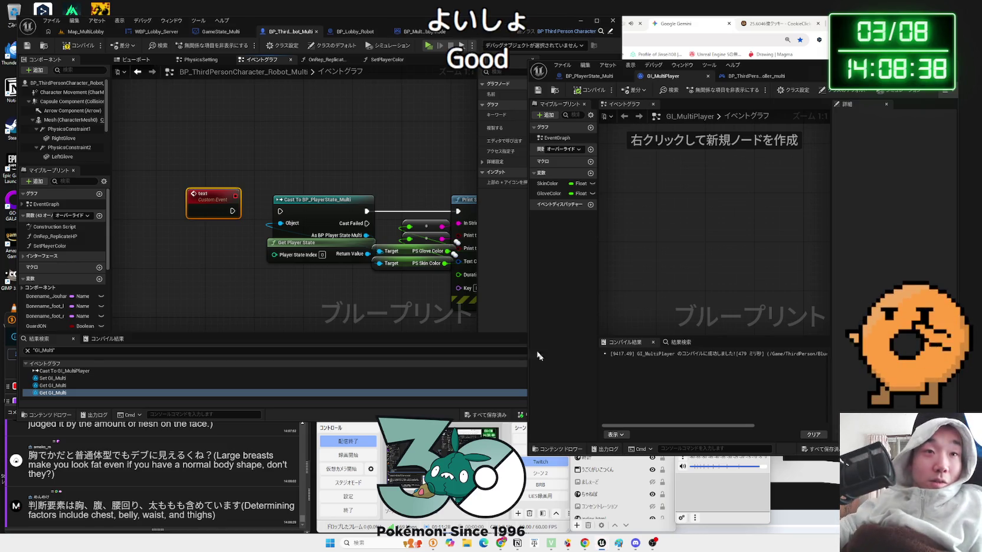
left_click(354, 148)
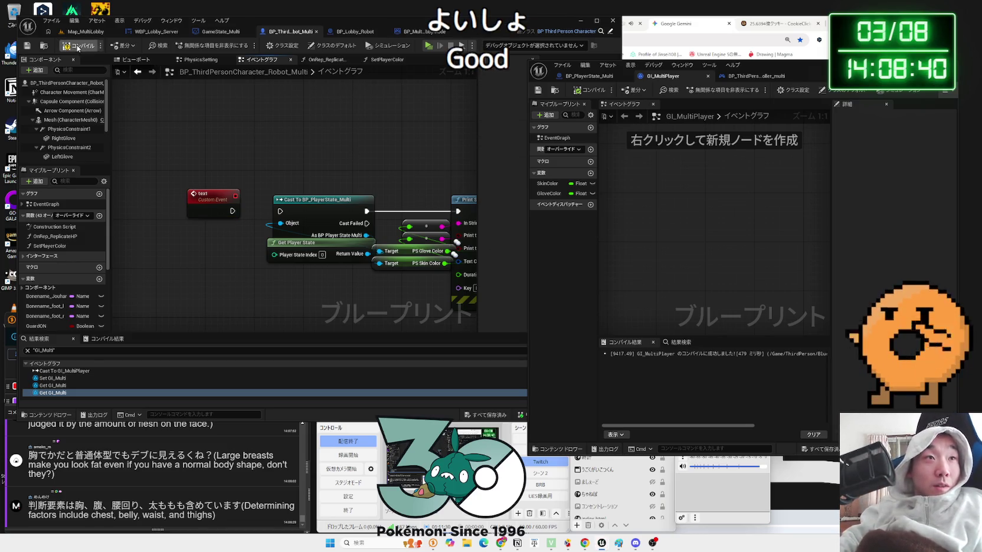
left_click_drag(364, 171, 253, 154)
scroll(301, 152, "down", 2)
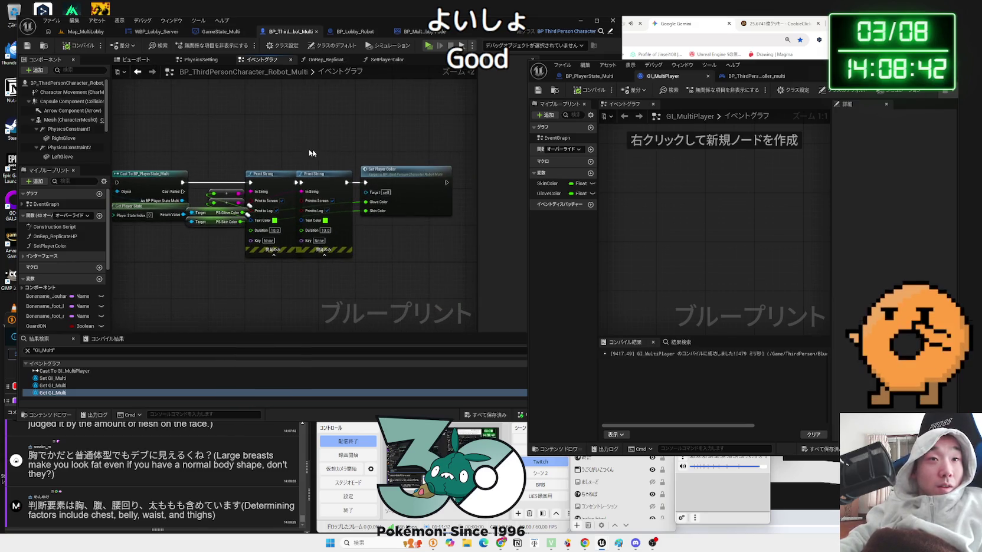
left_click_drag(190, 189, 293, 177)
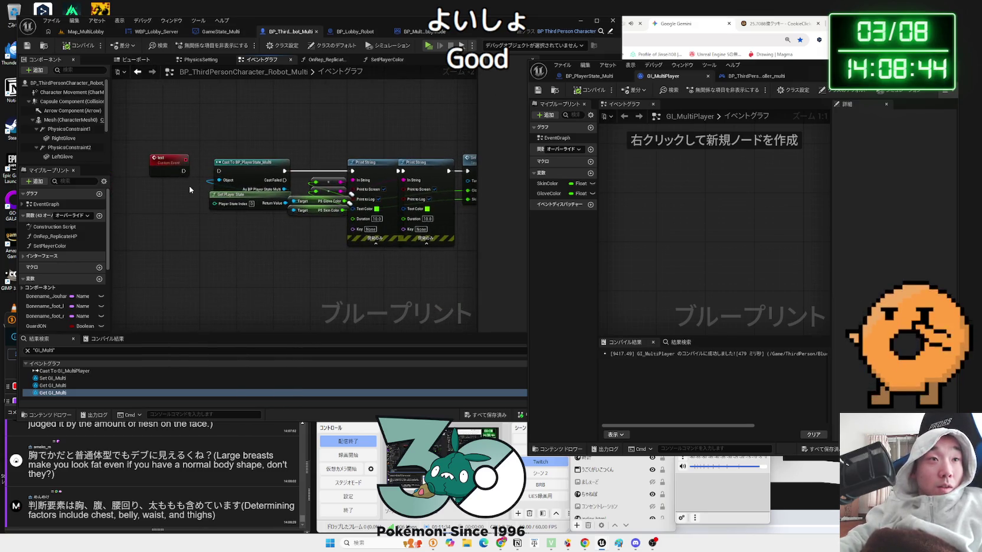
left_click(173, 167)
Set the text event to Run on owning Client and wire it into Cast To BP_PlayerState_Multi.
left_click_drag(774, 73, 867, 74)
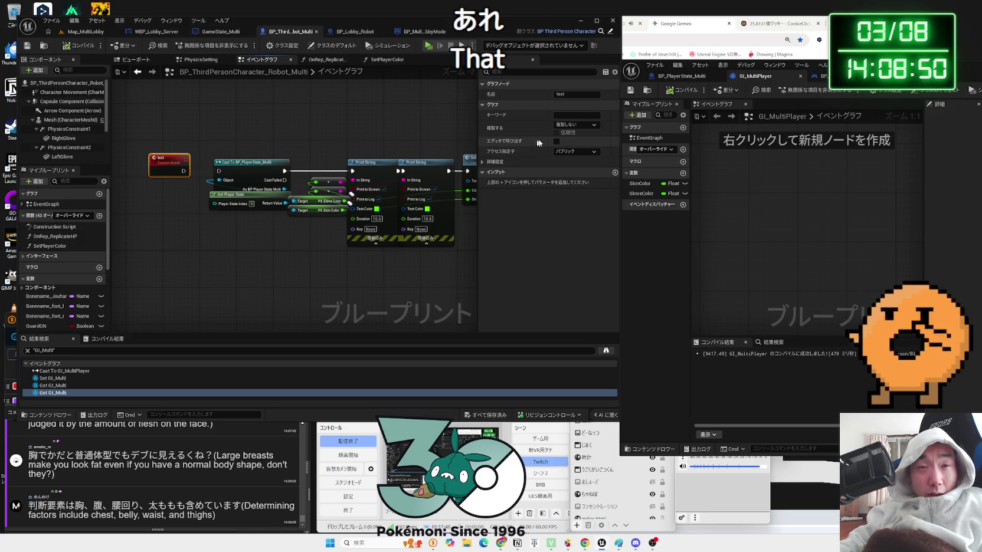
left_click(589, 128)
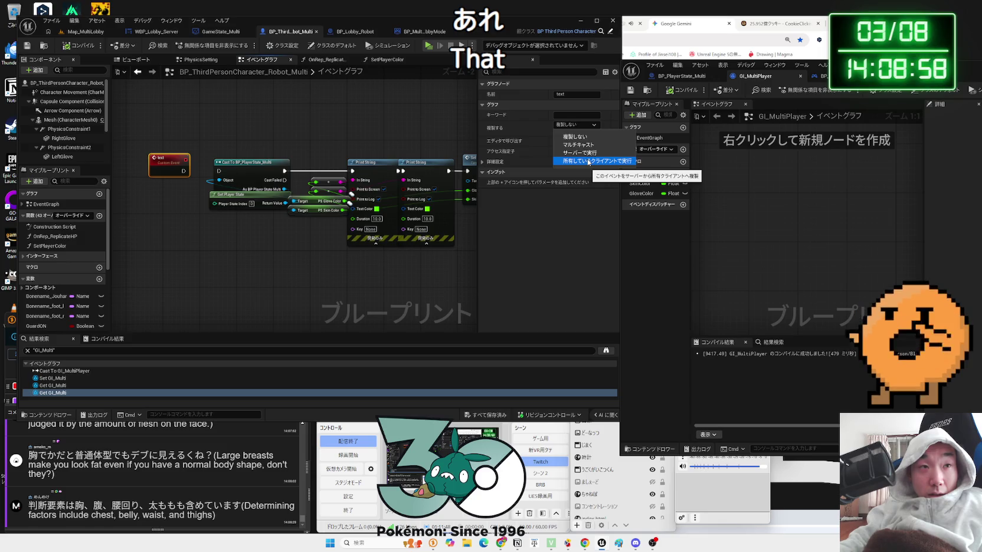
left_click(589, 161)
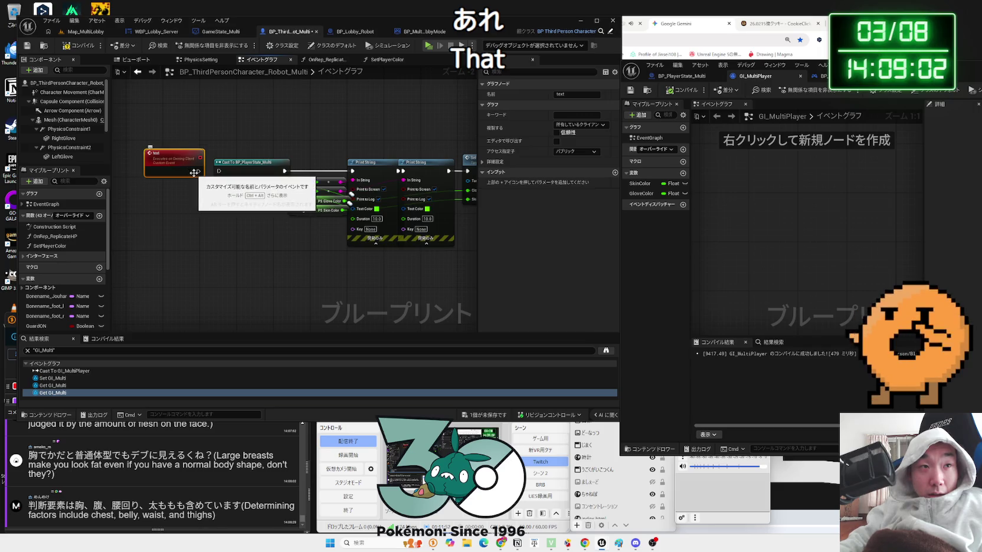
left_click(225, 155)
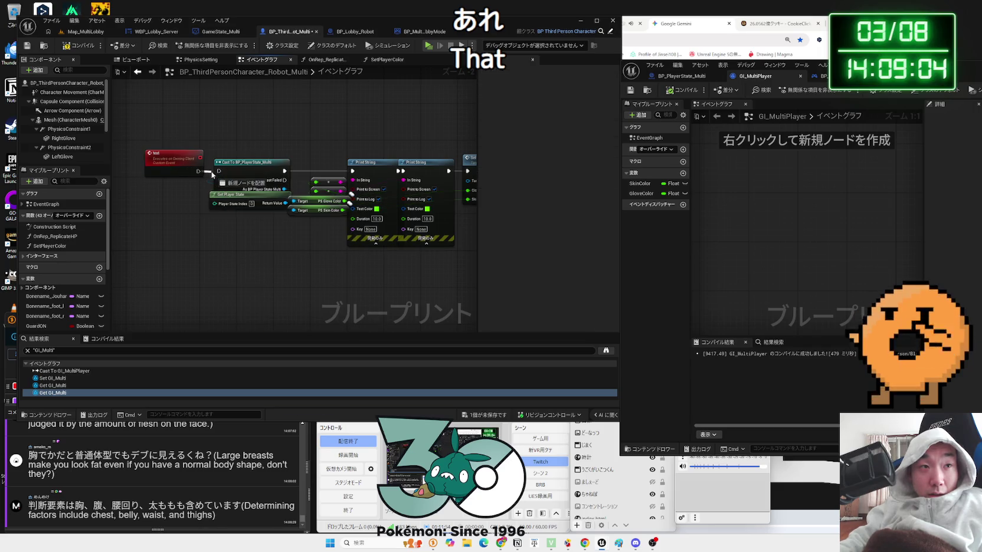
left_click_drag(212, 174, 222, 172)
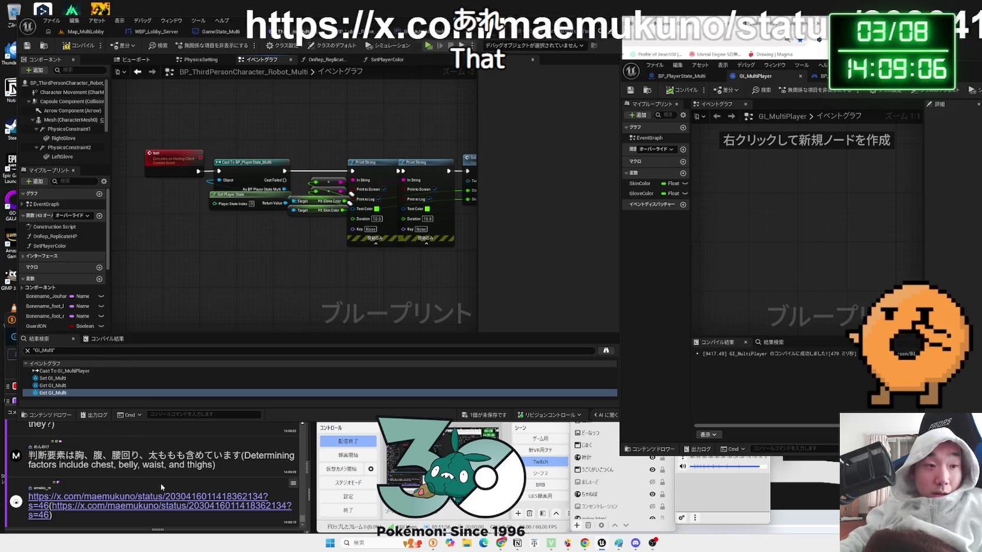
Open the shared X post and highlight its text lines while reading.
left_click(159, 502)
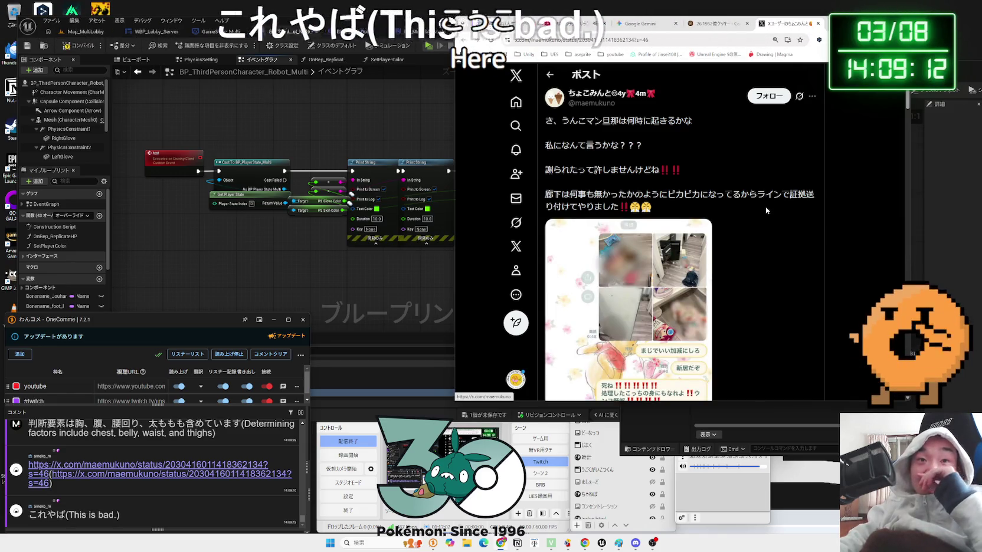
mouse_move(692, 121)
left_mouse_down()
mouse_move(565, 123)
mouse_move(631, 145)
left_mouse_up()
key("shift+Down")
key("shift+Down")
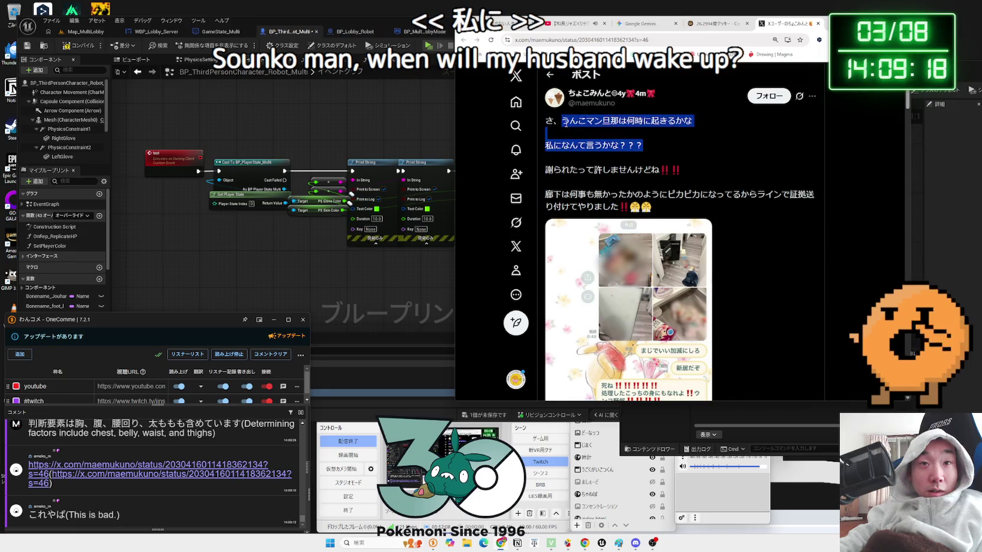
left_click(647, 173)
left_click_drag(648, 173, 616, 159)
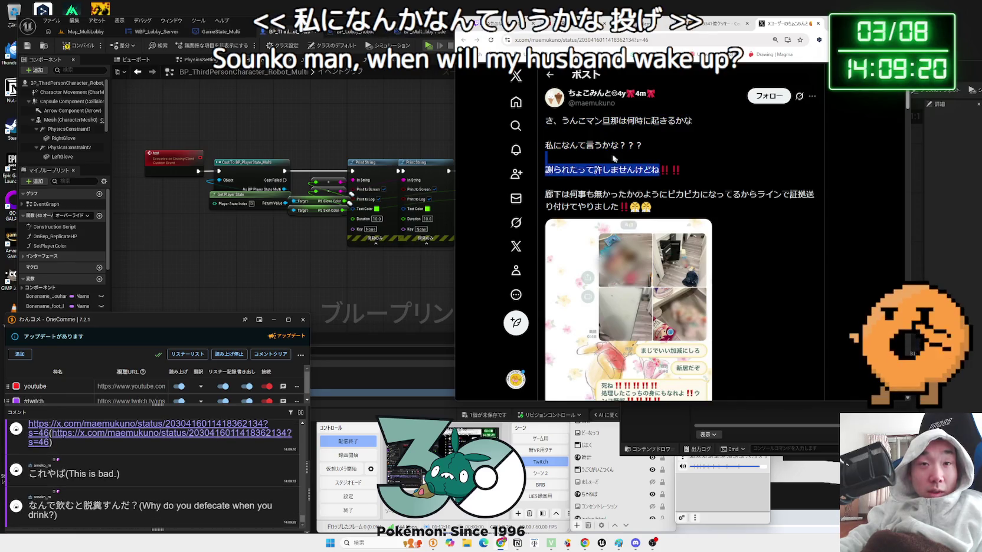
left_click(571, 124)
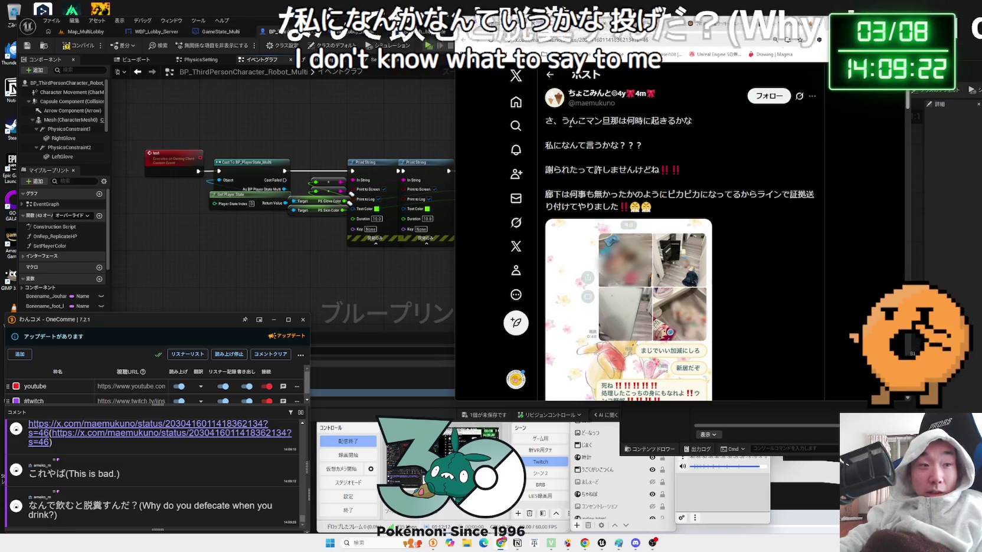
mouse_move(571, 124)
left_mouse_down()
mouse_move(604, 151)
mouse_move(608, 204)
left_mouse_up()
double_click(577, 194)
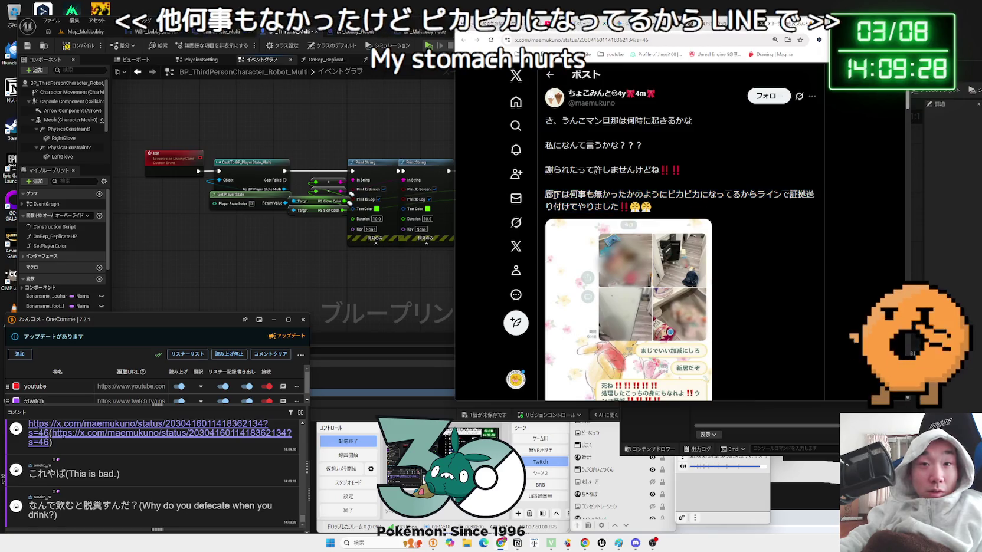
left_click(605, 172)
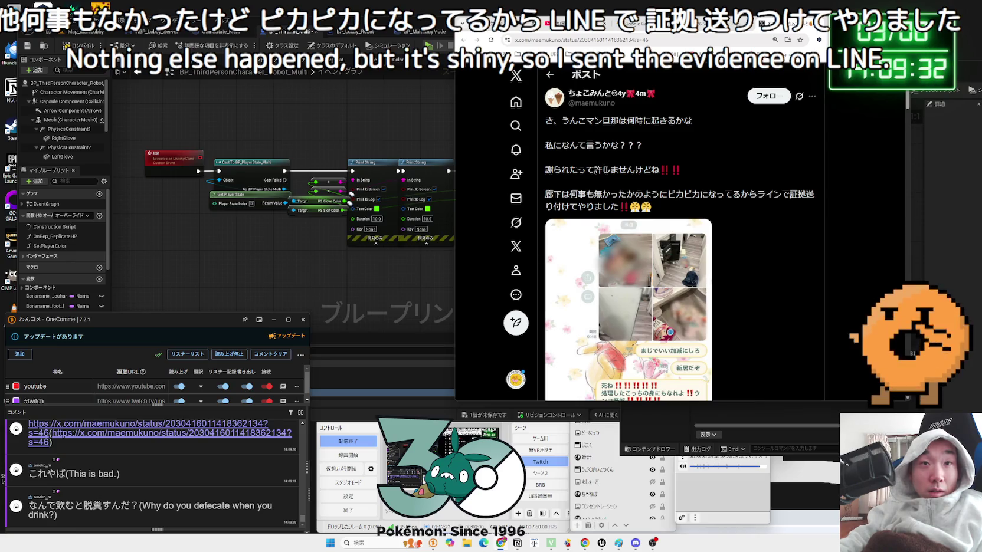
left_click_drag(553, 145, 634, 148)
View the post's LINE screenshot at full size, then scroll through the replies.
scroll(626, 177, "down", 1)
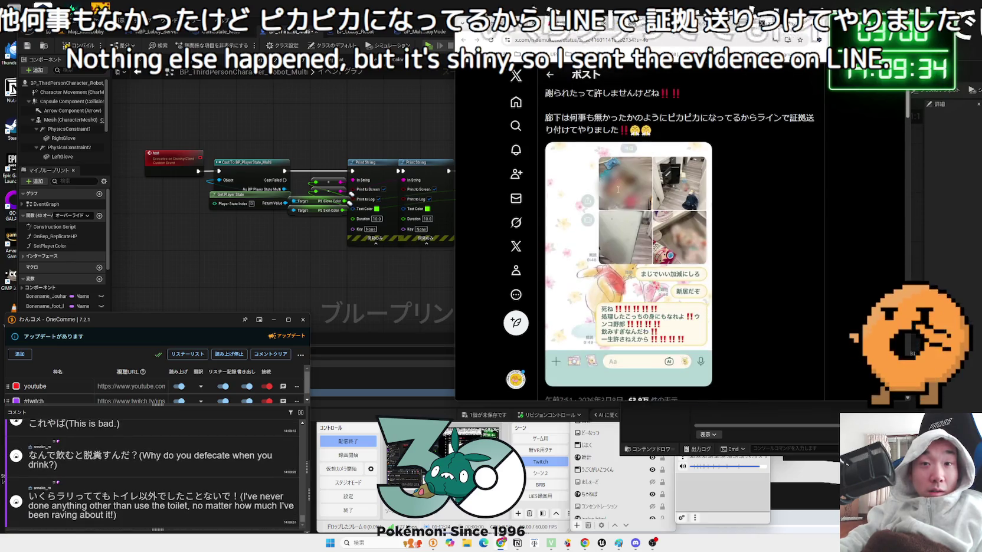
left_click(617, 194)
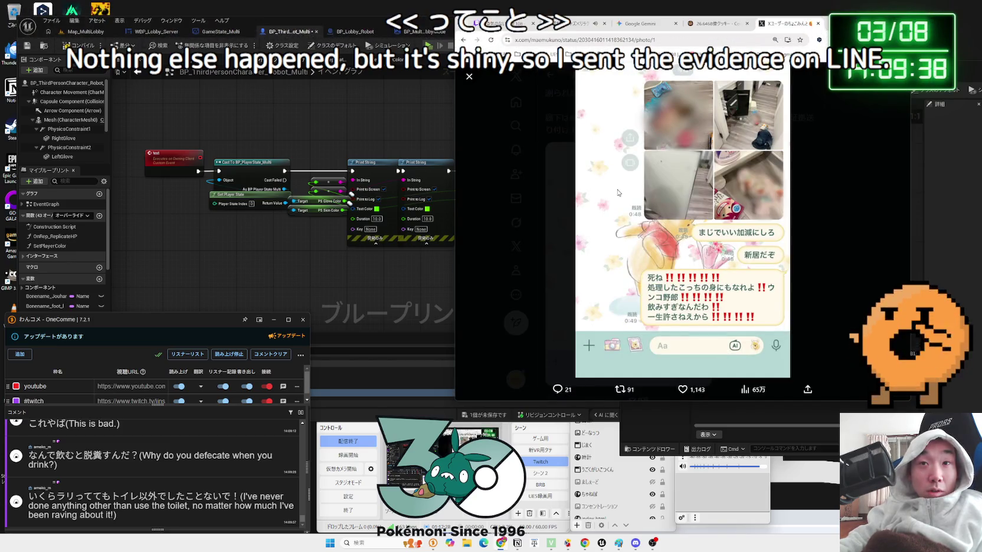
left_click(817, 190)
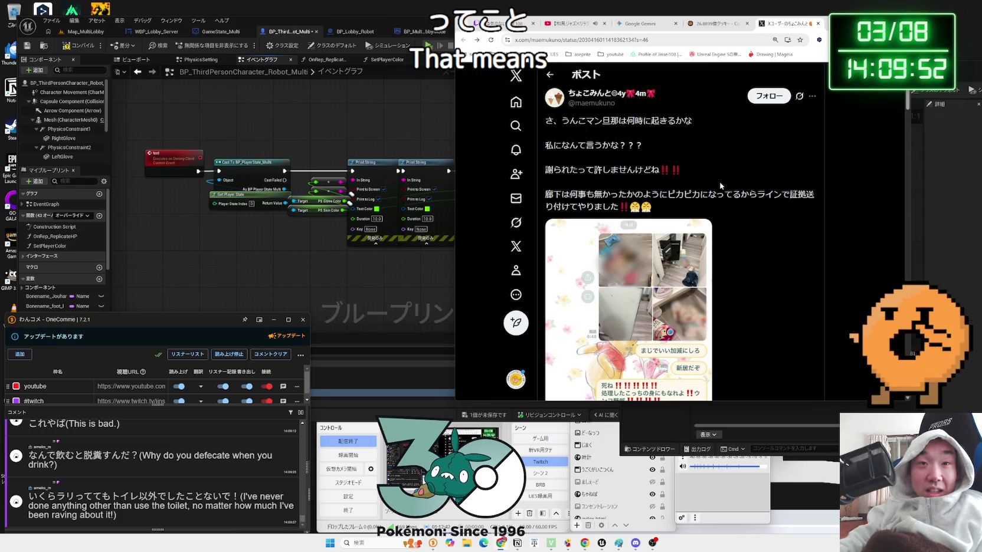
scroll(720, 186, "down", 3)
scroll(767, 135, "up", 3)
Close the X tab and review Gemini's Get Player State fix before returning to Unreal.
left_click(818, 24)
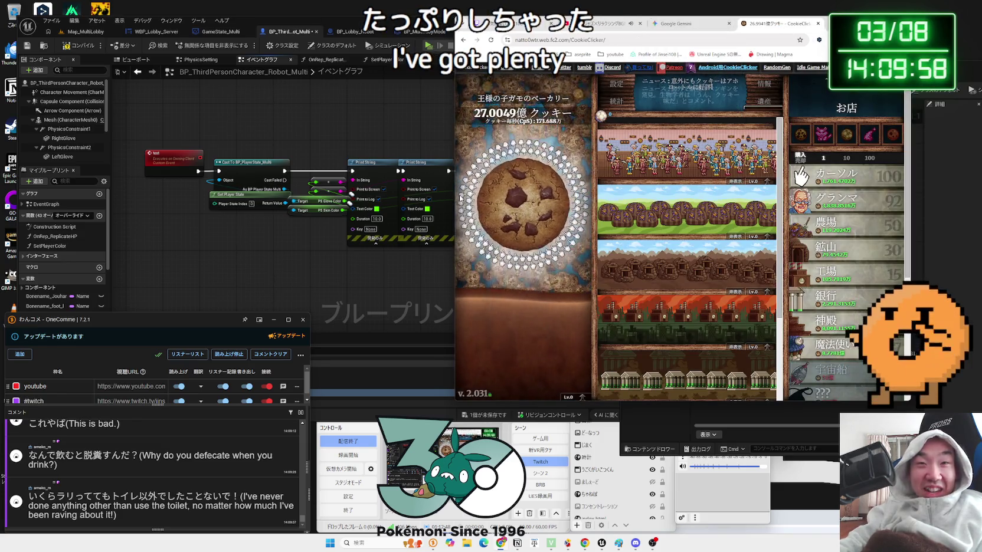
mouse_move(817, 131)
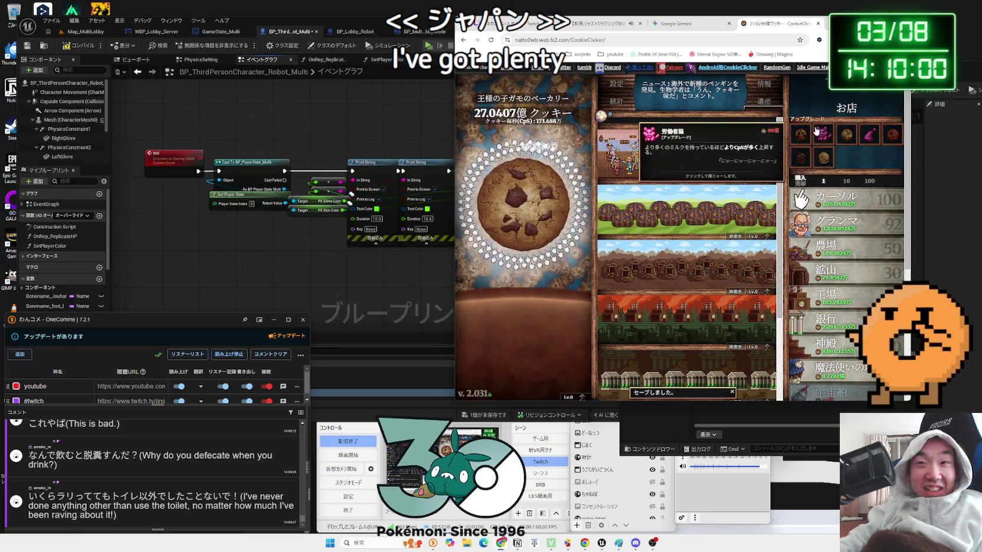
left_click(690, 24)
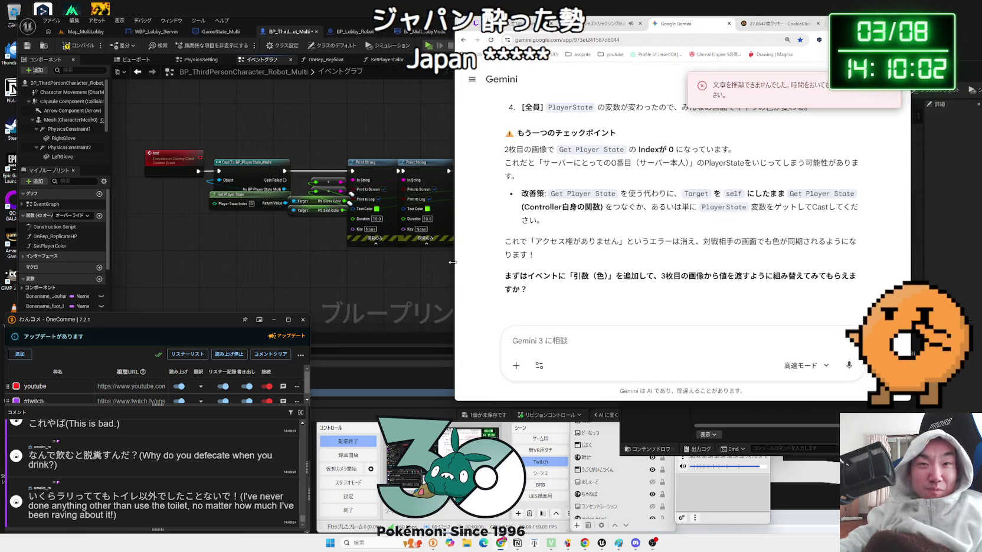
scroll(602, 246, "up", 2)
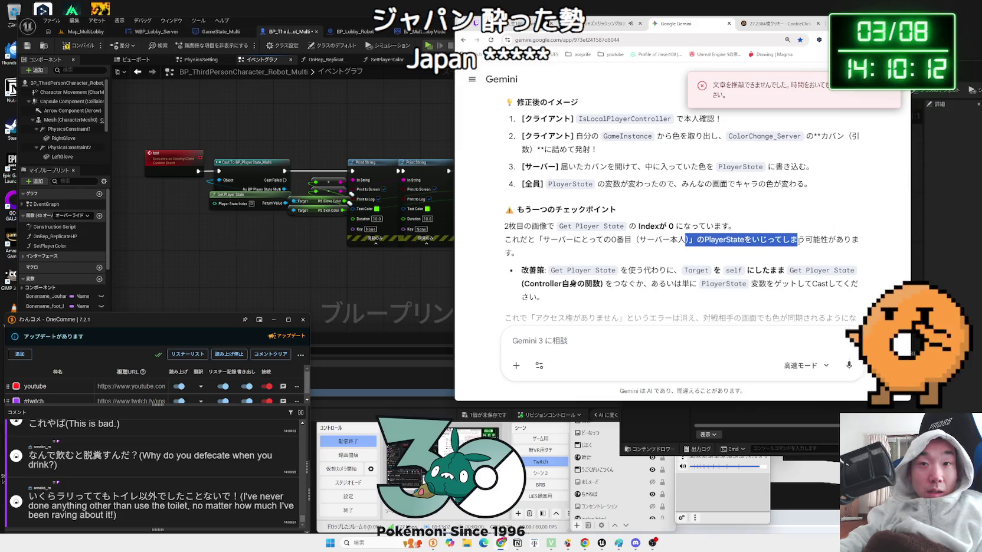
scroll(673, 239, "down", 1)
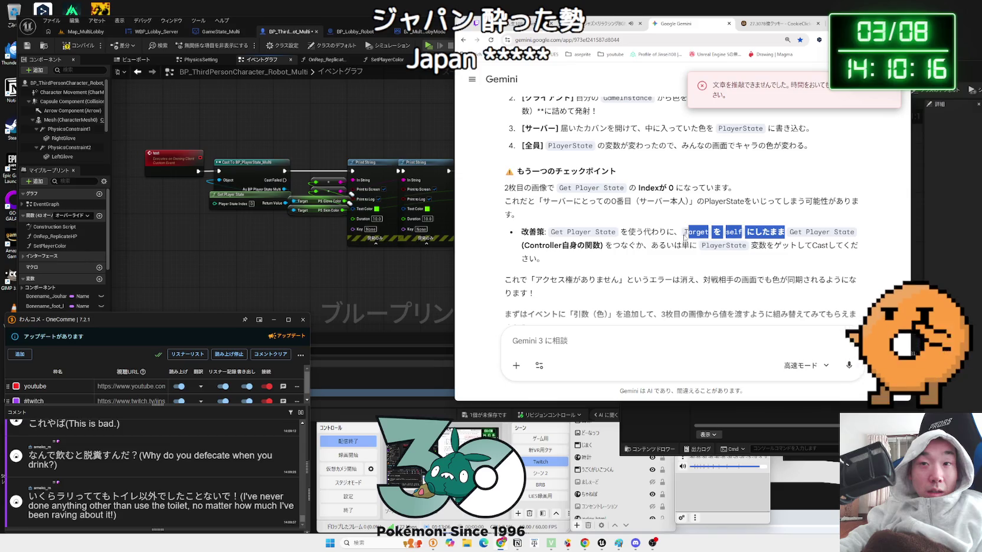
left_click_drag(665, 246, 628, 236)
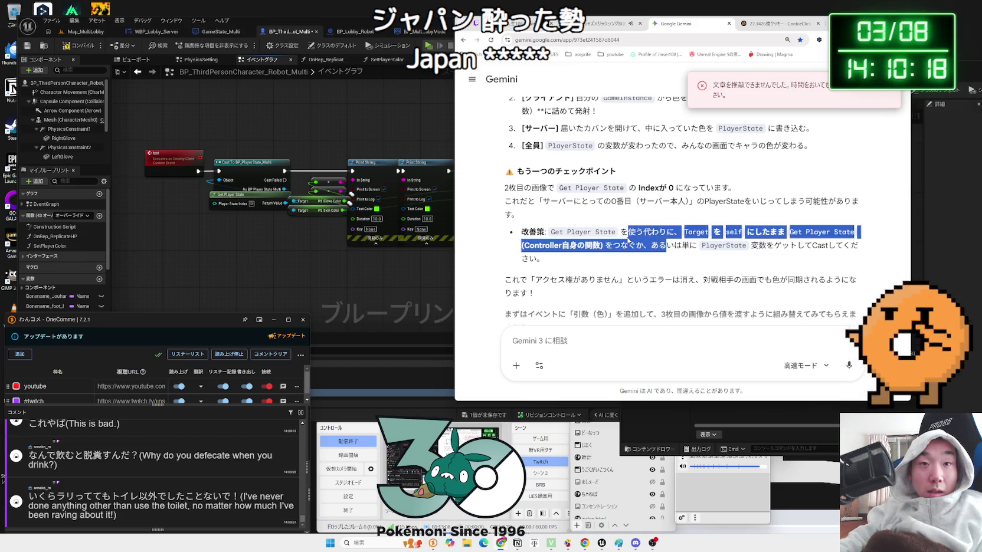
left_click(586, 235)
left_click(325, 145)
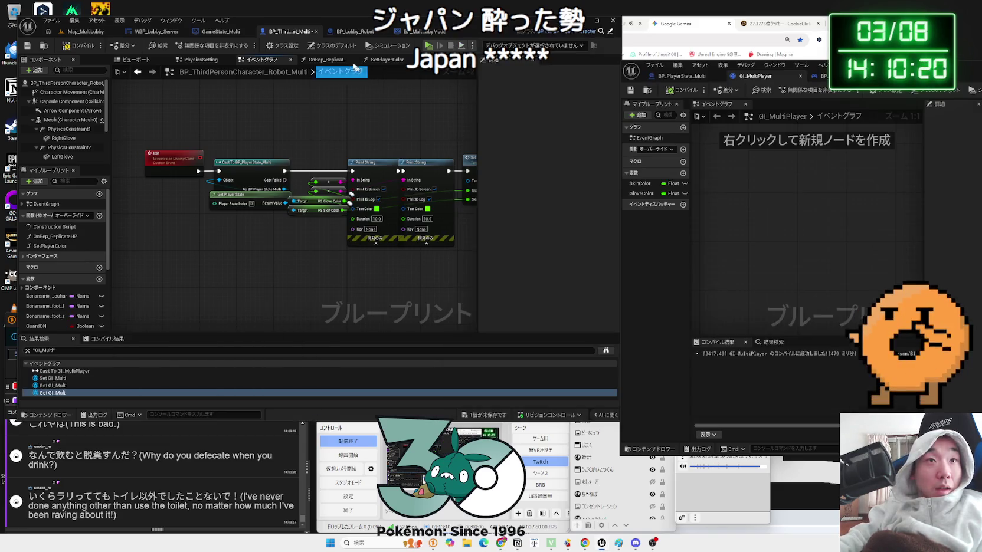
Wire Play Sound 2D's exec output into Cast To BP_PlayerState_Multi.
left_click(353, 34)
left_click(290, 31)
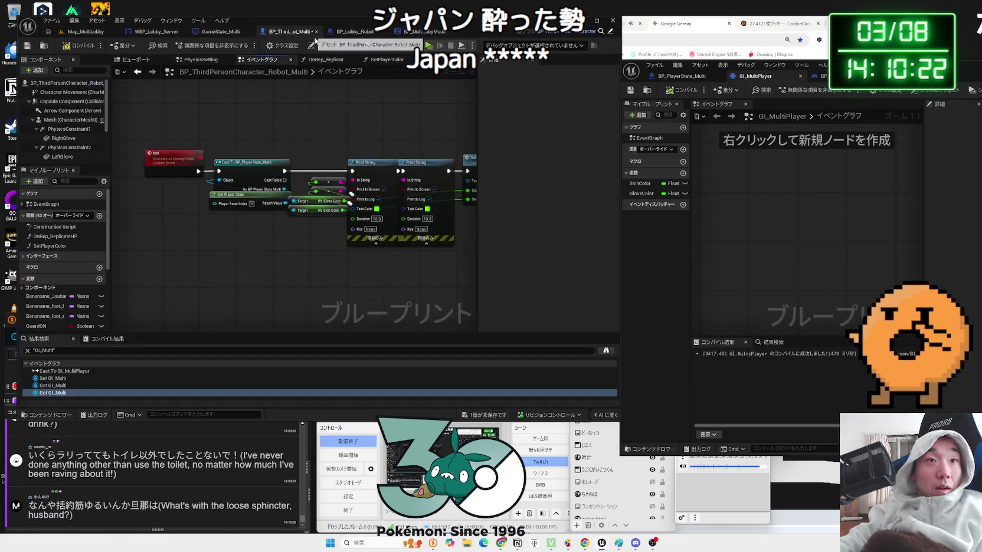
left_click_drag(315, 133, 340, 216)
left_click_drag(200, 246, 144, 269)
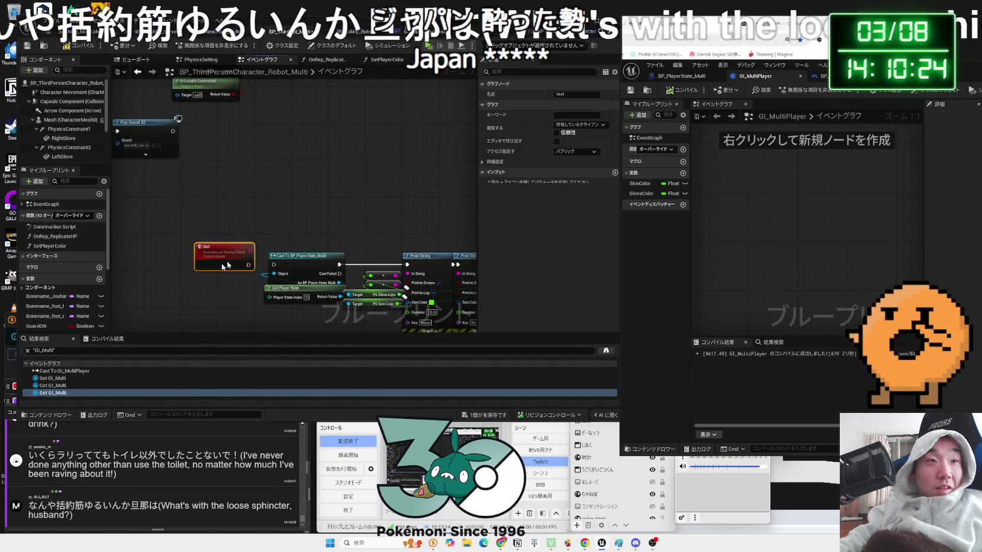
left_click_drag(223, 203, 313, 199)
left_click_drag(334, 251, 234, 118)
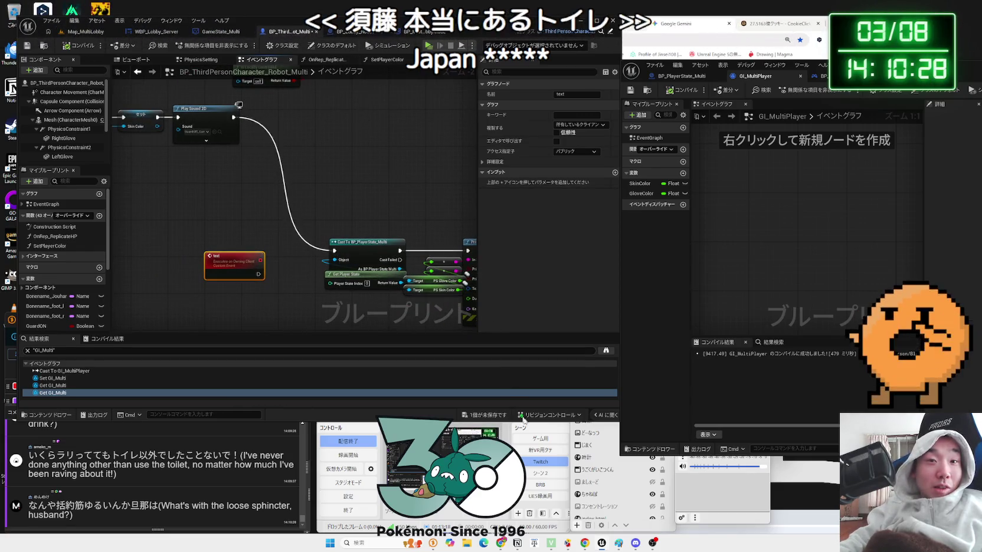
Delete the Get Player State node in BP_ThirdPersonPlayerController_multi's event graph.
left_click(381, 33)
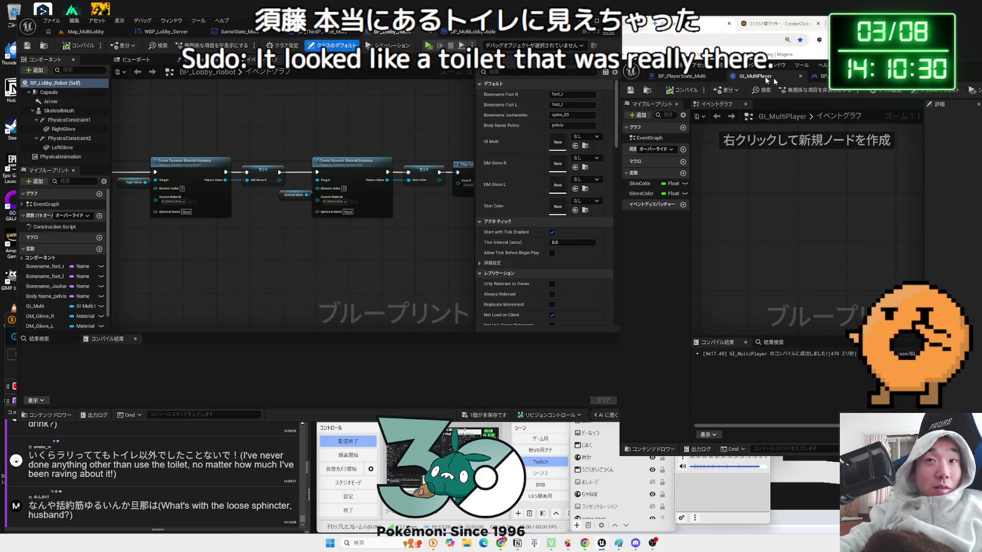
left_click(681, 75)
left_click_drag(797, 64, 503, 52)
left_click(466, 63)
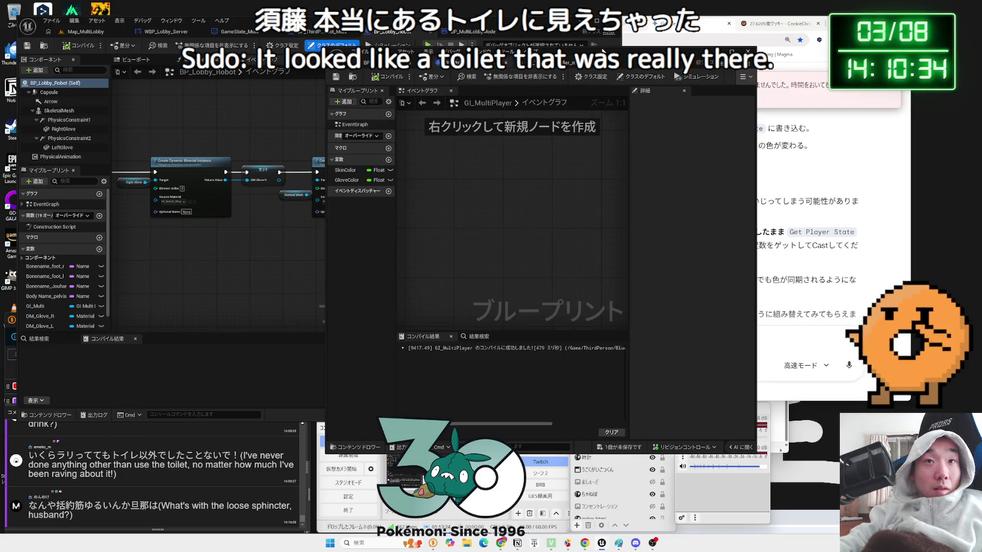
left_click_drag(603, 47, 707, 86)
left_click(493, 107)
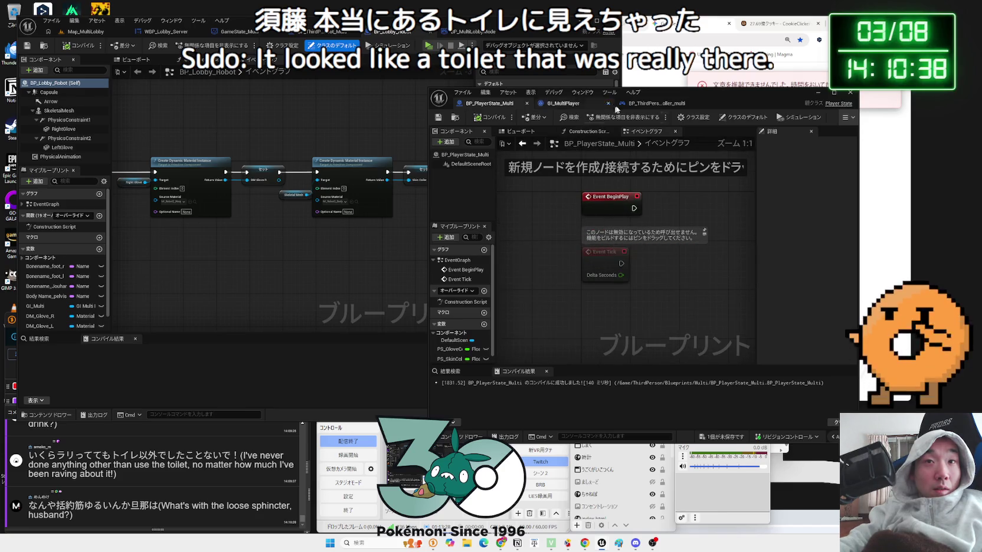
left_click(652, 103)
scroll(635, 252, "up", 6)
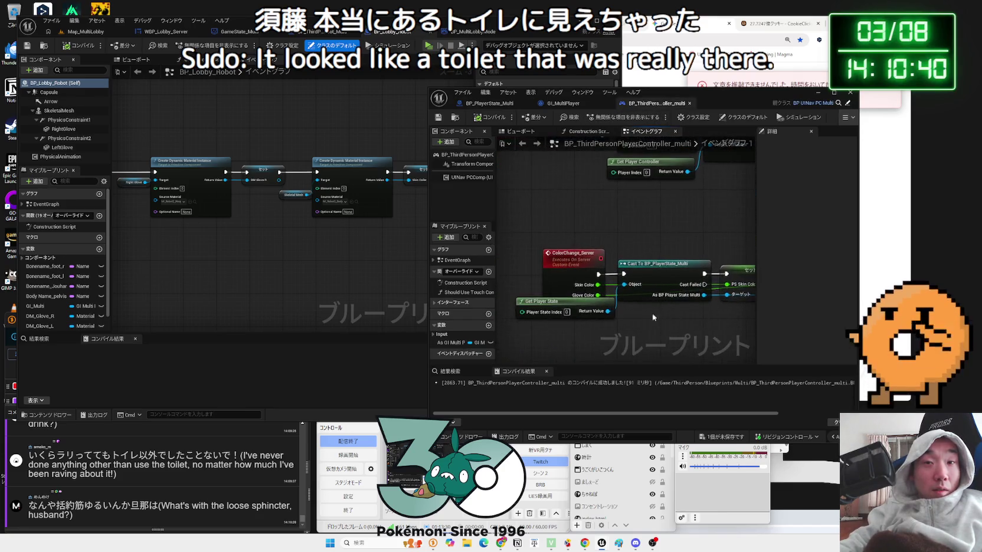
mouse_move(583, 284)
left_mouse_down()
mouse_move(656, 283)
mouse_move(560, 311)
left_mouse_up()
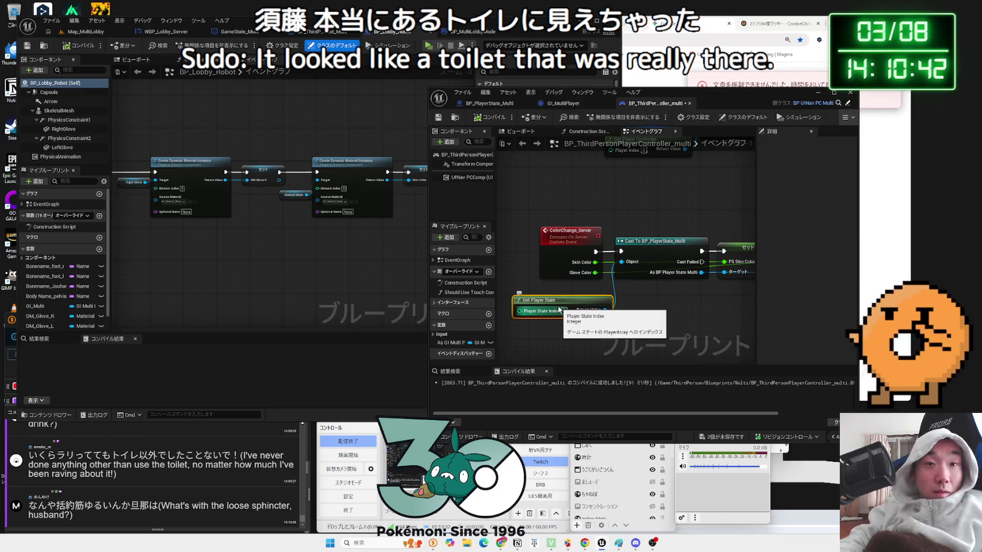
key("Delete")
right_click(559, 308)
Try a Get Player Controller node in ColorChange_Server, compile, then delete it.
type("get p")
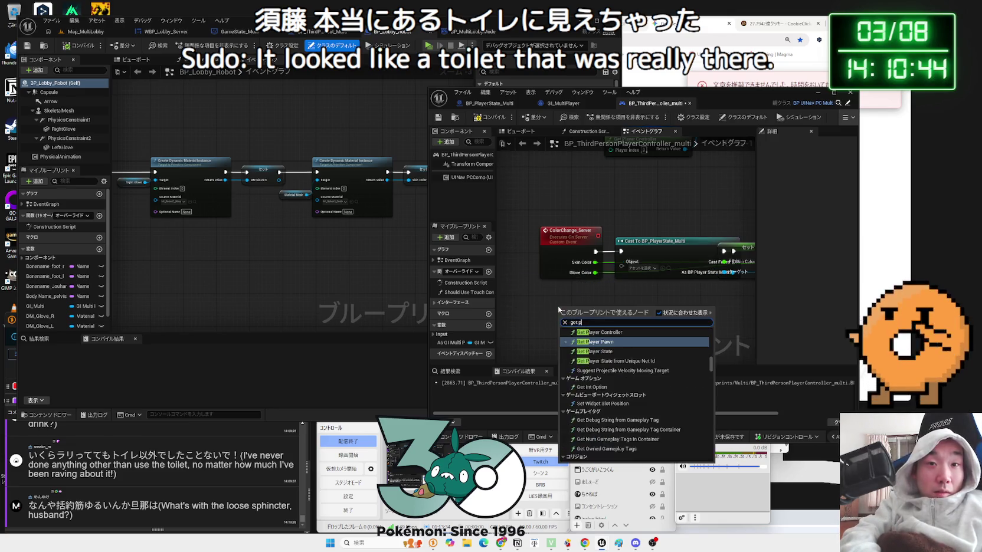
left_click(597, 332)
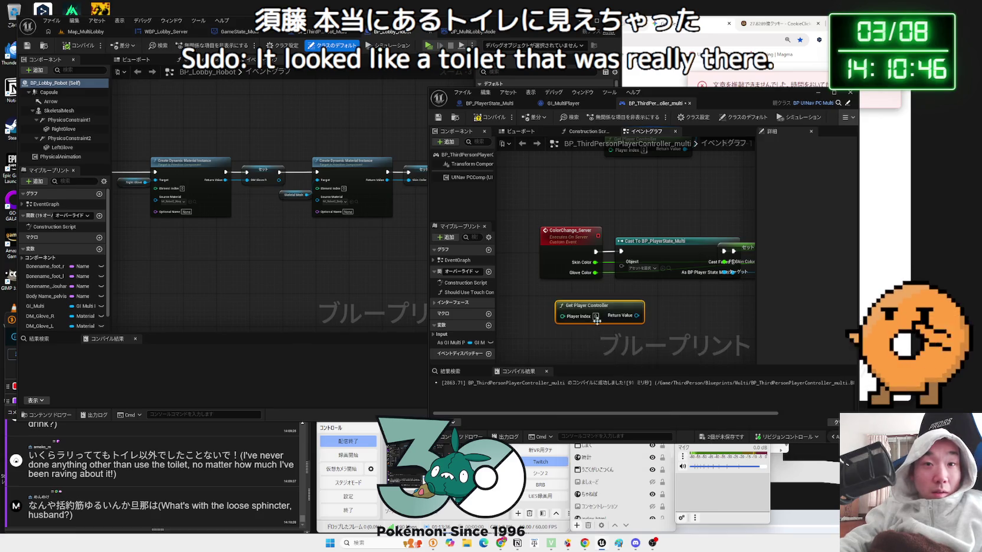
left_click(479, 120)
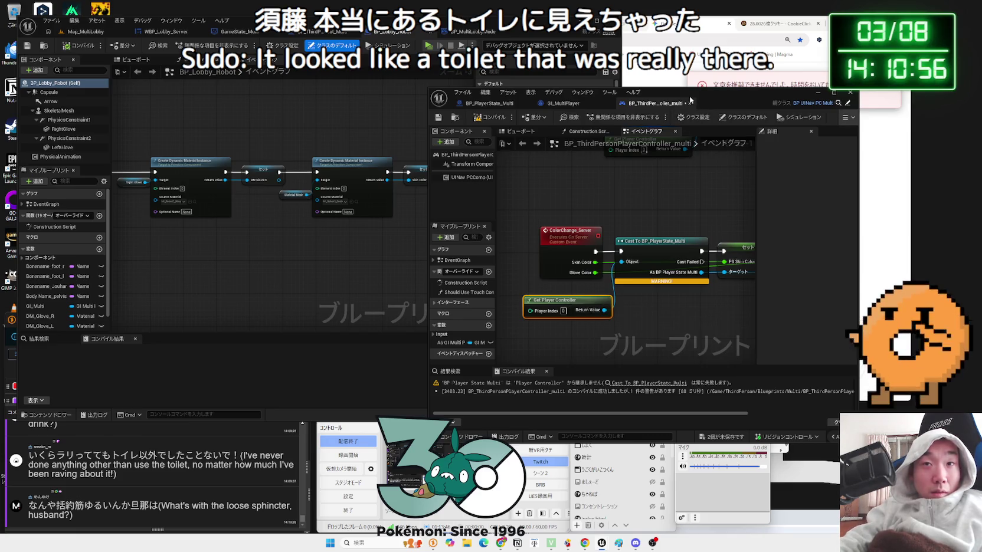
left_click_drag(689, 101, 477, 99)
left_click(587, 233)
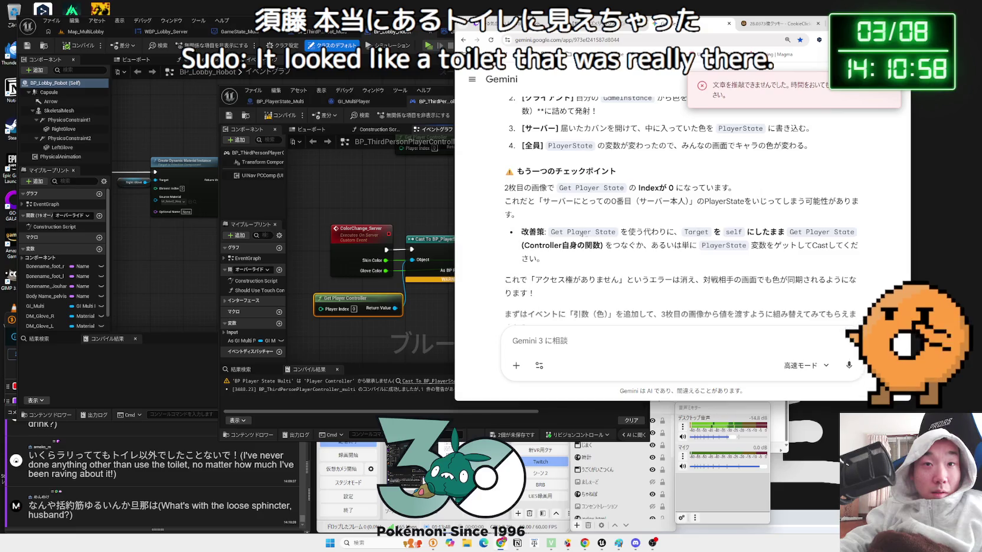
left_click(356, 308)
key("Delete")
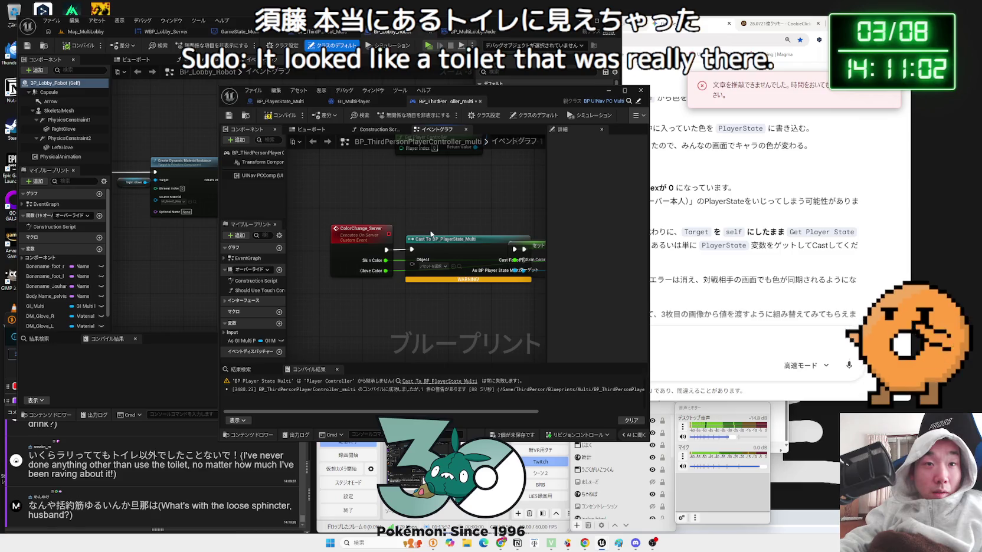
Wire a Self reference into the cast's Object input and recompile.
left_click_drag(360, 229, 331, 229)
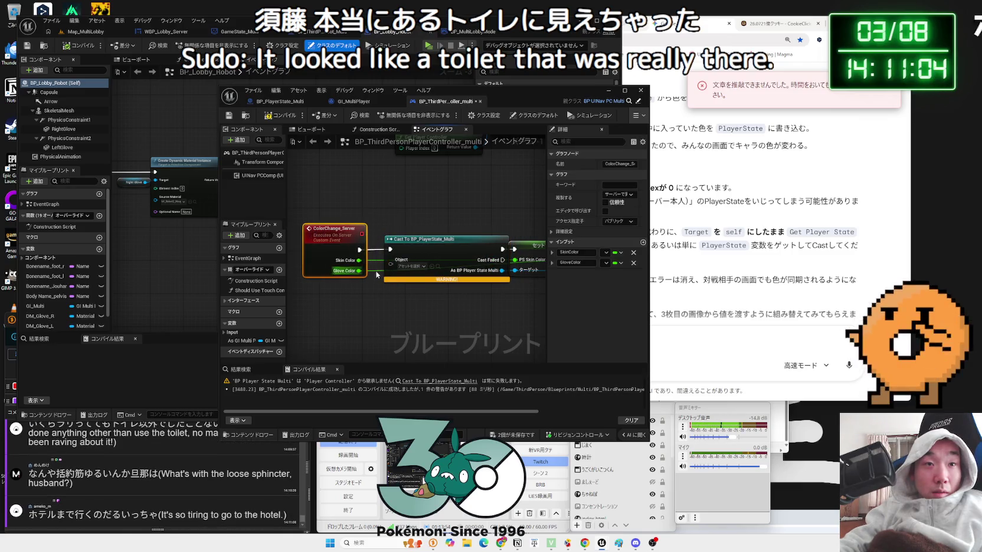
right_click(345, 304)
type("self")
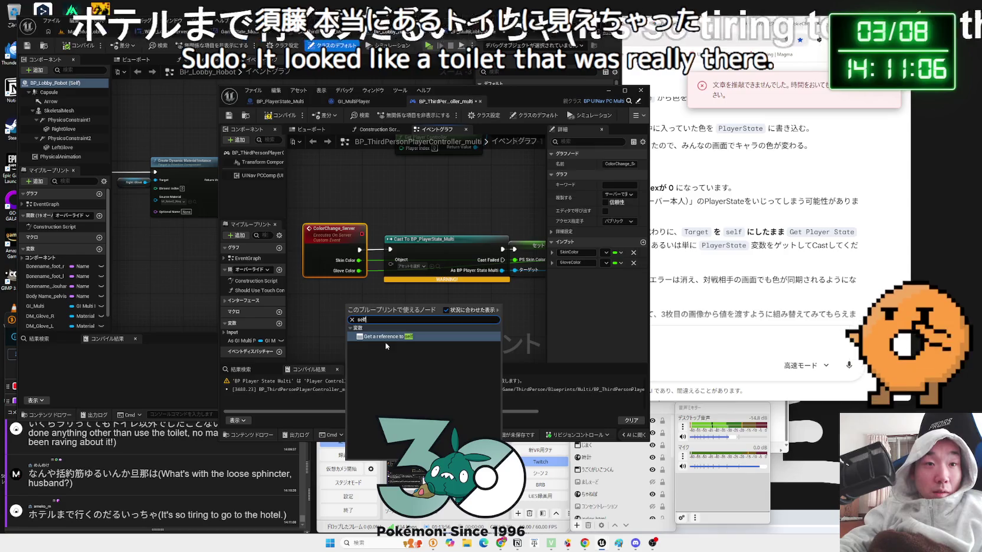
key("Return")
left_click_drag(383, 295, 390, 259)
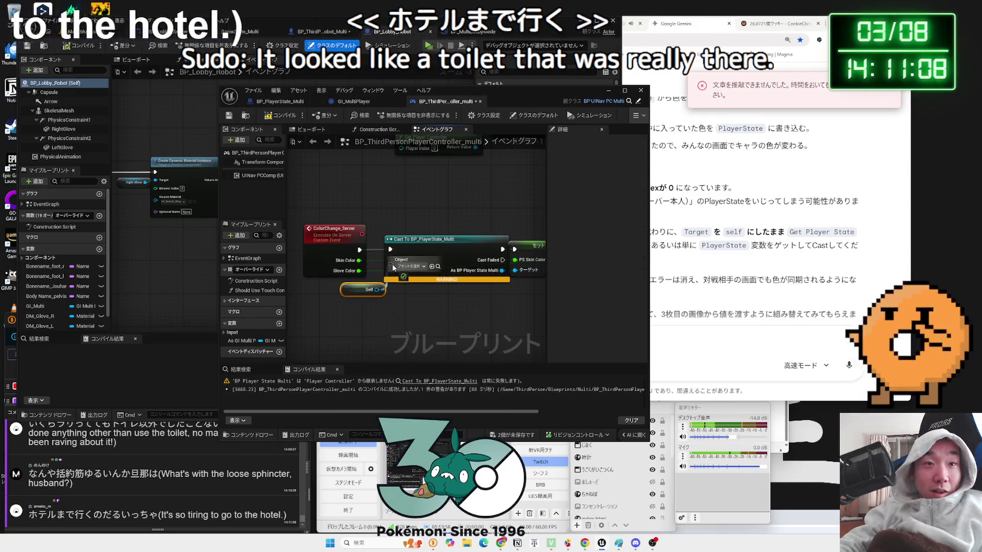
left_click(272, 117)
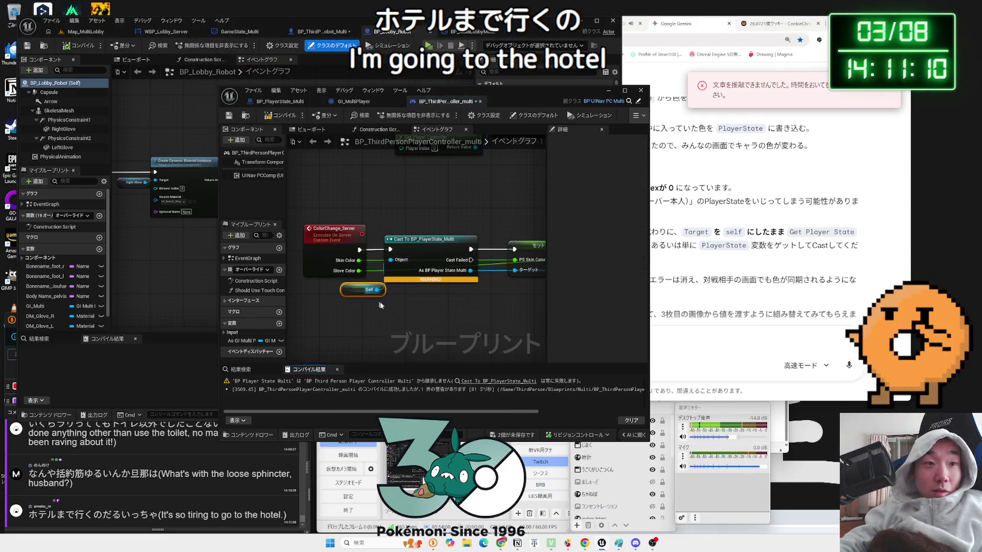
left_click(732, 360)
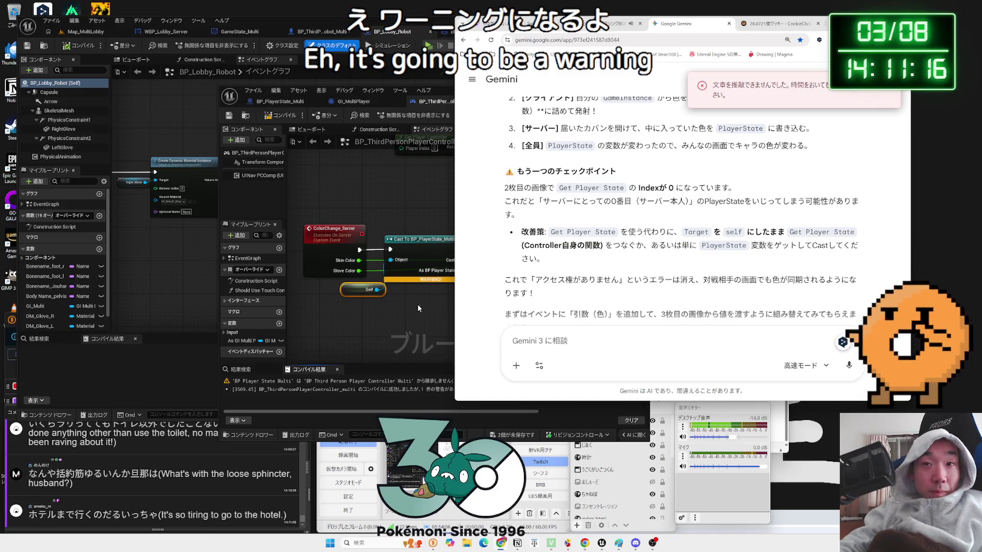
Replace Self with a Player State getter wired into the BP_PlayerState_Multi cast, then recompile.
left_click(367, 309)
right_click(367, 309)
type("get player st")
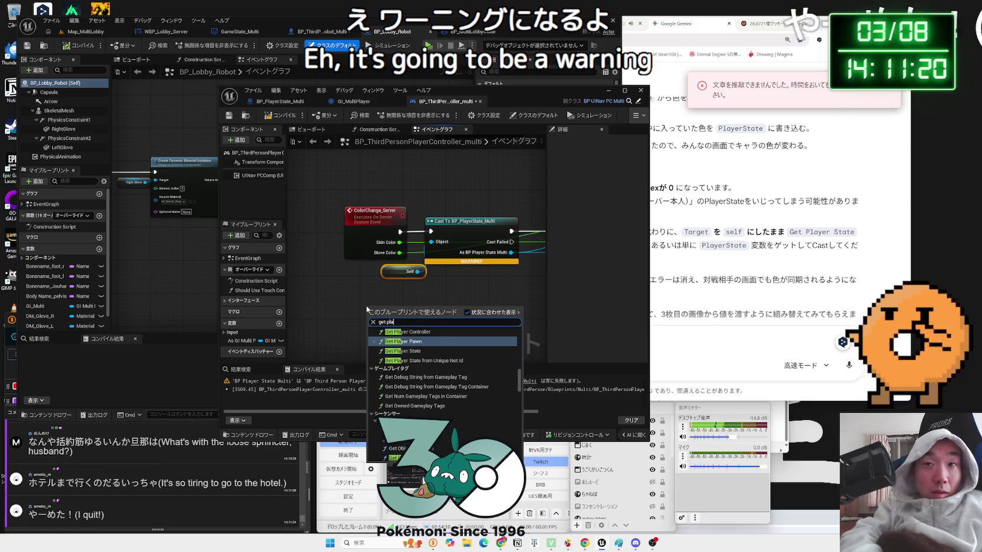
type("ate")
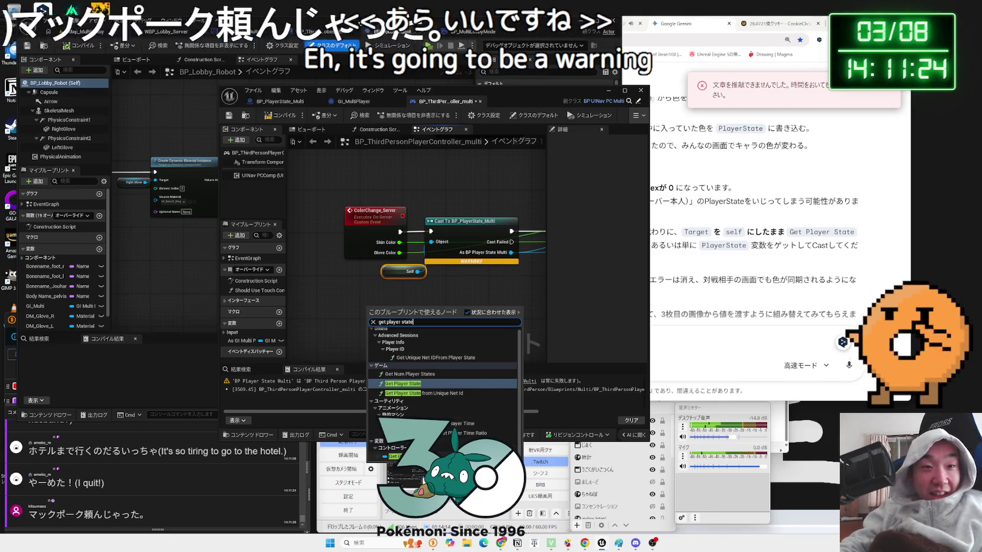
key("Return")
key("Delete")
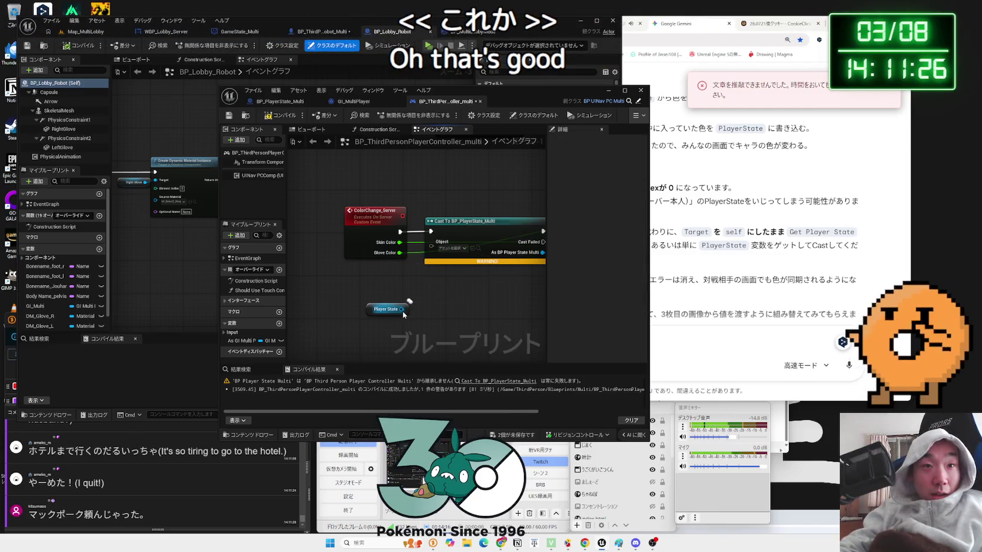
left_click_drag(402, 309, 433, 256)
left_click(281, 115)
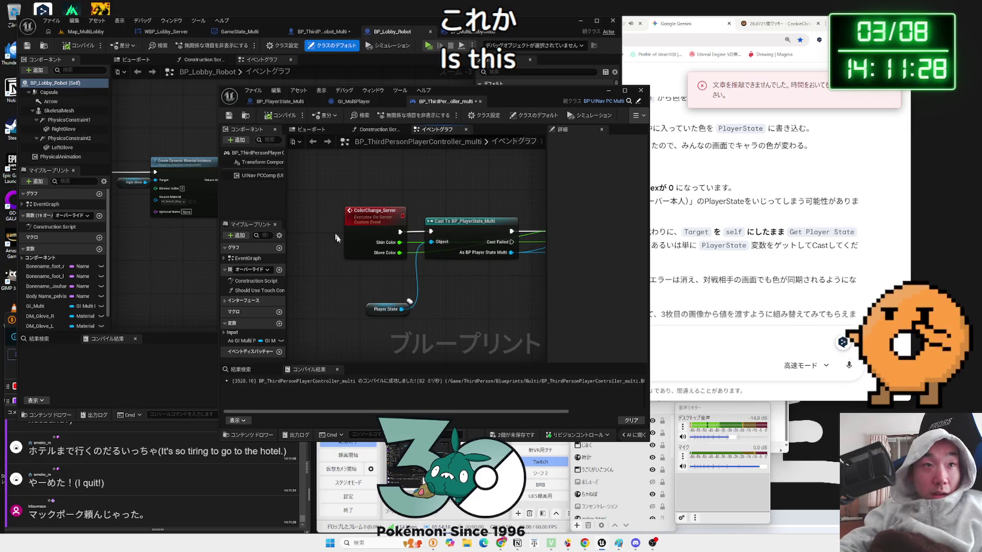
mouse_move(374, 303)
left_mouse_down()
mouse_move(365, 249)
mouse_move(370, 277)
mouse_move(407, 270)
left_mouse_up()
Rearrange the blueprint windows and save all edited blueprints with Ctrl+Shift+S.
left_click(435, 285)
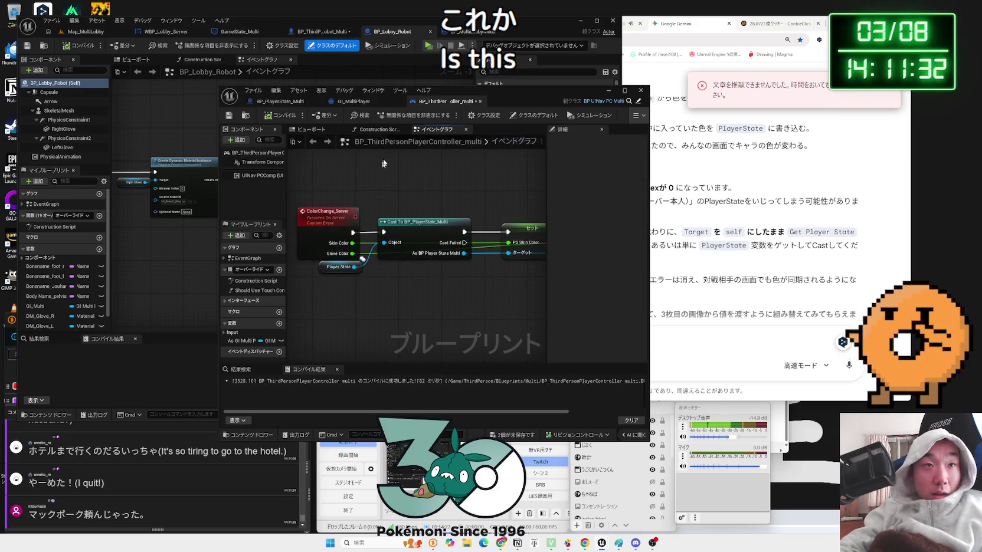
left_click_drag(354, 90, 574, 85)
left_click_drag(305, 208, 237, 225)
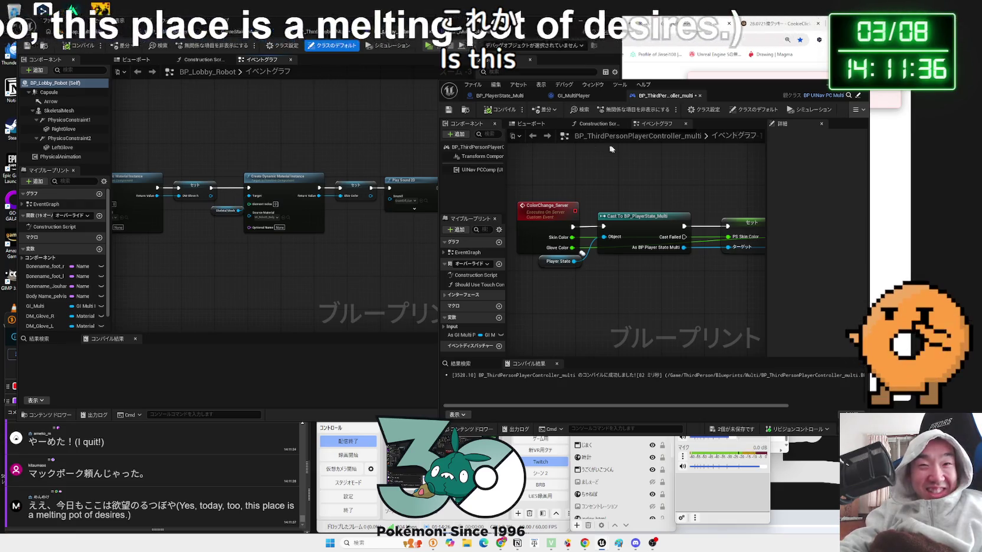
left_click_drag(585, 100, 661, 100)
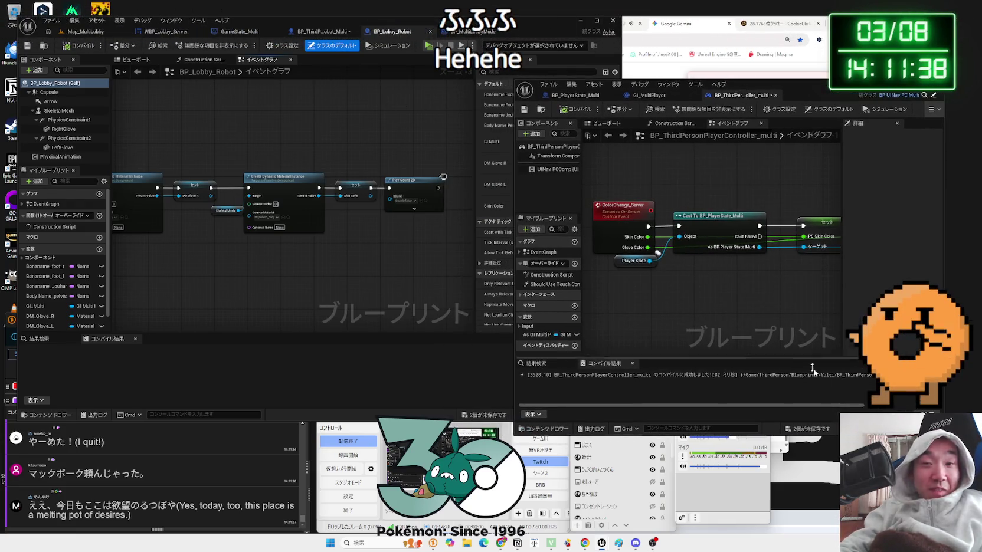
key("ctrl+shift+s")
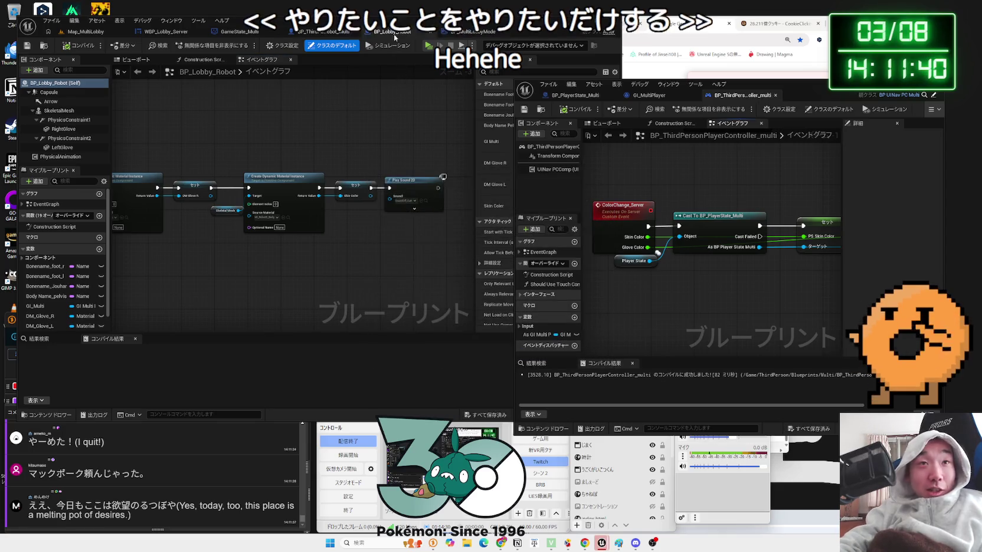
Play Map_MultiLobby with a server and two clients, start the match, then stop.
left_click(337, 34)
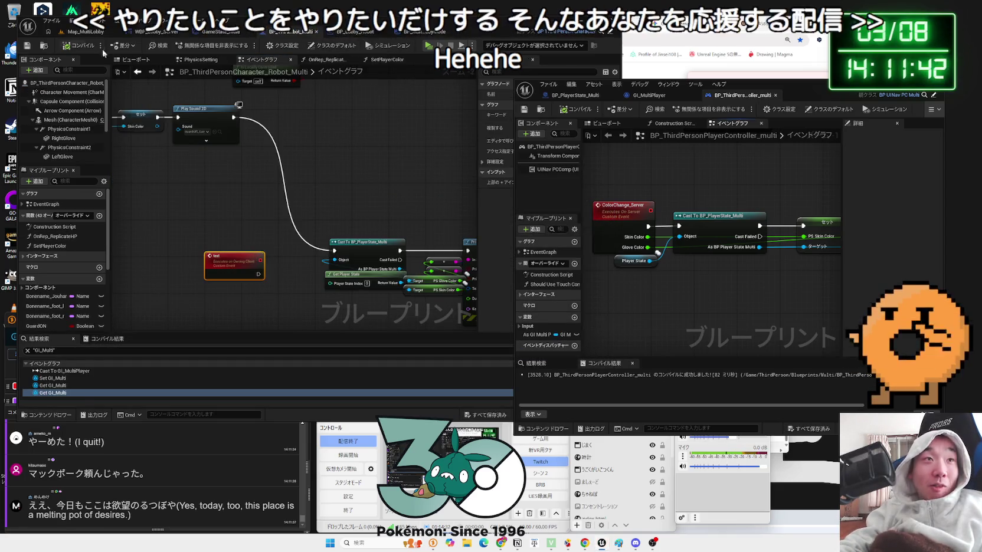
left_click(86, 32)
left_click(197, 46)
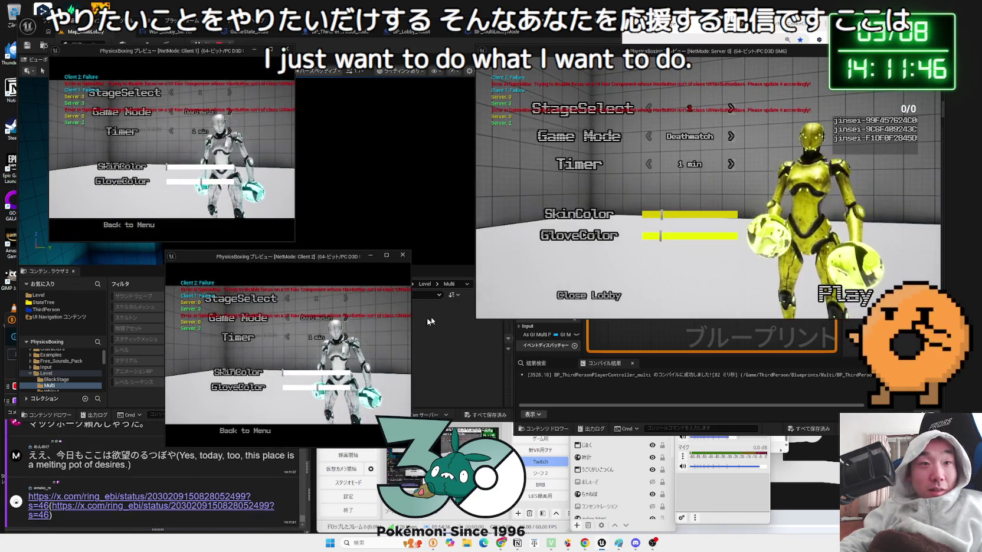
key("alt+Tab")
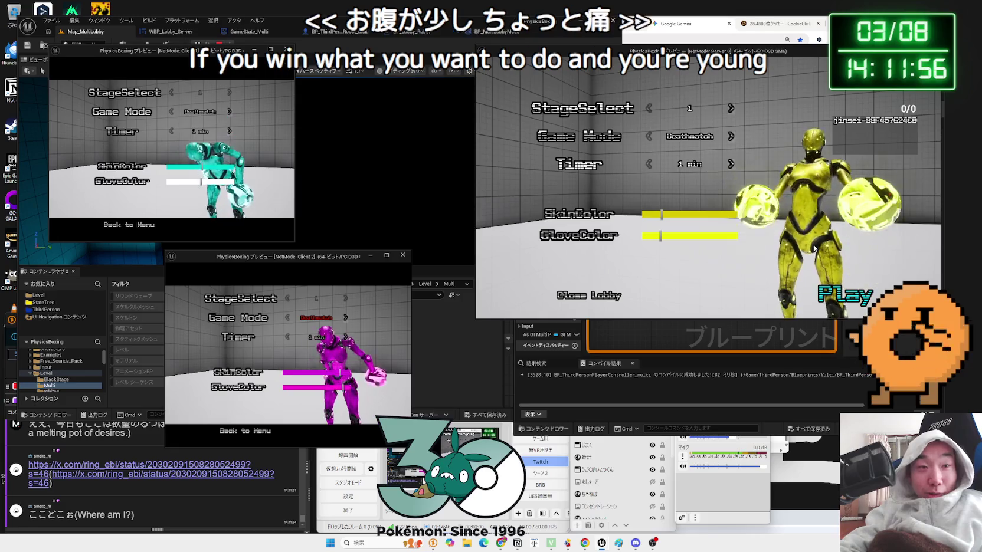
left_click(845, 294)
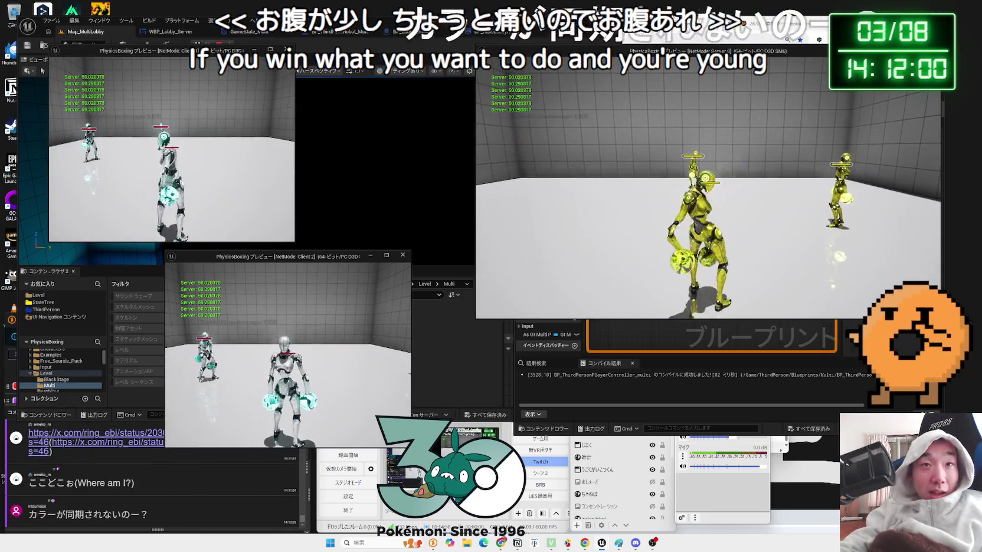
key("Escape")
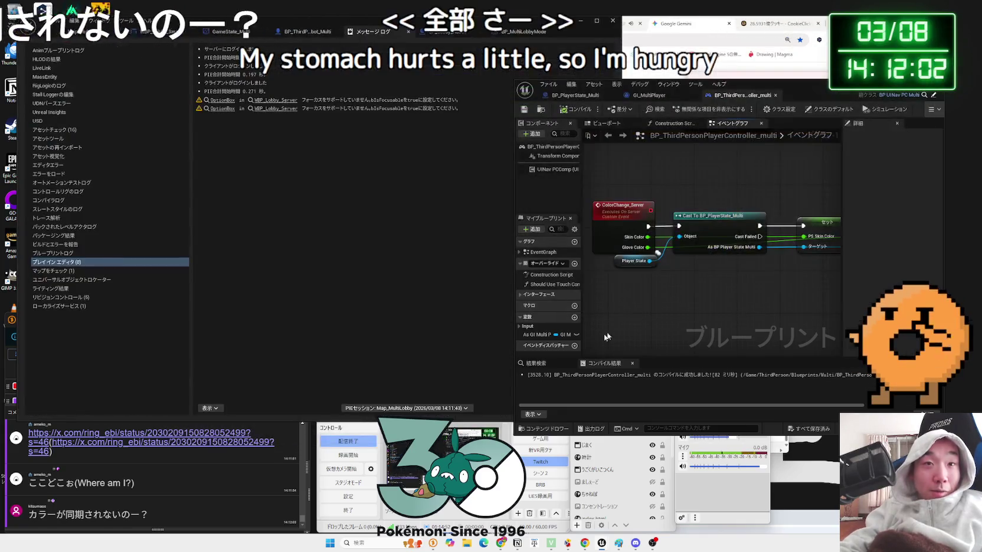
Open the X post linked in the chat and view its first cake photo full size.
left_click(124, 506)
left_click(130, 436)
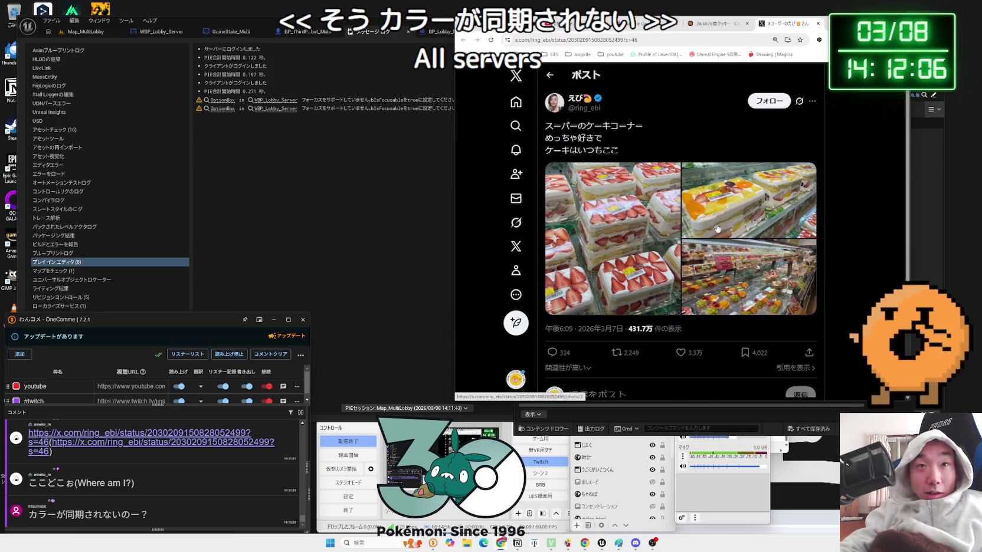
left_click_drag(561, 125, 623, 149)
left_click_drag(559, 134, 623, 155)
left_click(622, 156)
left_click(633, 211)
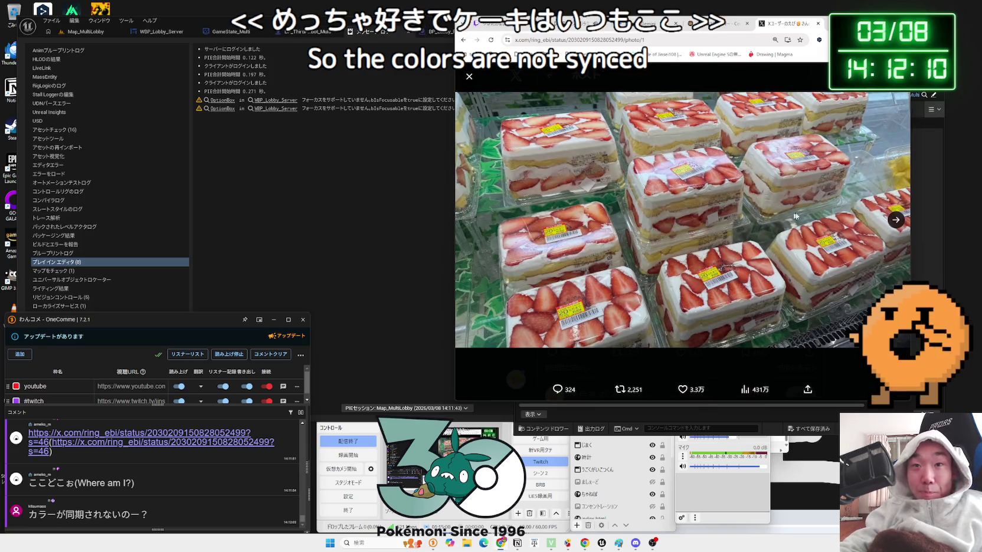
Page through the post's cake photos and shop video, then return to BP_Lobby_Robot.
left_click(894, 221)
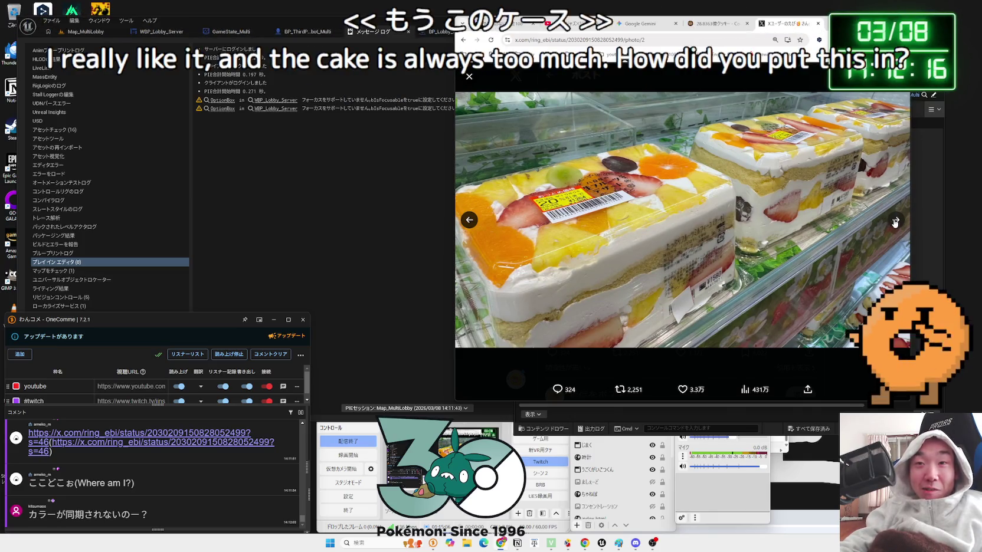
left_click(894, 221)
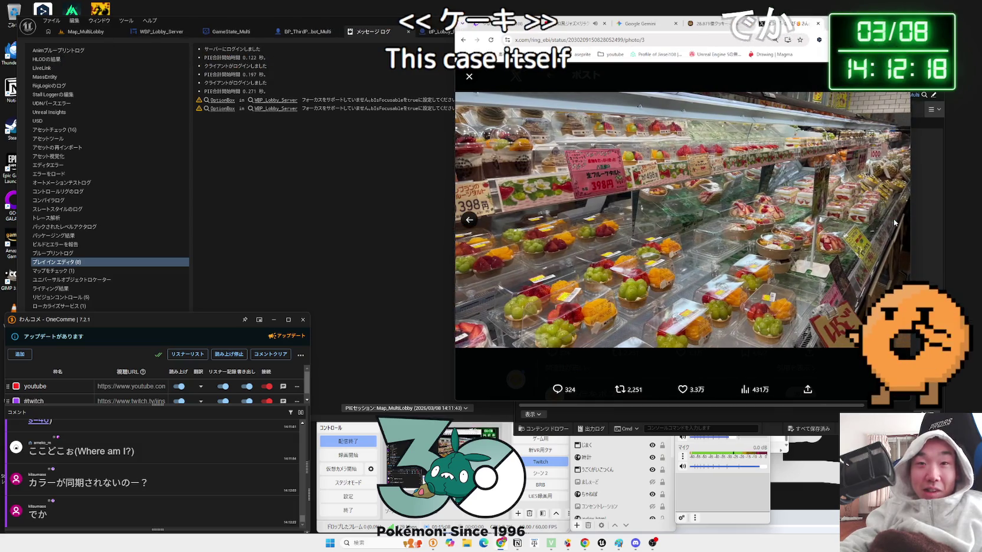
left_click(464, 227)
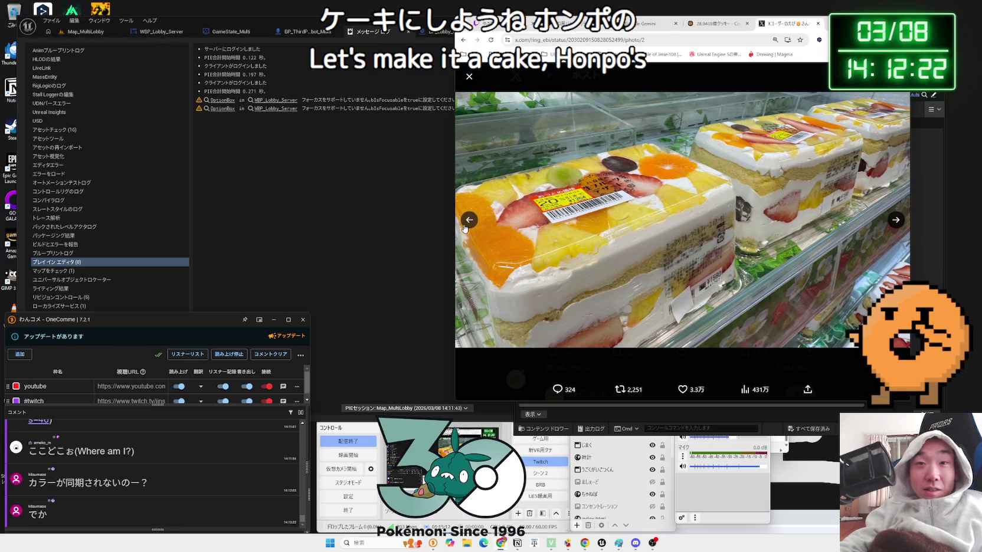
left_click(465, 228)
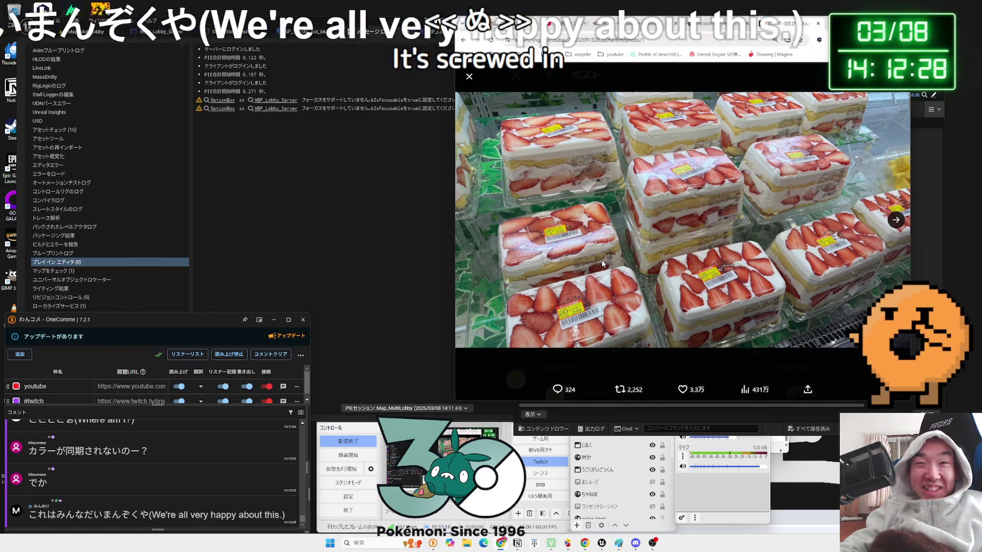
left_click(896, 221)
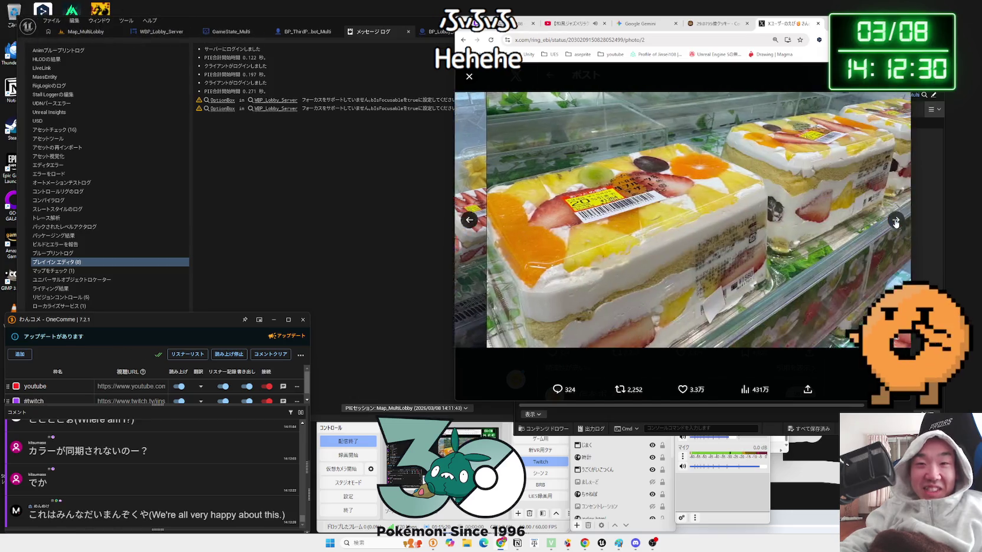
left_click(471, 221)
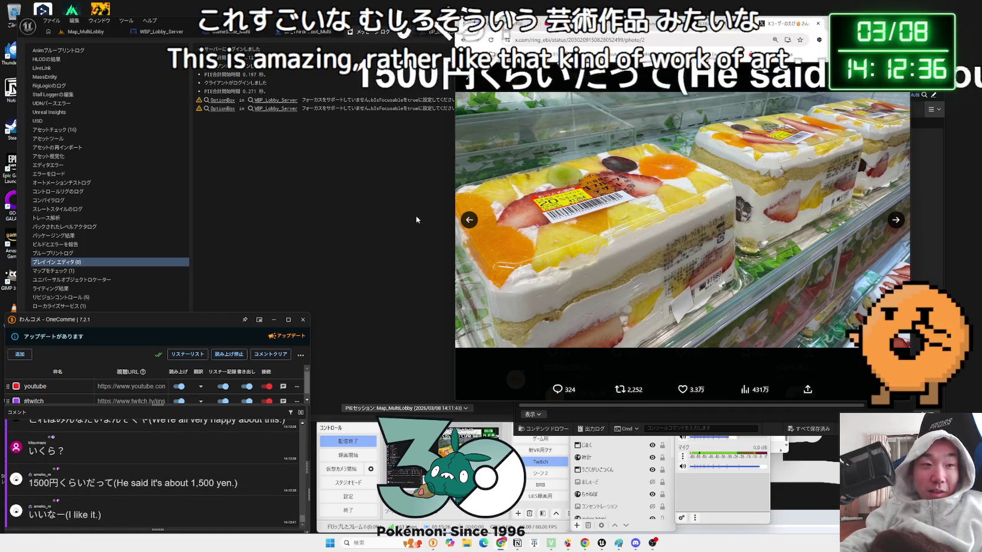
left_click(468, 220)
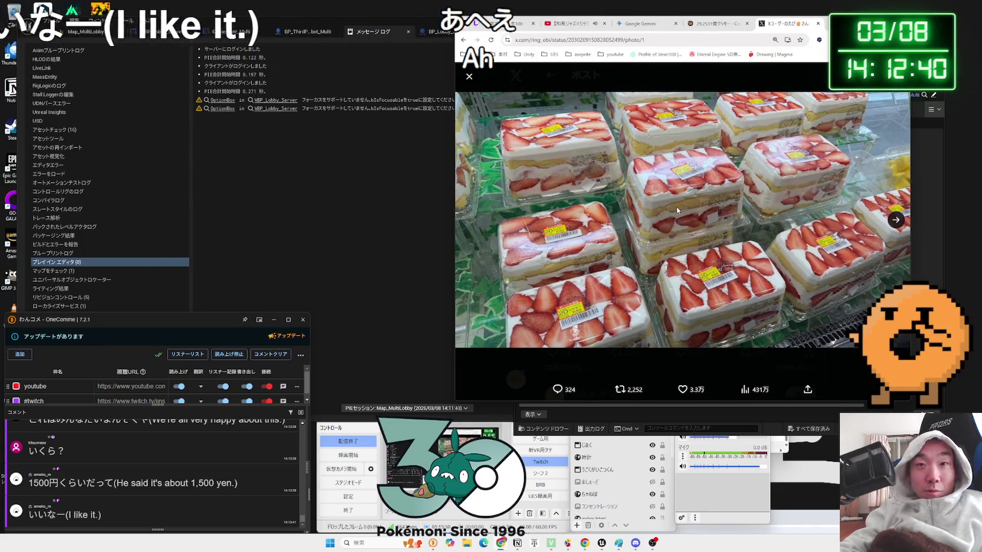
left_click(391, 205)
left_click(407, 32)
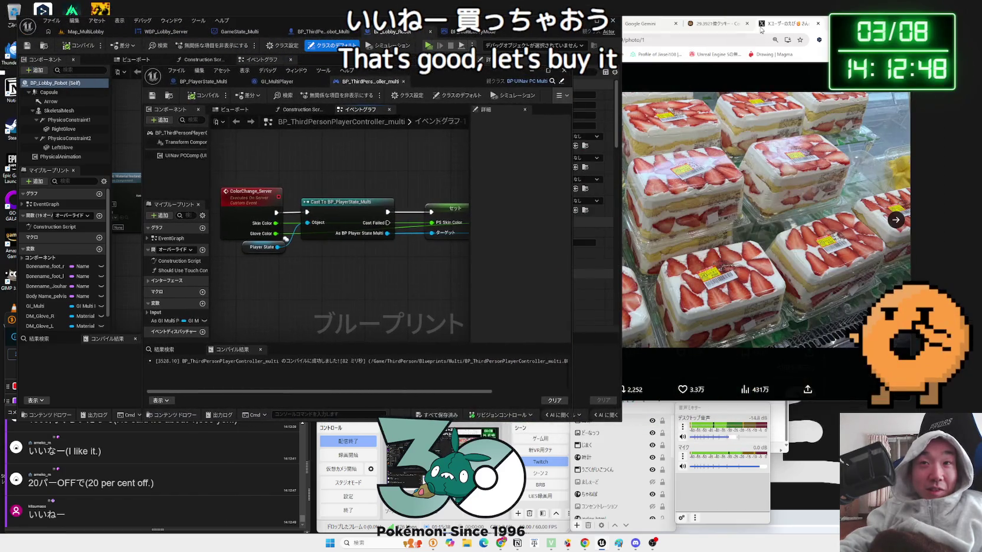
Clear Gemini's prompt and type a partial note mixing 'beginplay' and Japanese about BeginPlay colour changes.
key("alt+Tab")
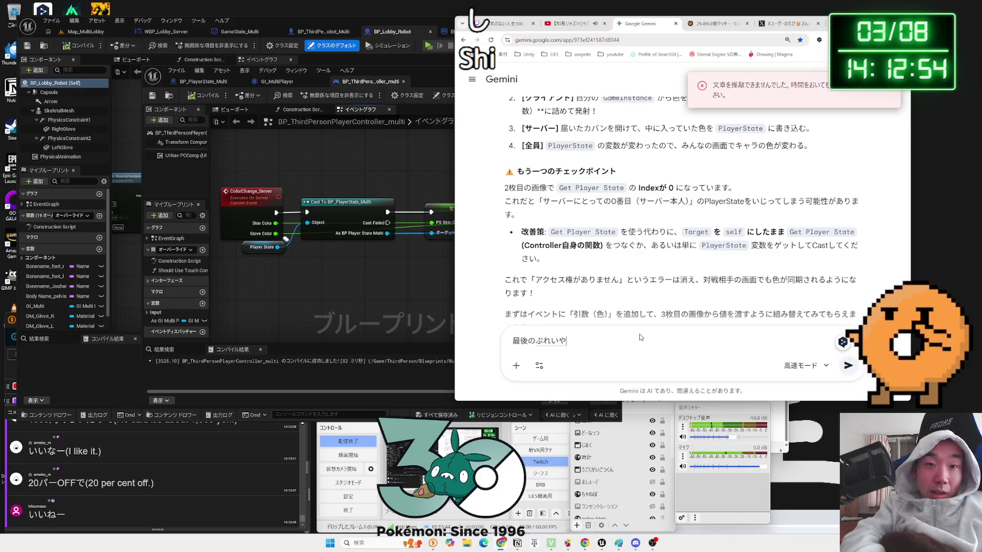
key("Escape")
type("ぶ")
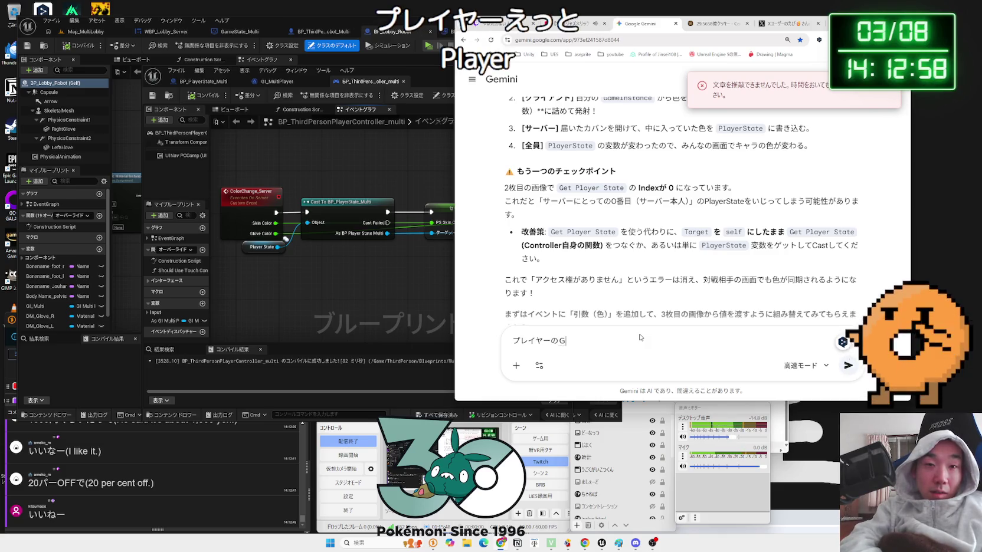
key("BackSpace")
key("Zenkaku_Hankaku")
type("beginplay")
key("Zenkaku_Hankaku")
type("でいr")
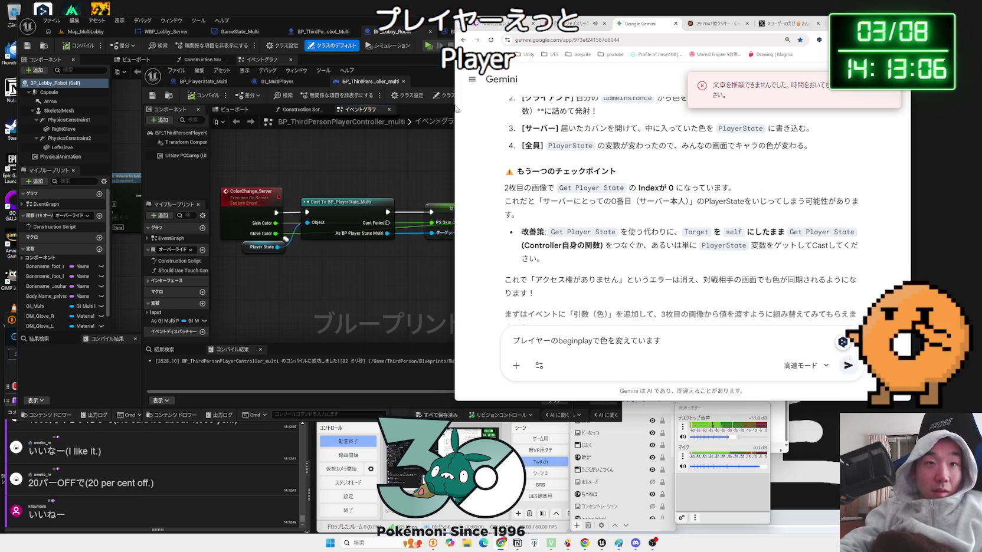
left_click(452, 112)
In the robot graph, replace Get Player State with a Player State getter wired into the cast.
left_click_drag(255, 106, 549, 105)
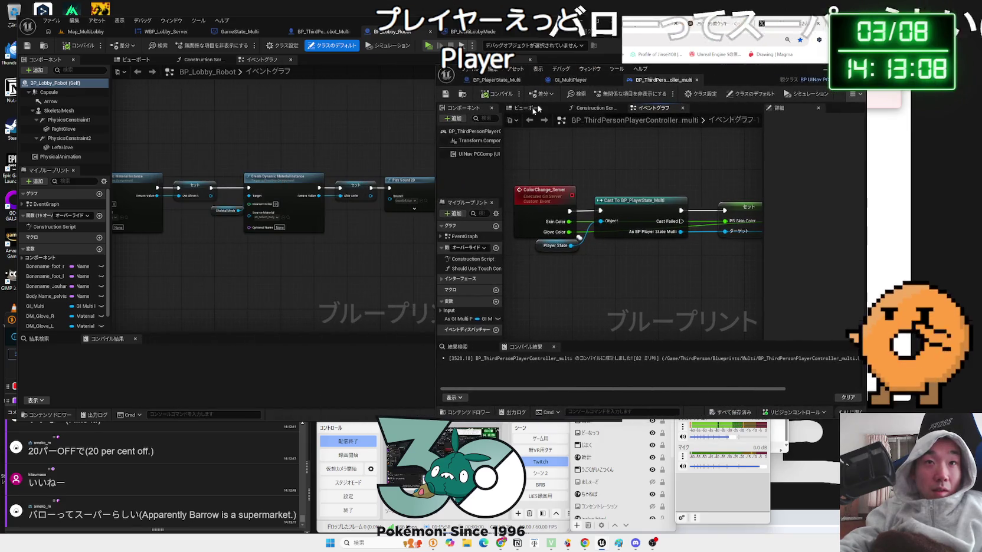
left_click(556, 80)
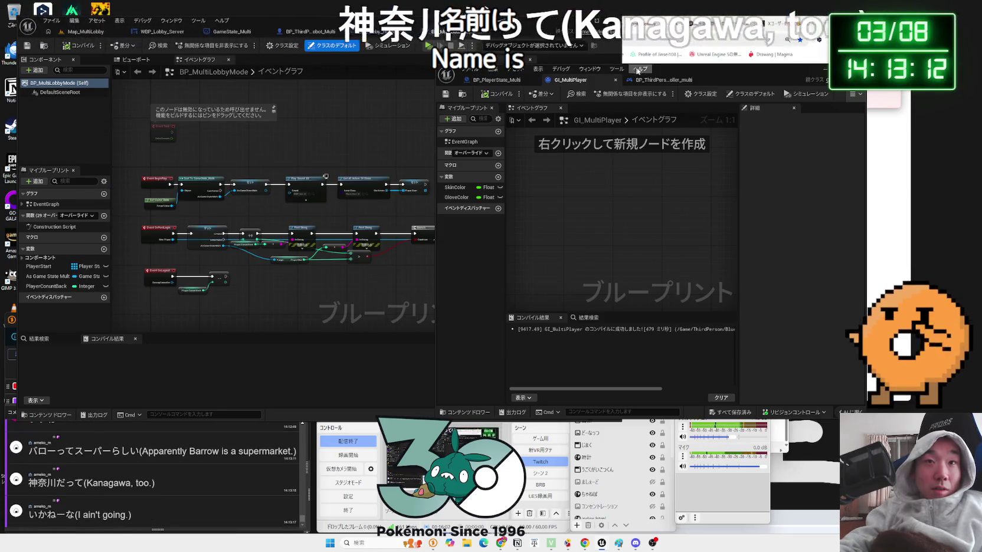
left_click_drag(636, 71, 751, 72)
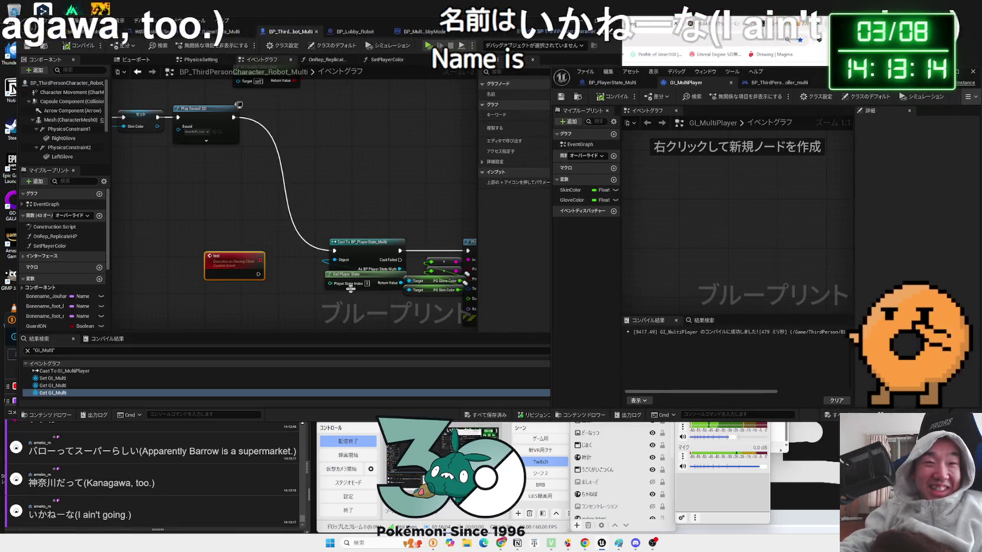
left_click_drag(351, 277, 326, 290)
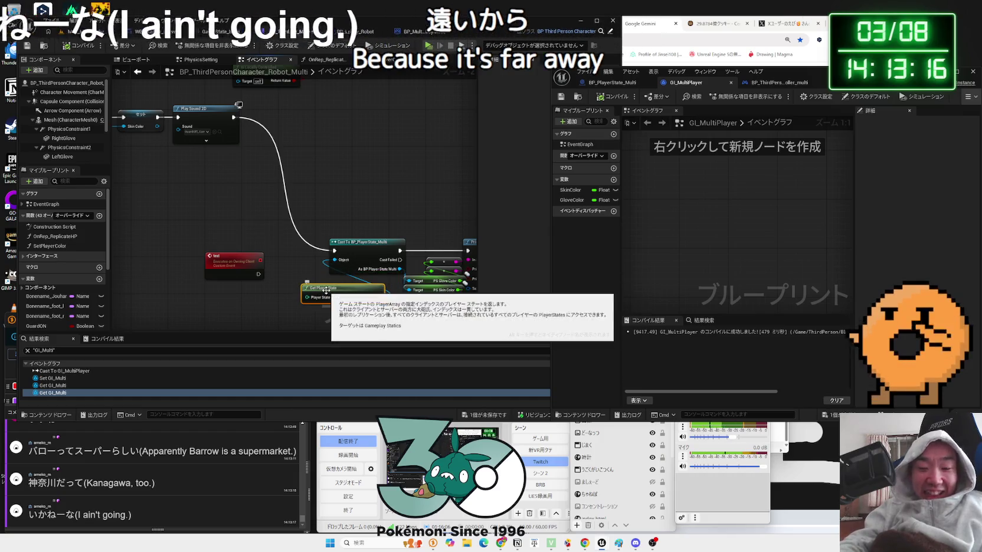
key("Delete")
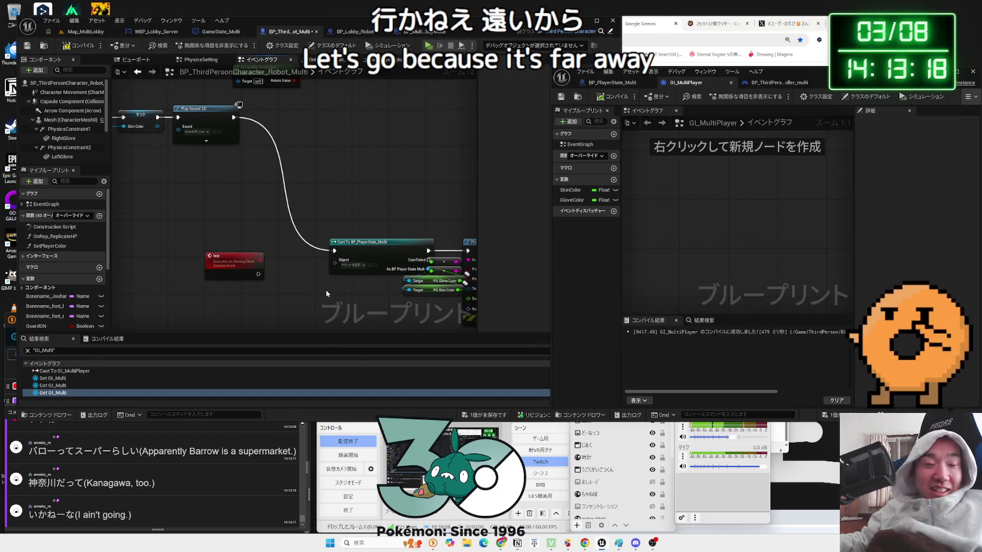
right_click(323, 291)
type("get")
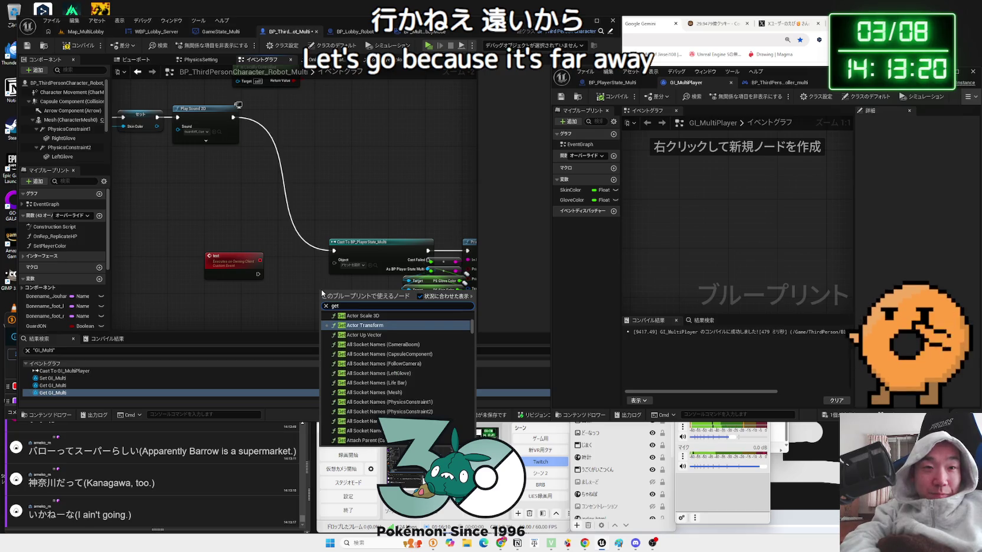
type(" player")
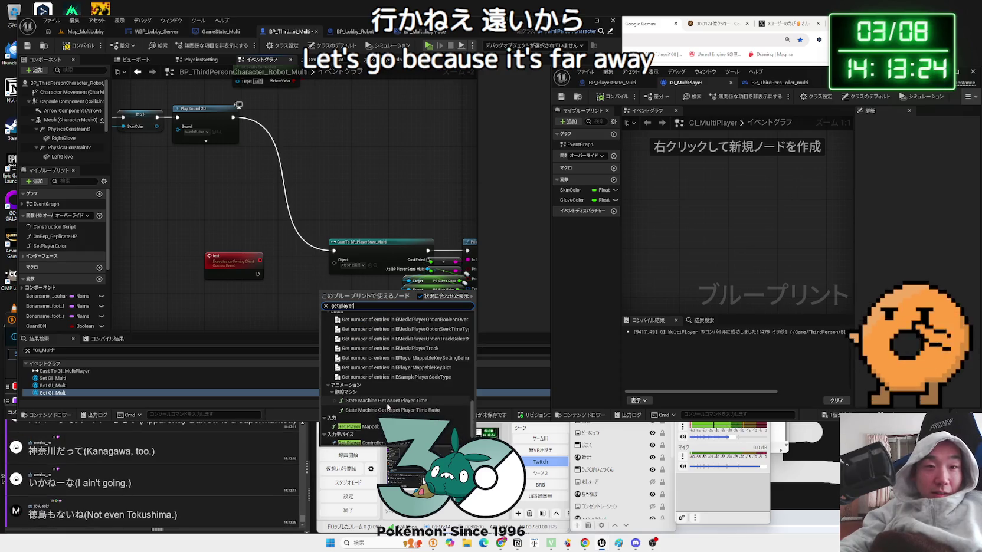
left_click(359, 336)
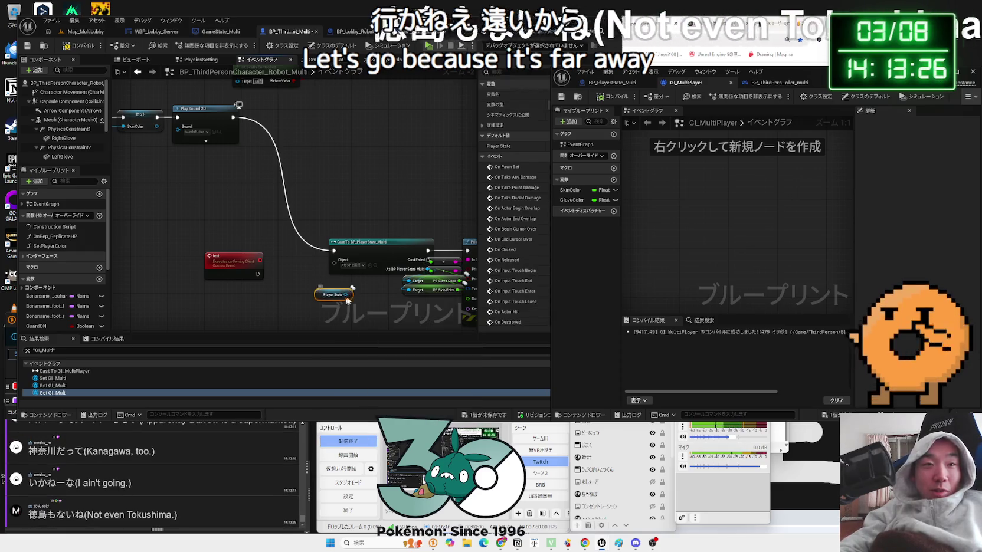
left_click_drag(350, 291, 345, 282)
mouse_move(345, 285)
left_mouse_down()
mouse_move(337, 262)
mouse_move(327, 288)
mouse_move(336, 286)
left_mouse_up()
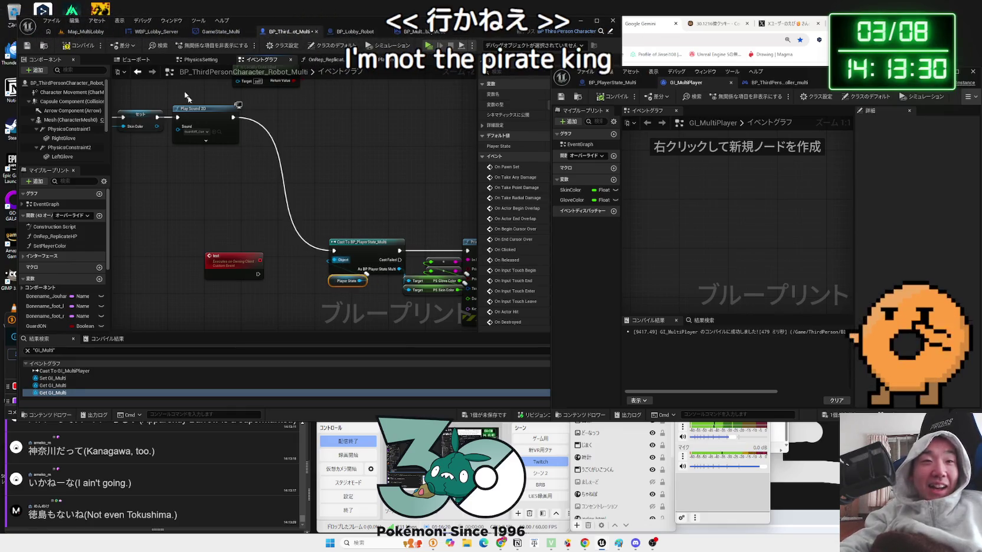
Test Map_MultiLobby with a server and two clients, picking skin and glove colours on the server.
left_click(87, 33)
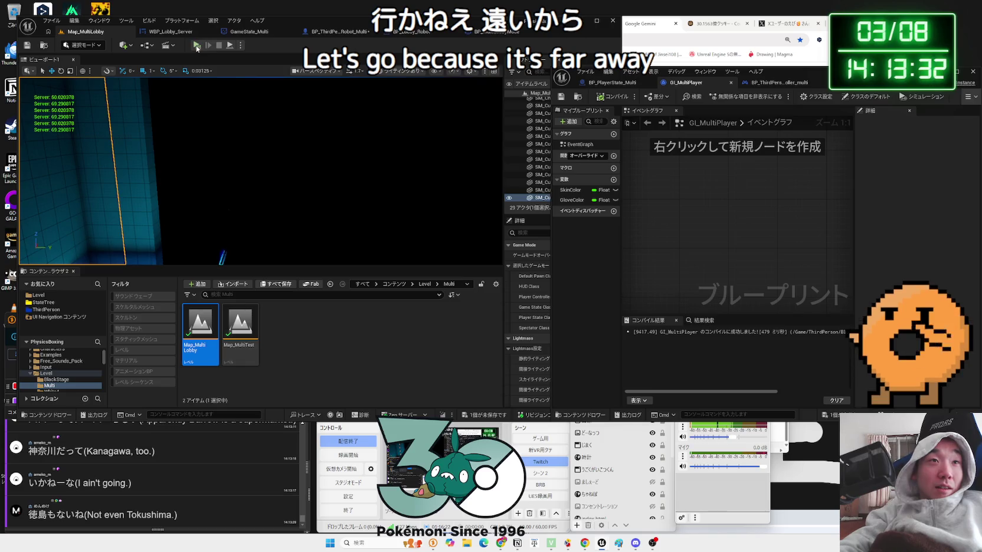
left_click(197, 46)
left_click(663, 214)
left_click(666, 236)
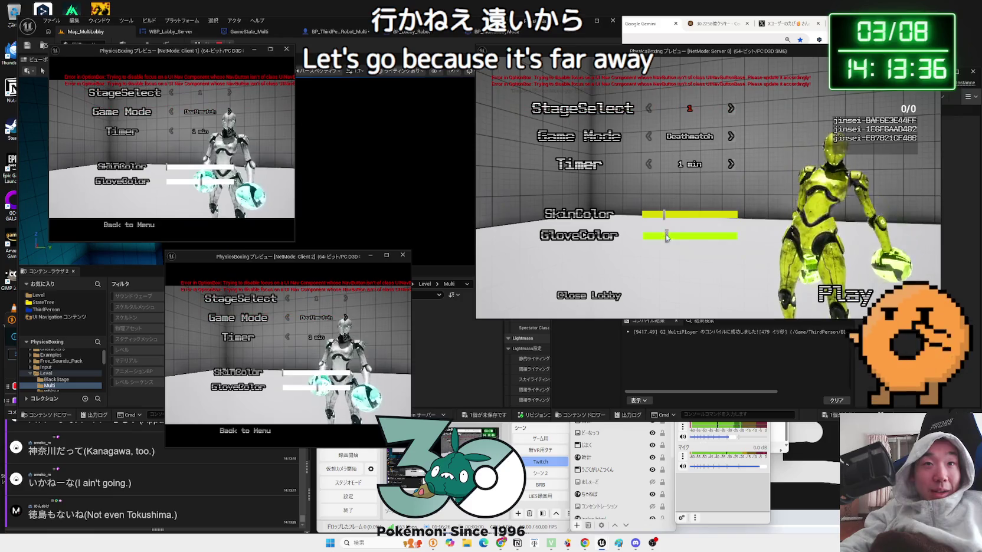
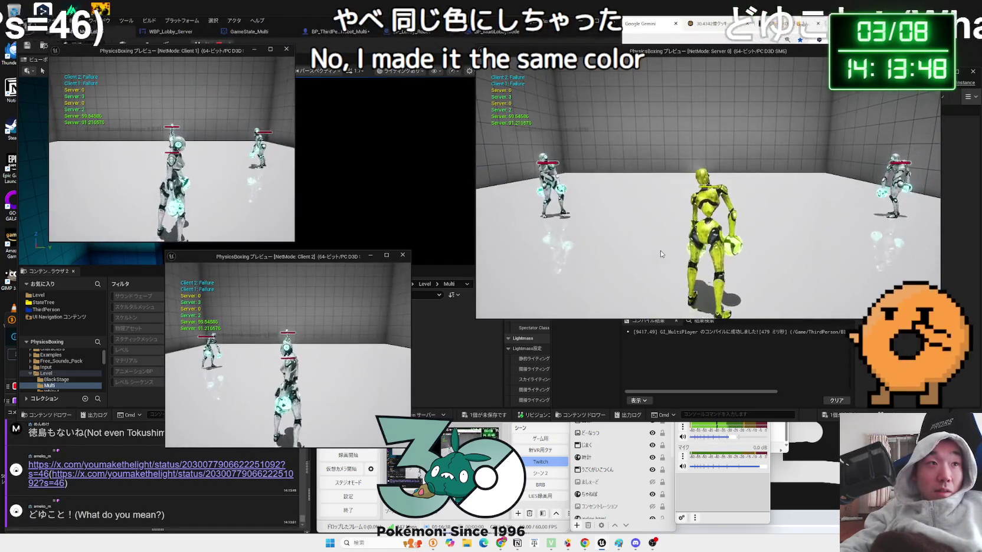
Stop the multiplayer preview, pan to the Print String and SetPlayerColor nodes, and raise the comment viewer.
left_click(661, 254)
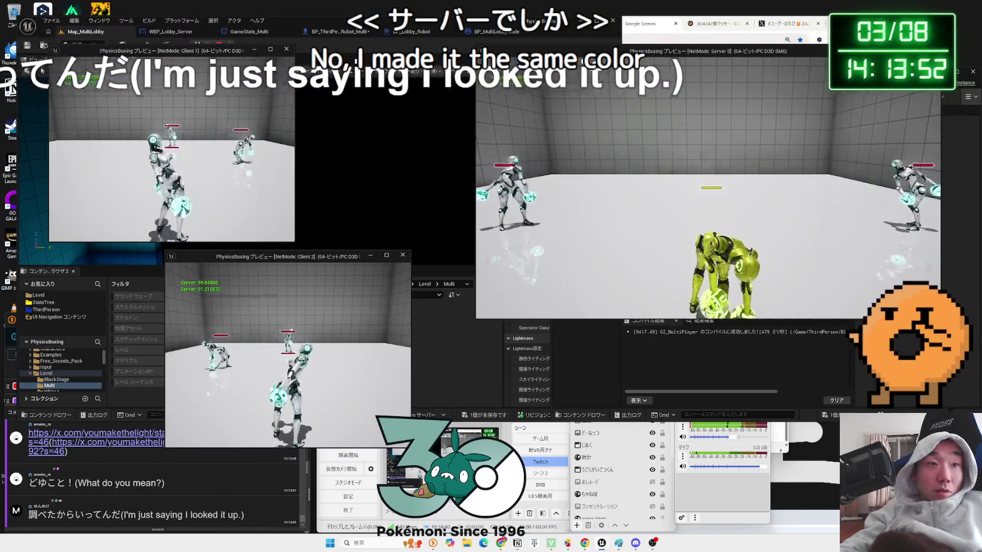
key("Escape")
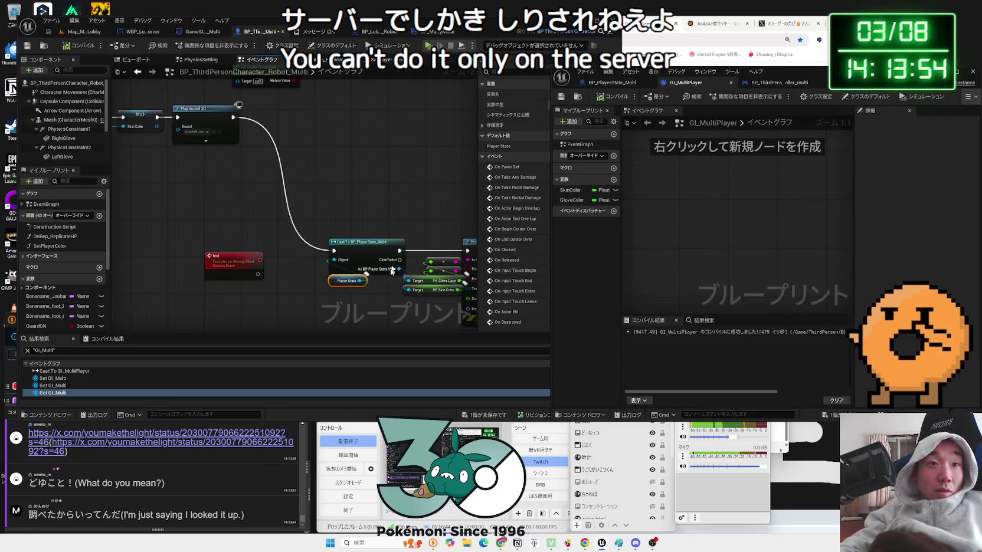
scroll(375, 309, "down", 3)
mouse_move(354, 307)
left_mouse_down()
mouse_move(287, 225)
mouse_move(219, 254)
left_mouse_up()
left_click(171, 480)
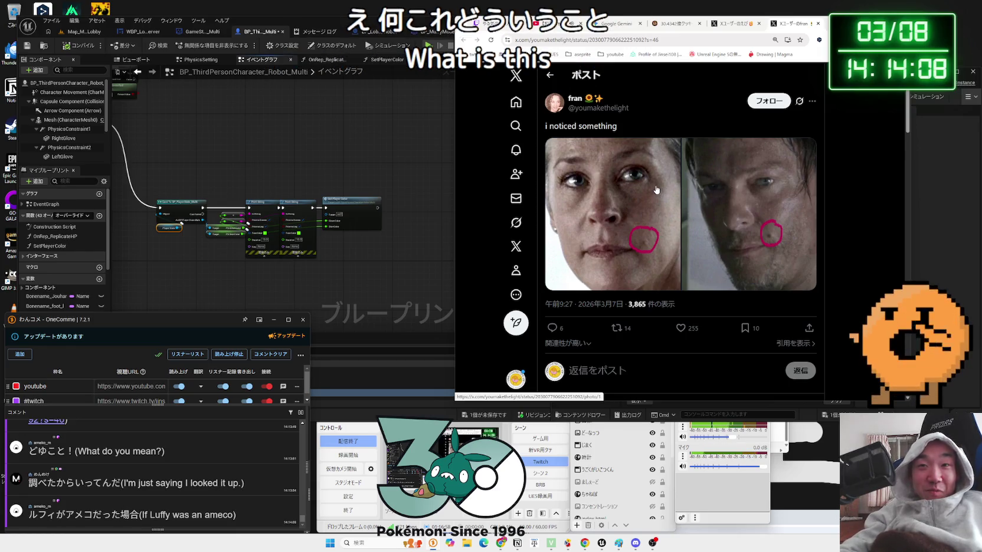
Translate the X post text 'i noticed something' with DeepL, then close the translation panel.
left_click_drag(546, 125, 628, 126)
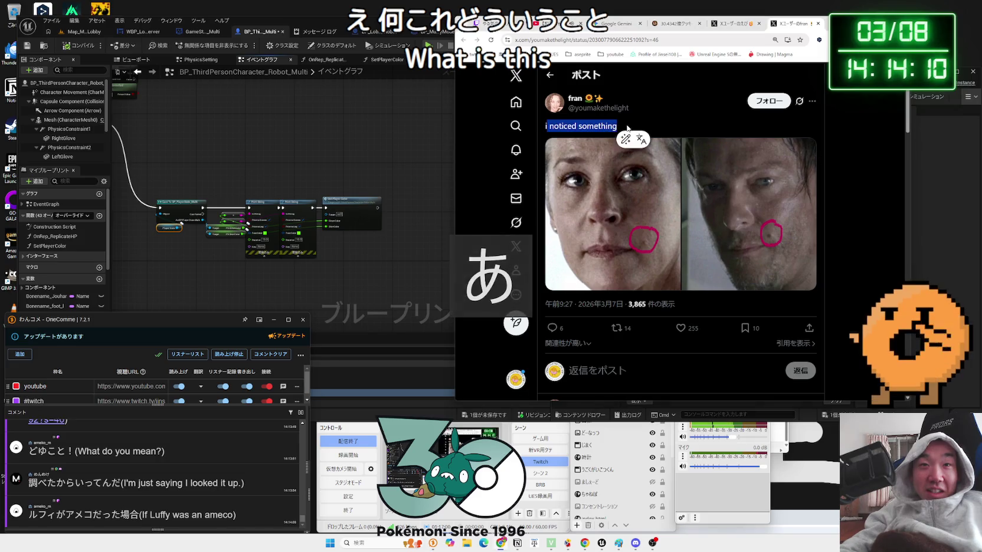
left_click(634, 139)
left_click(625, 128)
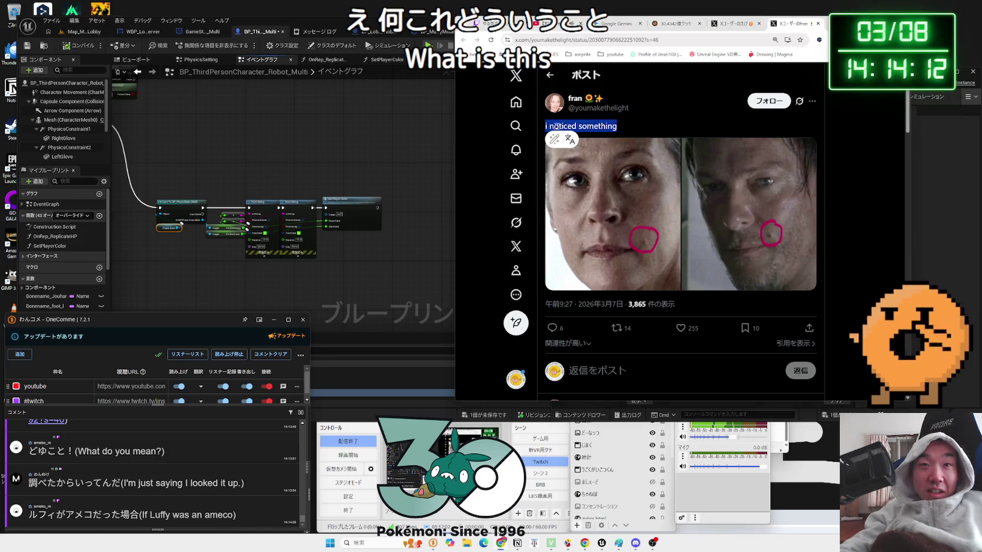
left_click(570, 142)
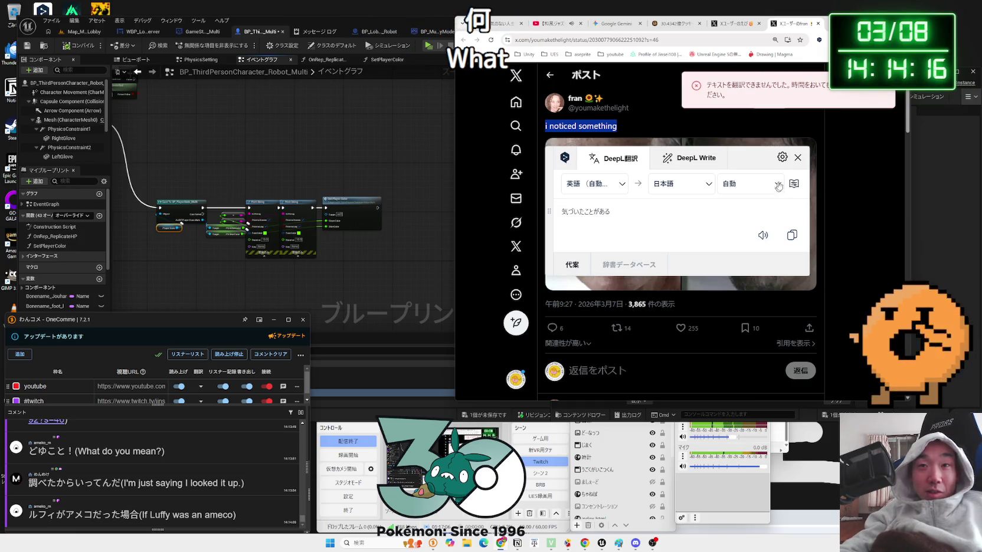
left_click(798, 158)
View the post's two photos full size, close the viewer, and return to Unreal Editor.
left_click(769, 214)
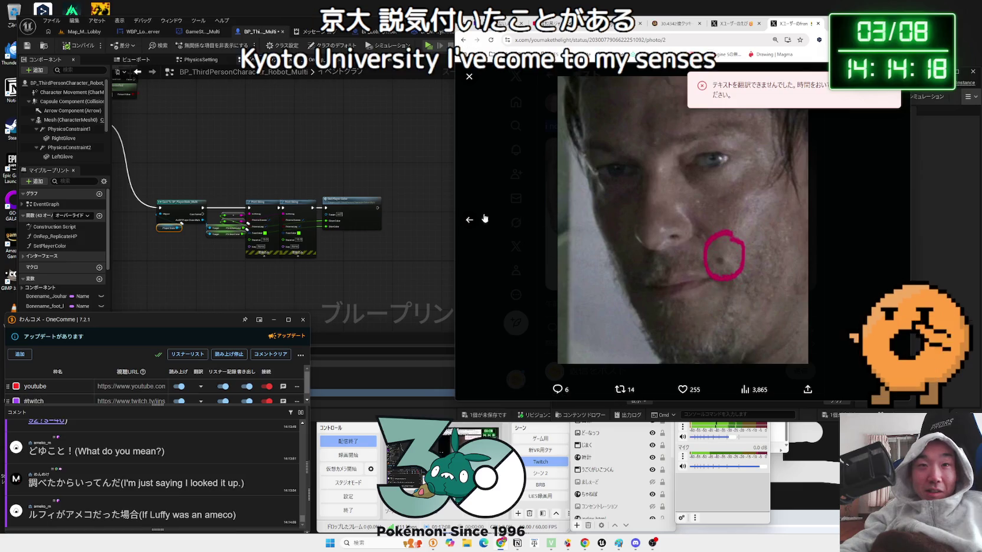
left_click(472, 220)
left_click(523, 200)
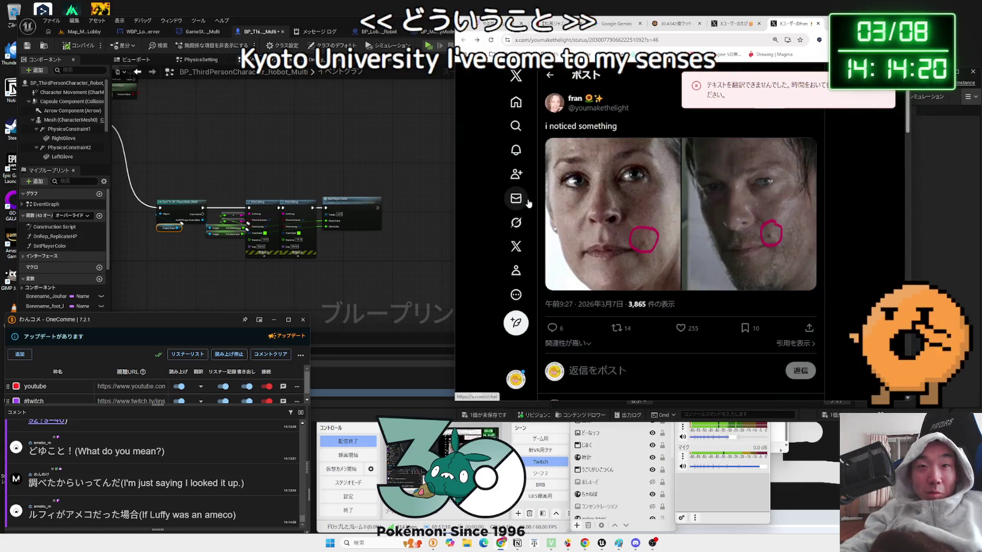
left_click(413, 248)
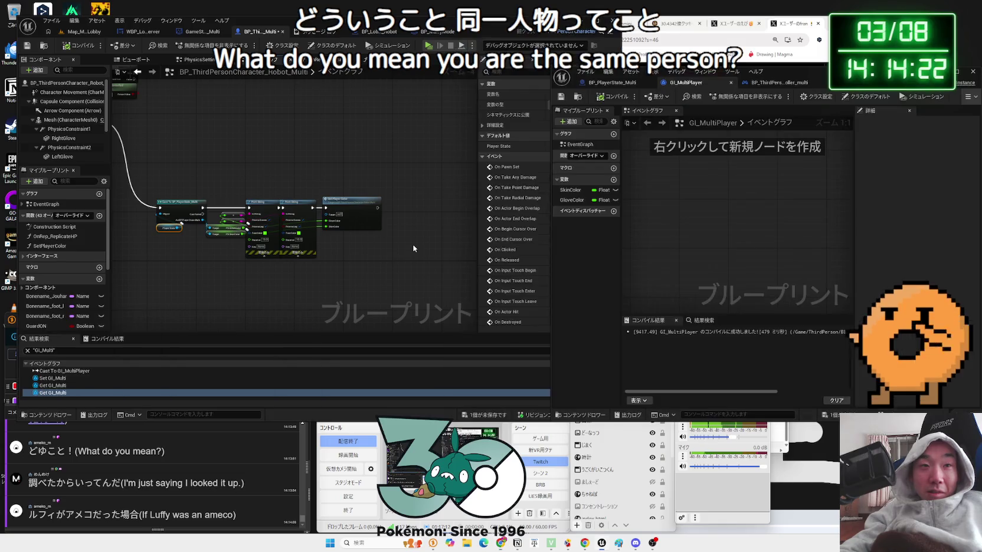
Rearrange the Cast, custom event and Print String nodes and frame the node chain.
mouse_move(443, 265)
left_mouse_down()
mouse_move(210, 192)
mouse_move(236, 151)
left_mouse_up()
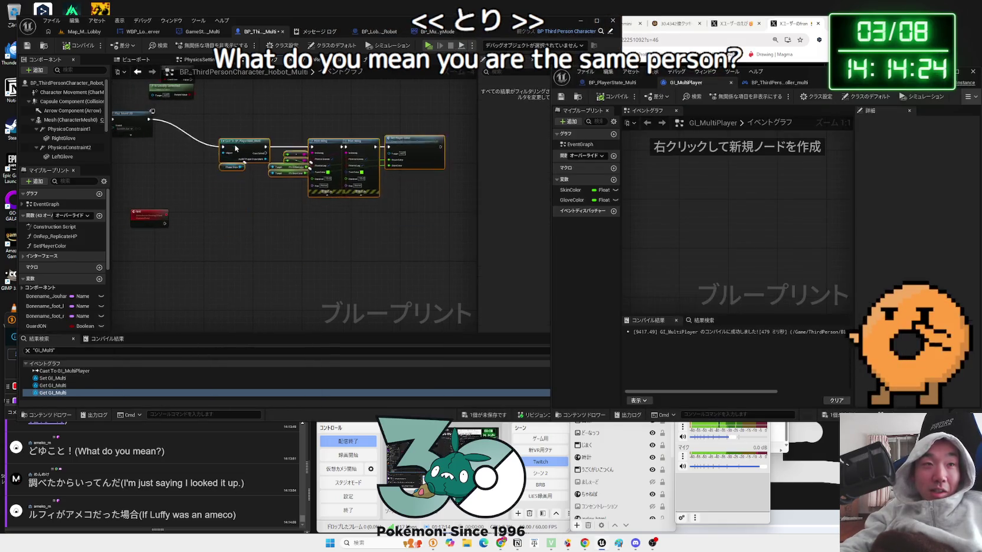
scroll(236, 151, "up", 4)
left_click_drag(256, 268, 312, 224)
mouse_move(324, 189)
left_mouse_down()
mouse_move(248, 245)
mouse_move(169, 257)
left_mouse_up()
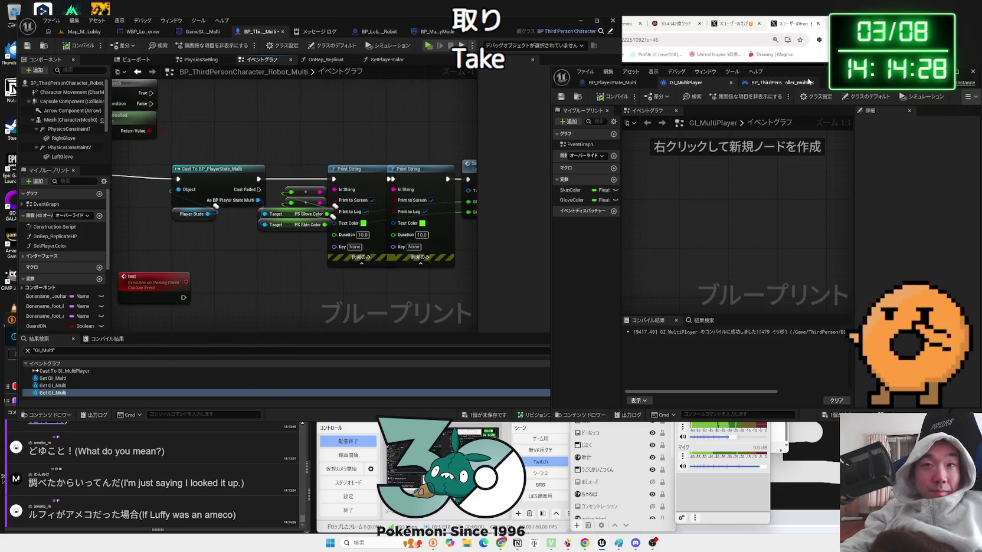
scroll(370, 274, "down", 3)
mouse_move(369, 287)
left_mouse_down()
mouse_move(398, 283)
mouse_move(374, 288)
left_mouse_up()
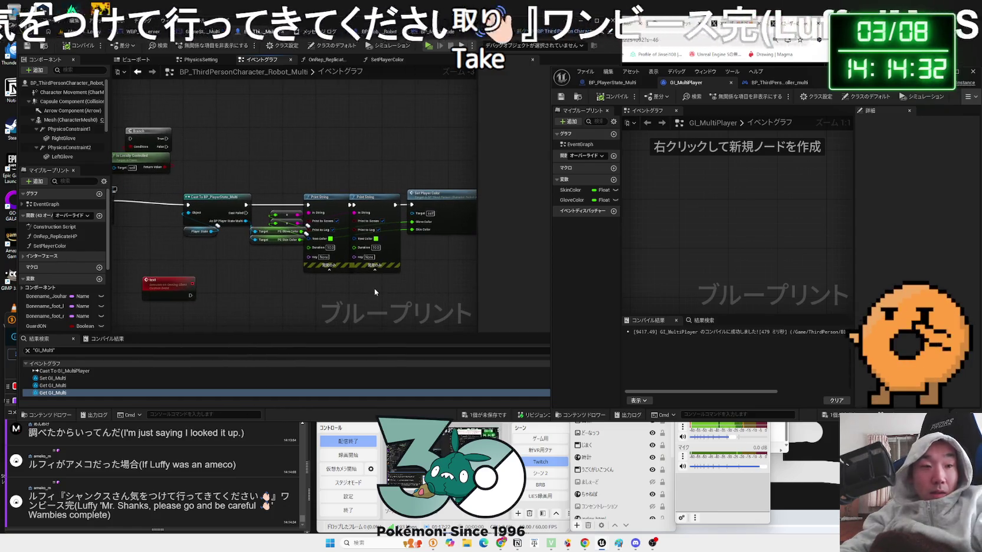
Screenshot the Cast, Print String and Set Player Color nodes with Win+Shift+S, then return to the browser.
key("super+shift+s")
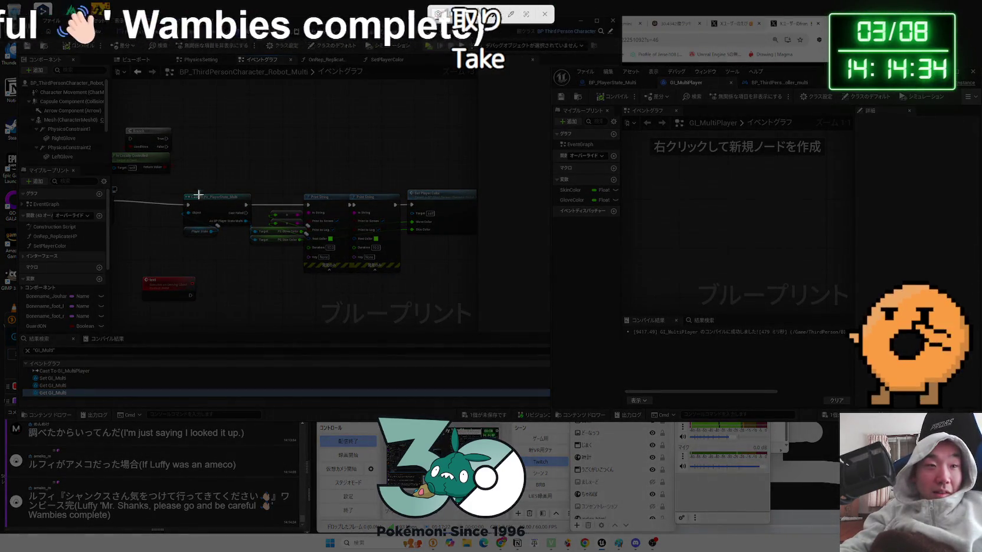
left_click_drag(169, 180, 483, 279)
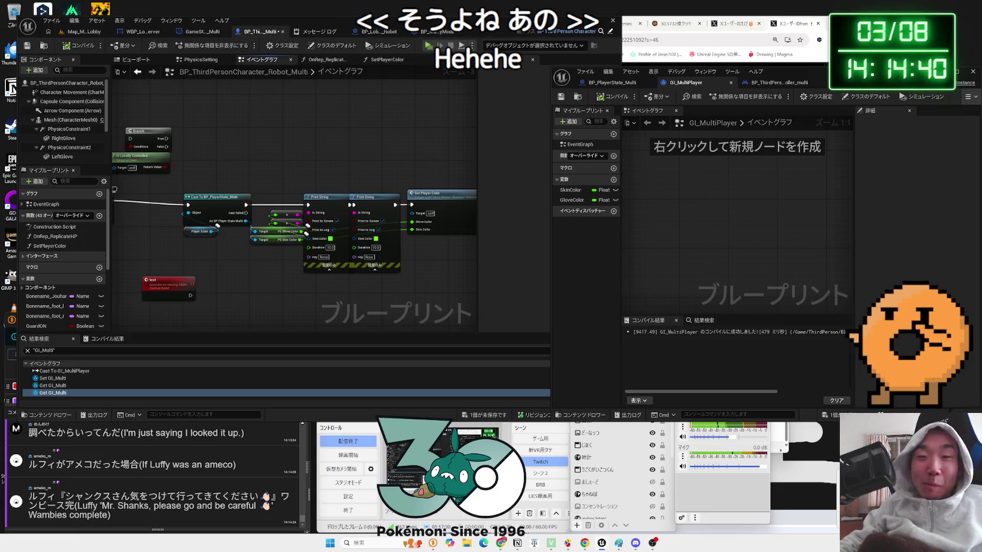
left_click(676, 28)
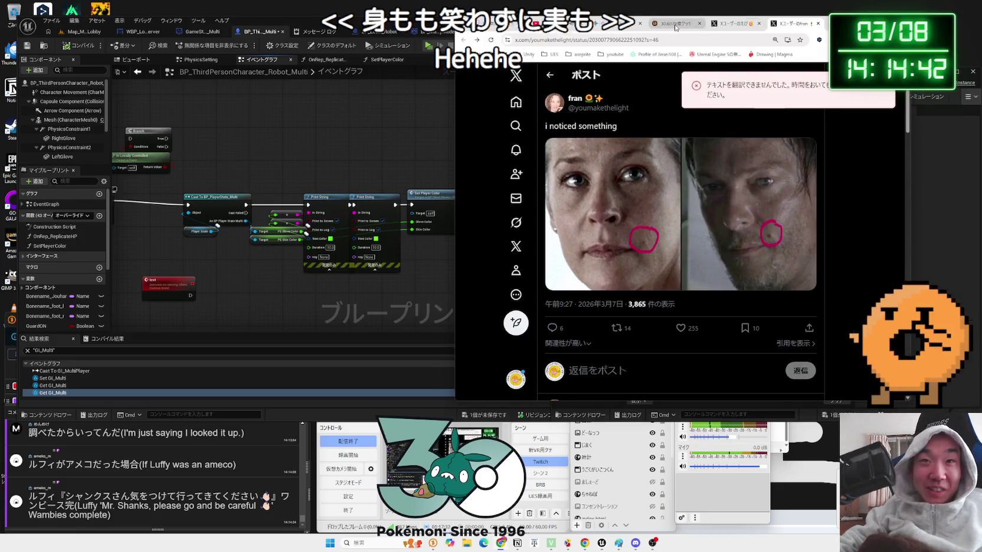
Move from the Cookie Clicker tab to Gemini and paste the blueprint screenshot into the prompt.
left_click(675, 25)
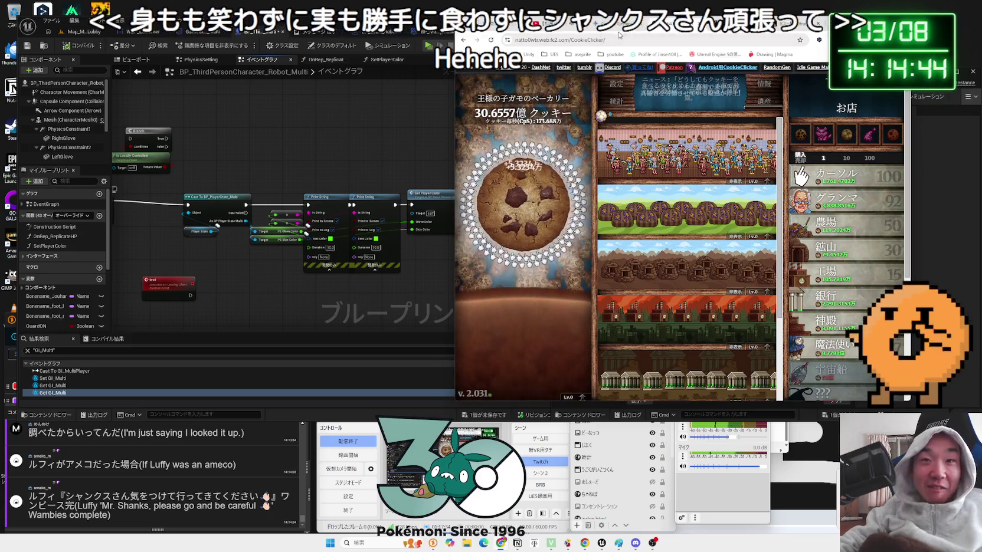
left_click(618, 32)
key("ctrl+v")
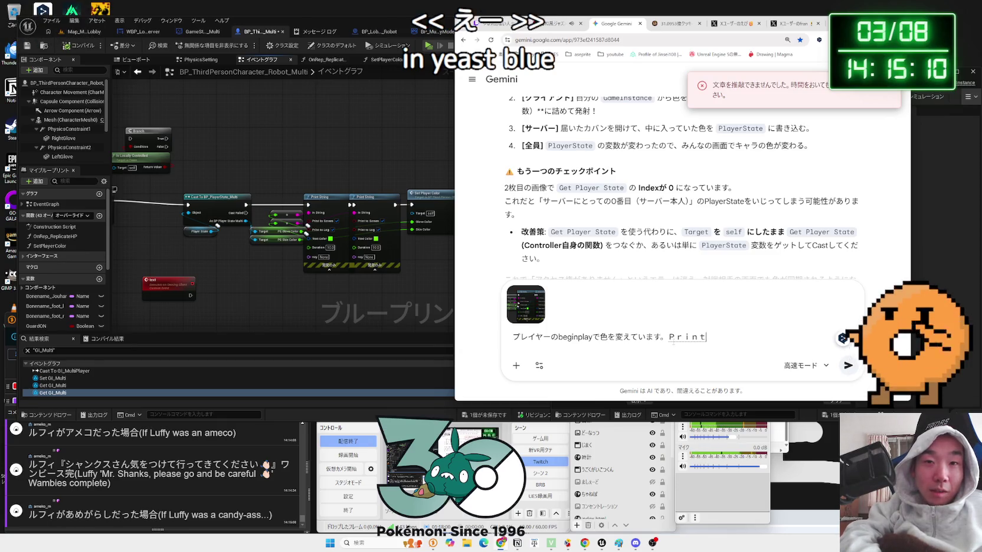
Send Gemini a Japanese note that processing happens only on the server and the client's color didn't change.
type("ti")
key("BackSpace")
key("BackSpace")
type("r")
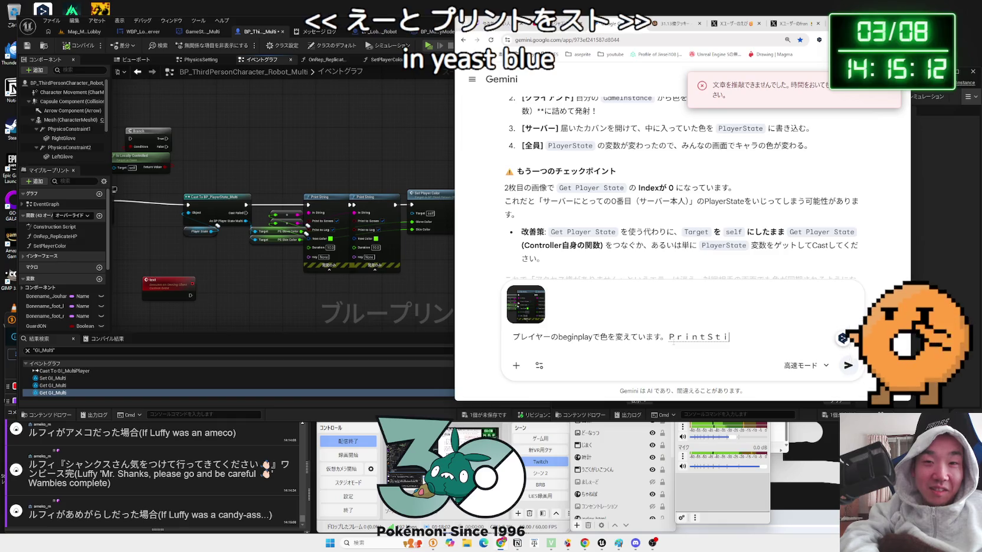
type("e")
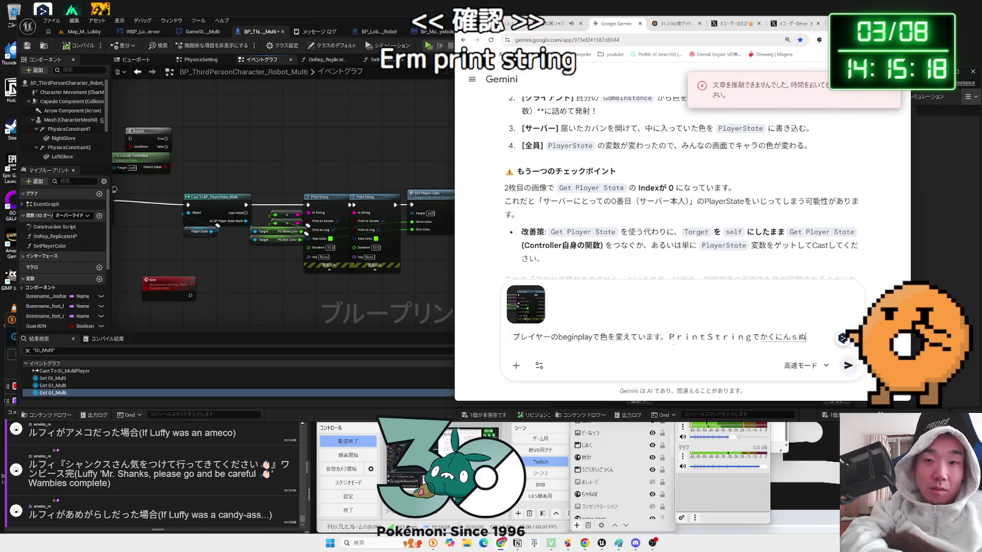
type("urut")
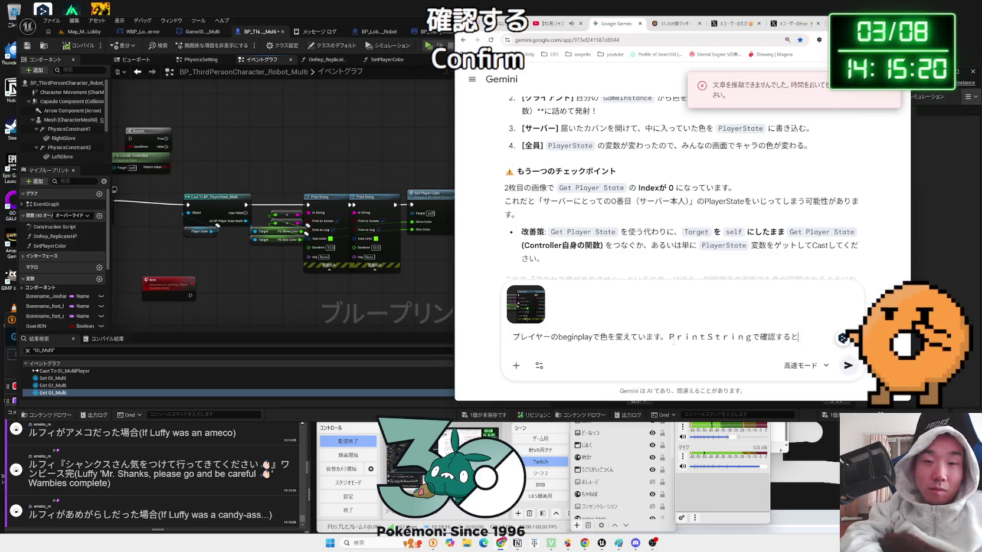
key("space")
type("nomides")
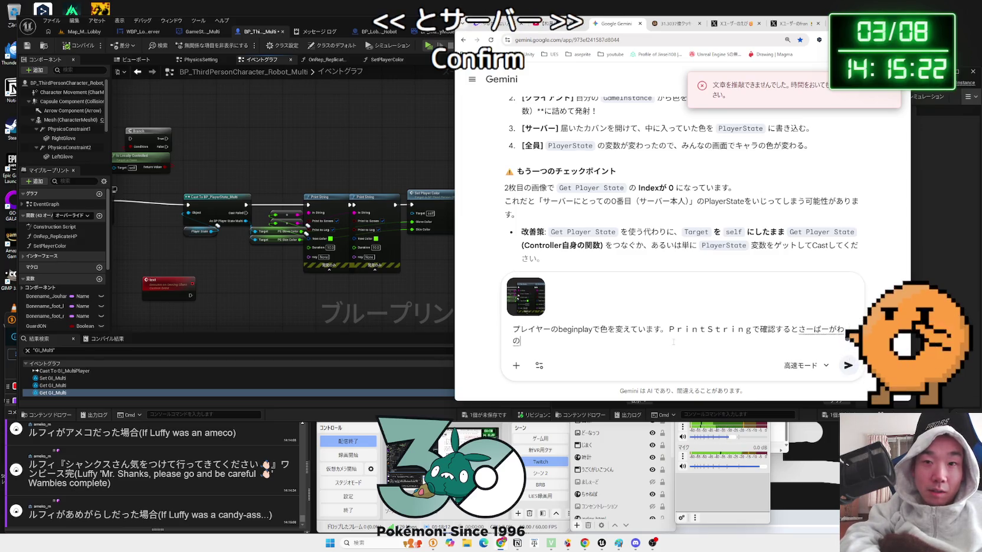
type("teimasu")
key("space")
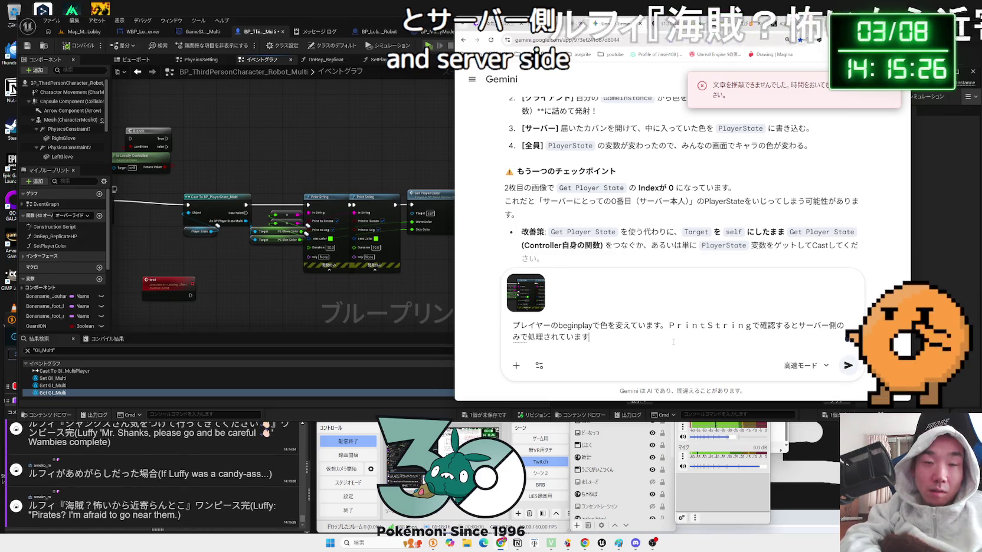
type(".")
key("Return")
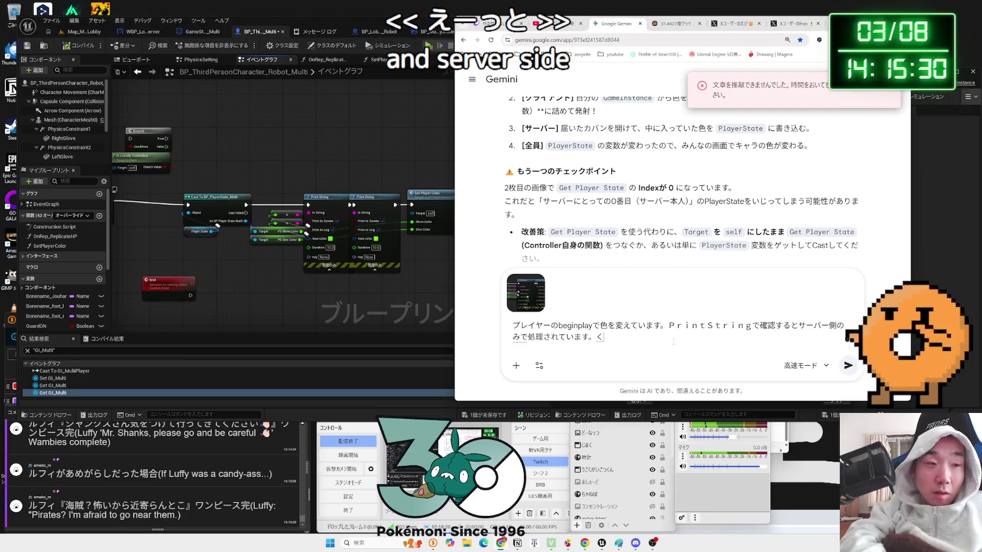
type("raia")
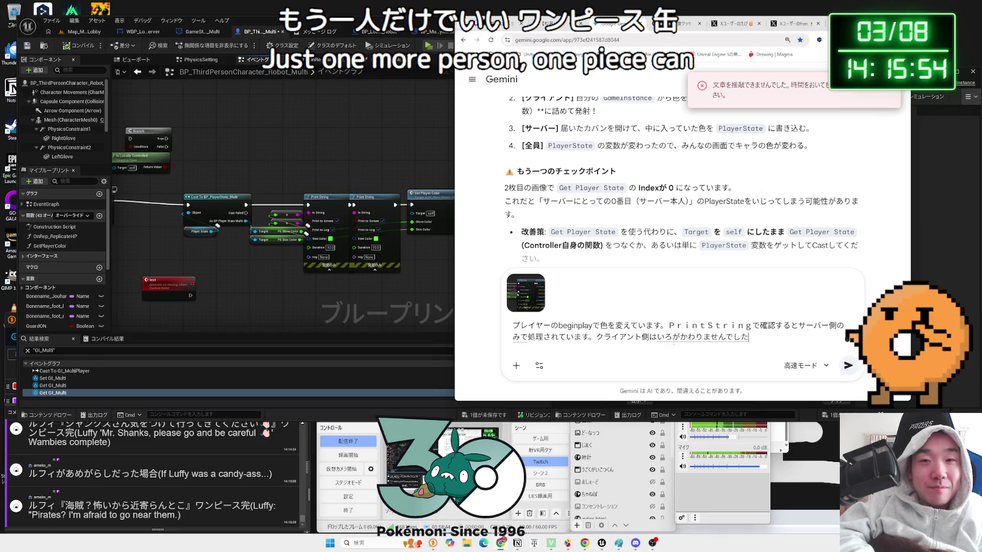
key("space")
key("Return")
key("Return")
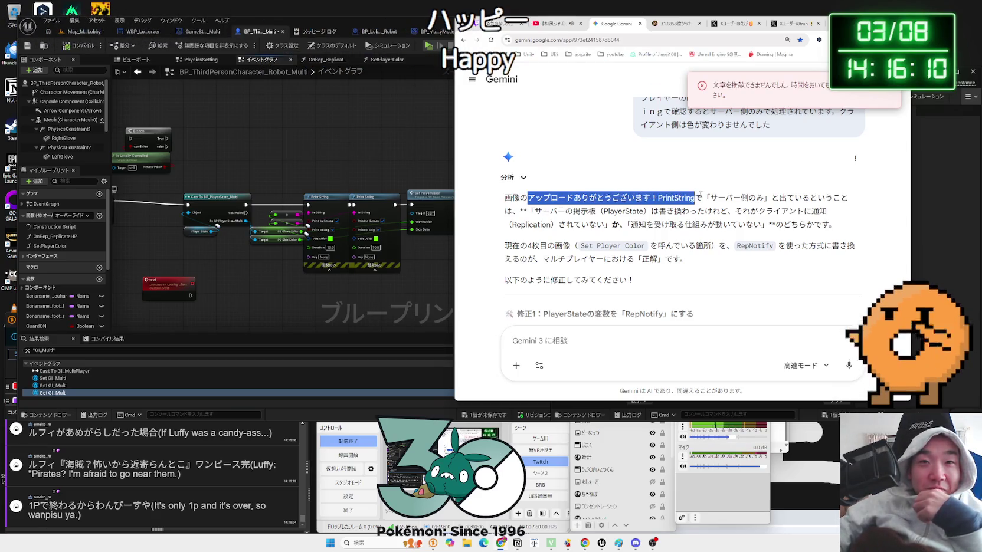
Read Gemini's explanation of why colors change only on the server and how RepNotify notifies clients.
left_click(830, 198)
left_click_drag(832, 198, 684, 198)
left_click(685, 196)
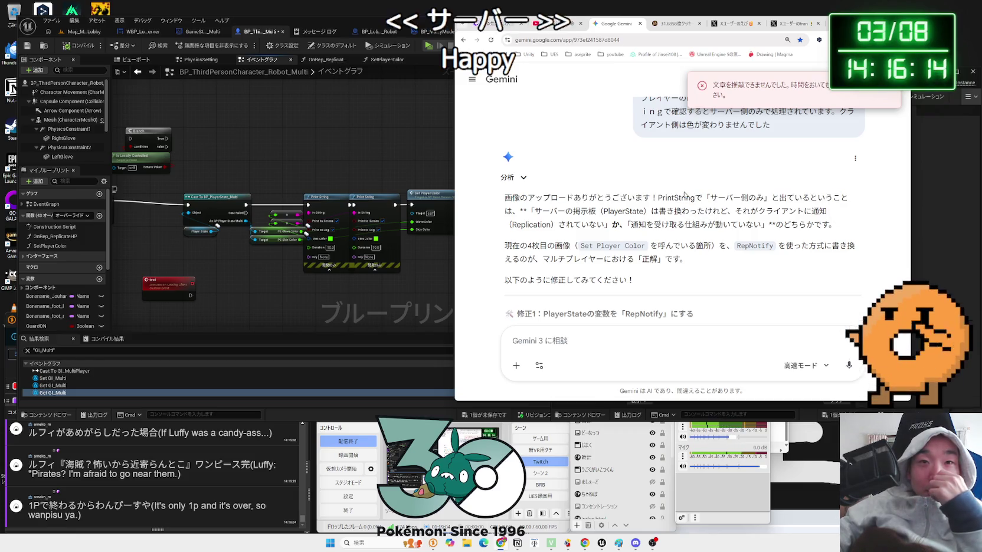
left_click_drag(655, 211, 833, 211)
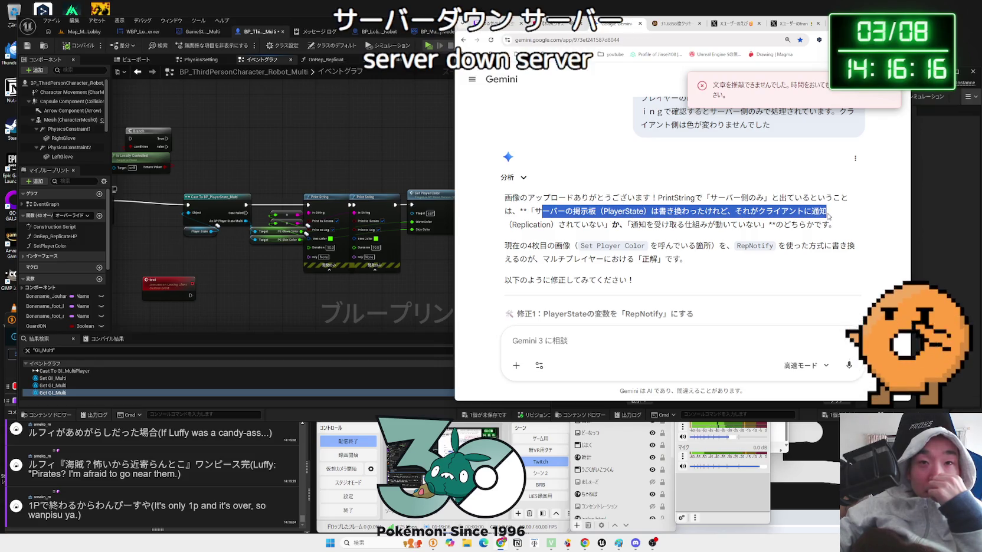
left_click(748, 215)
mouse_move(630, 225)
left_mouse_down()
mouse_move(559, 211)
mouse_move(668, 224)
left_mouse_up()
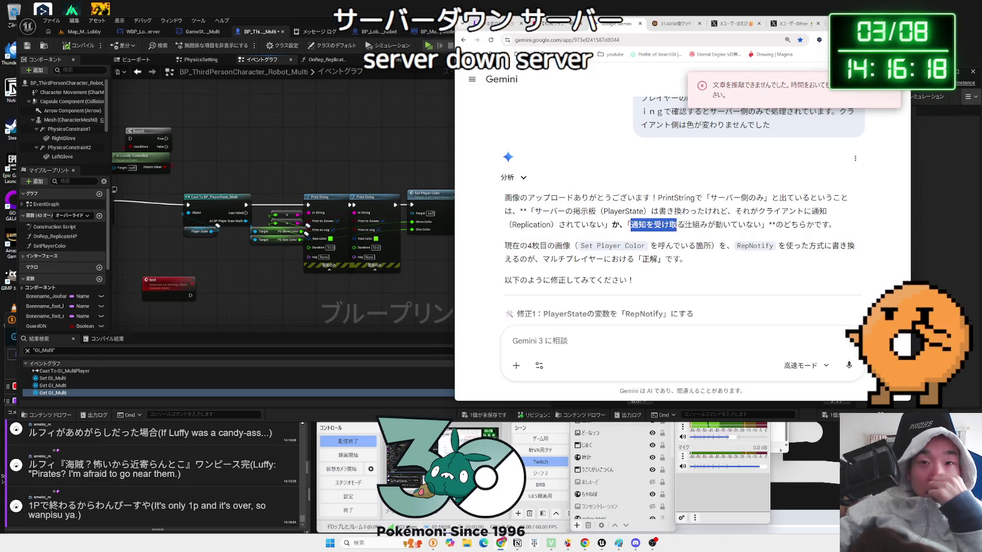
left_click_drag(745, 224, 646, 211)
left_click_drag(575, 211, 525, 210)
mouse_move(744, 224)
left_mouse_down()
mouse_move(534, 211)
mouse_move(562, 222)
mouse_move(731, 224)
left_mouse_up()
left_click(562, 222)
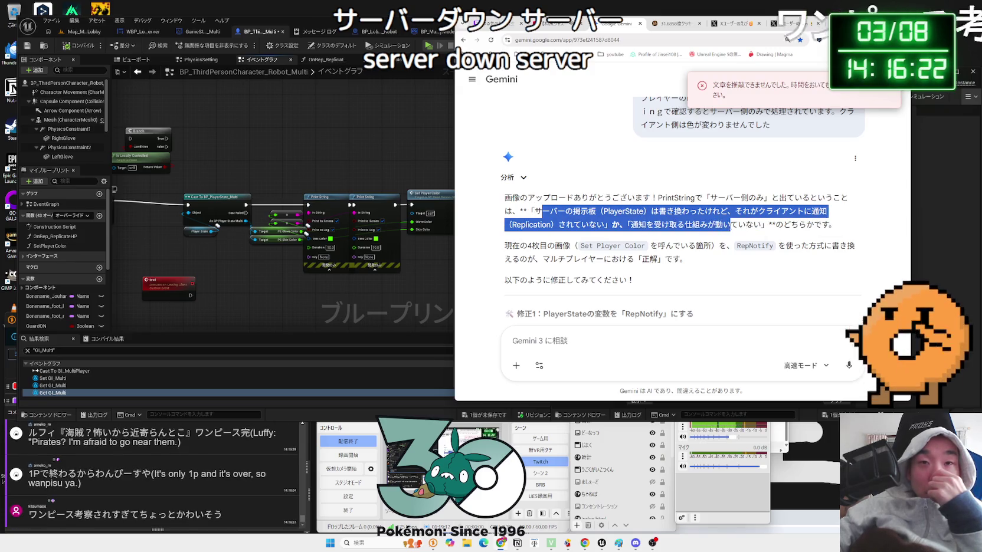
left_click(732, 226)
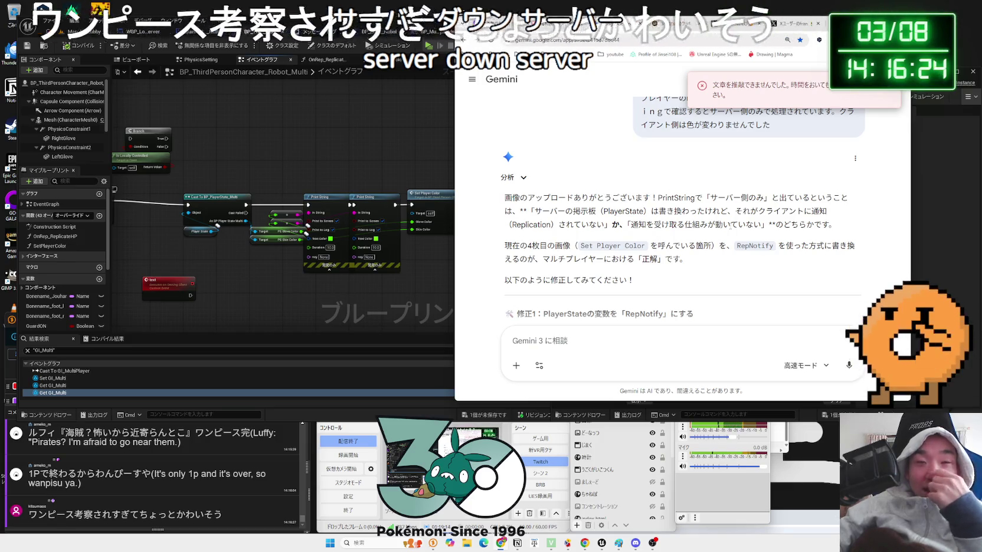
mouse_move(755, 225)
left_mouse_down()
mouse_move(531, 211)
mouse_move(754, 225)
left_mouse_up()
left_click(534, 209)
left_click_drag(763, 224, 549, 210)
left_click(549, 211)
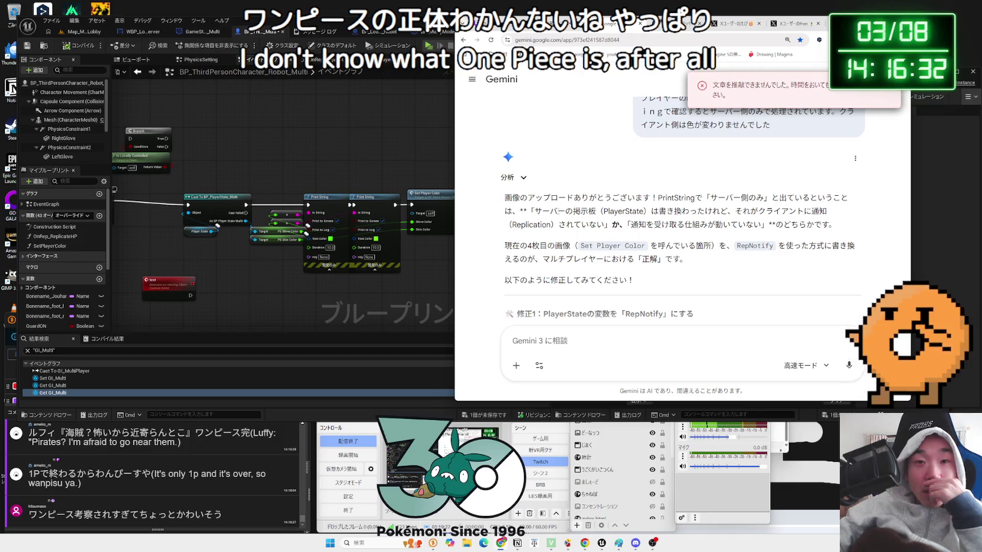
Read the first fix's steps through the BP_PlayerState_Multi step, then return to Unreal Editor.
scroll(545, 213, "down", 3)
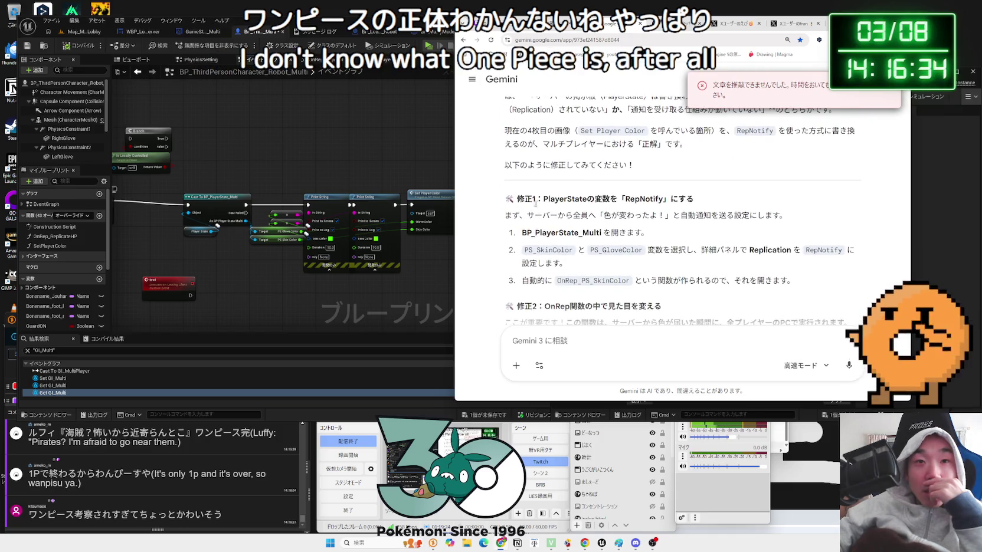
left_click(597, 202)
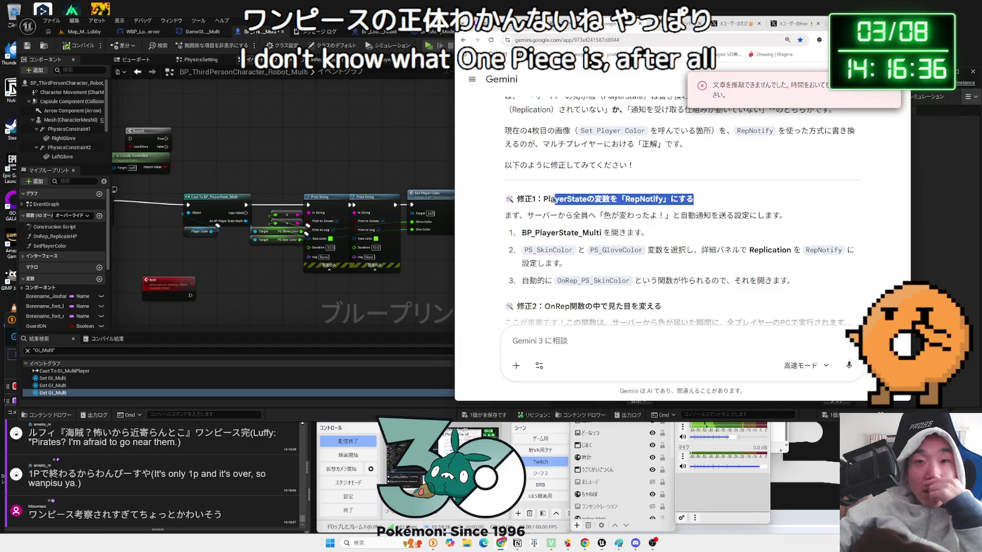
mouse_move(708, 208)
left_mouse_down()
mouse_move(649, 233)
mouse_move(534, 200)
left_mouse_up()
left_click(660, 230)
left_click_drag(660, 230, 532, 199)
left_click(656, 224)
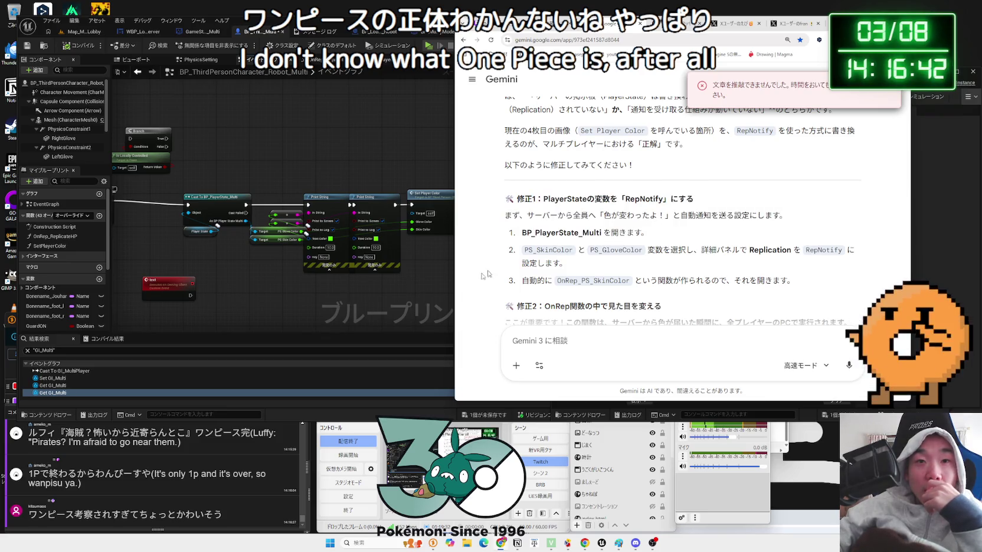
left_click(355, 312)
scroll(368, 285, "down", 2)
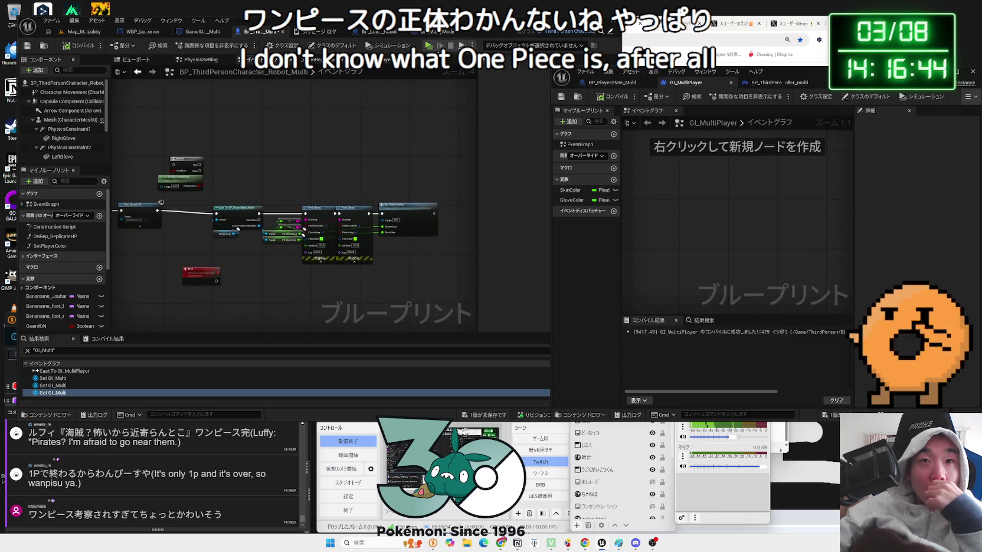
Set BP_PlayerState_Multi's PS_SkinColor replication to RepNotify and open the OnRep_PS_SkinColor graph.
left_click(636, 87)
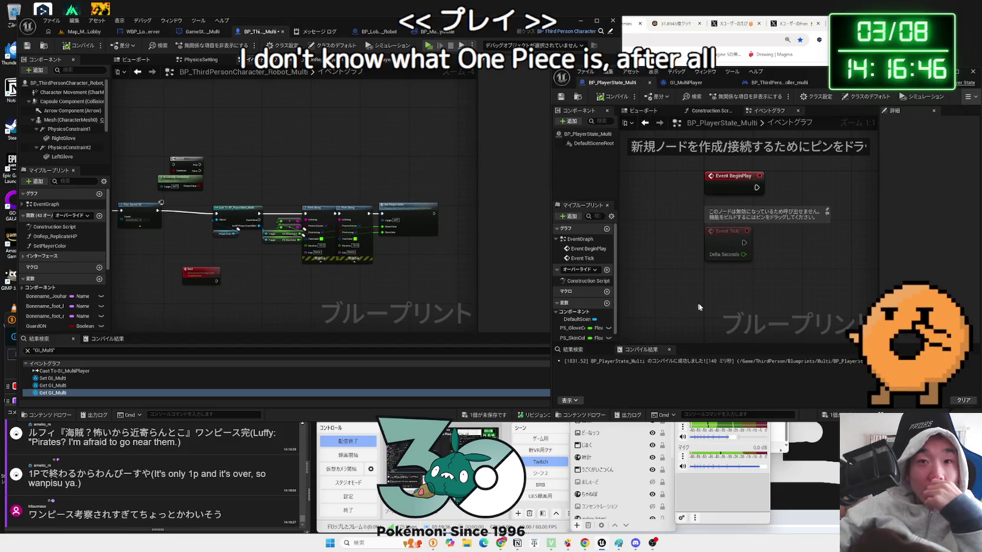
left_click(599, 329)
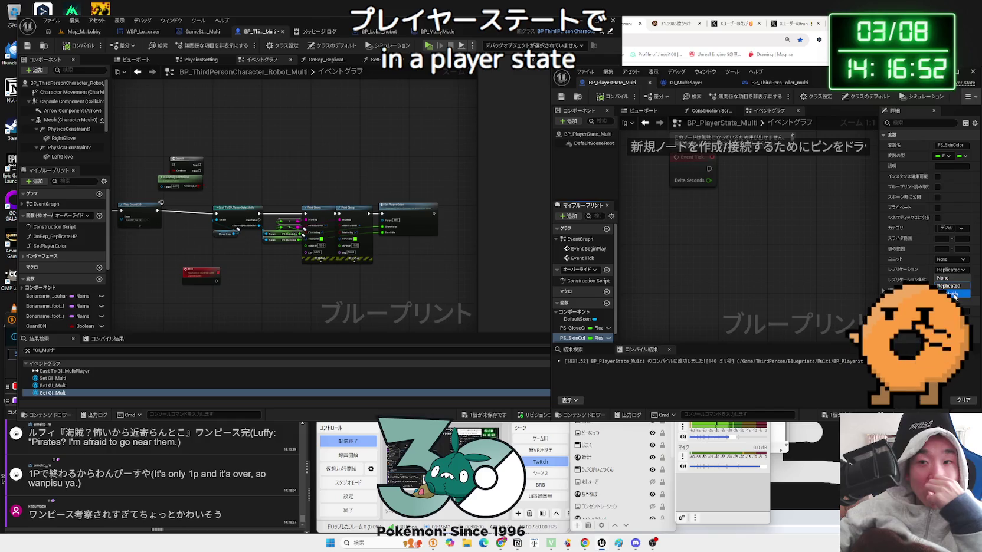
left_click(954, 295)
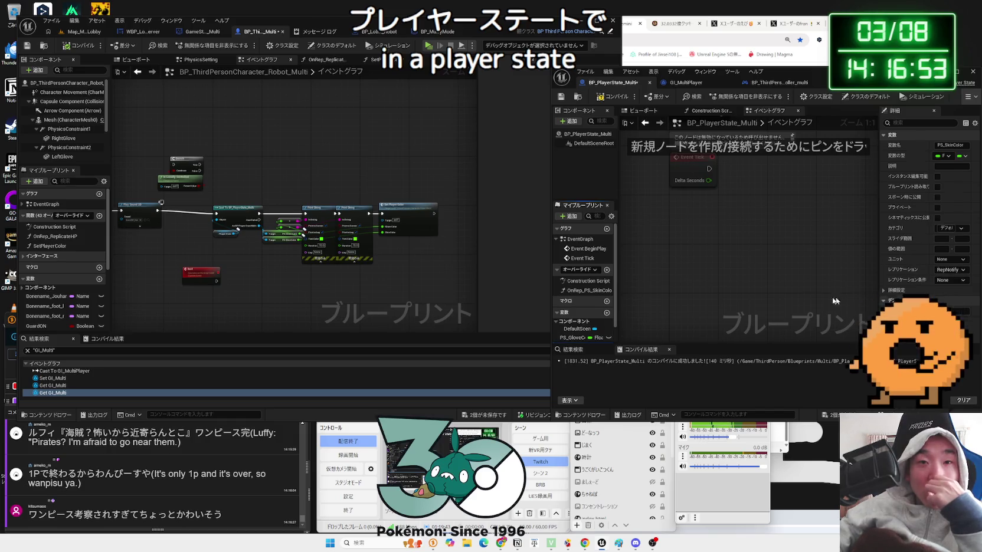
double_click(588, 291)
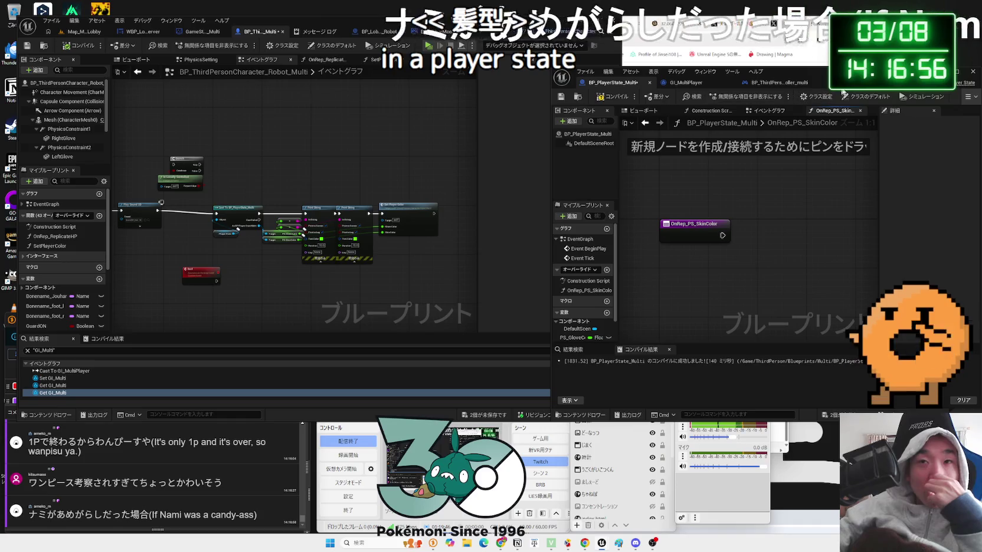
Resize and reposition the PlayerState editor window and pan the character event graph.
left_click_drag(785, 71, 640, 61)
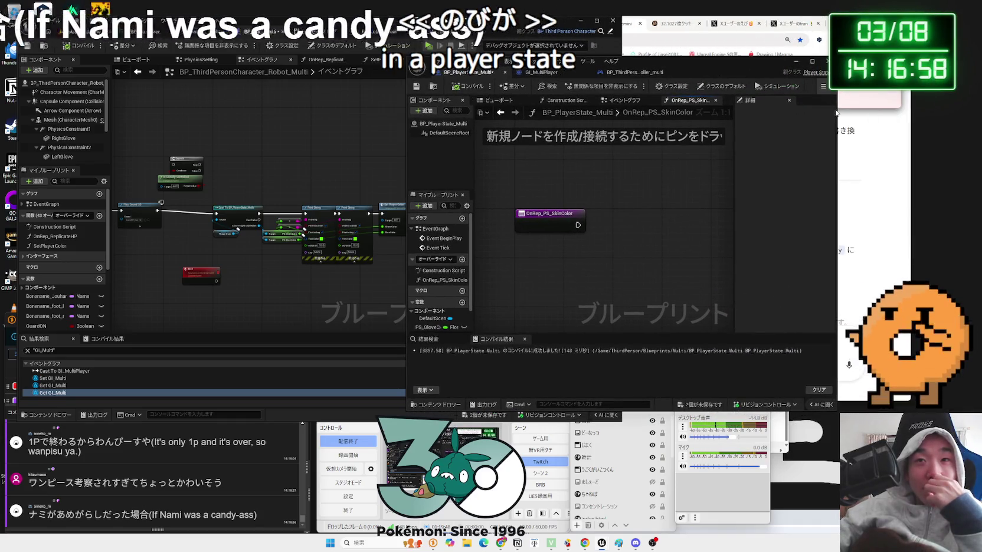
left_click_drag(836, 117, 936, 117)
left_click_drag(815, 141, 888, 141)
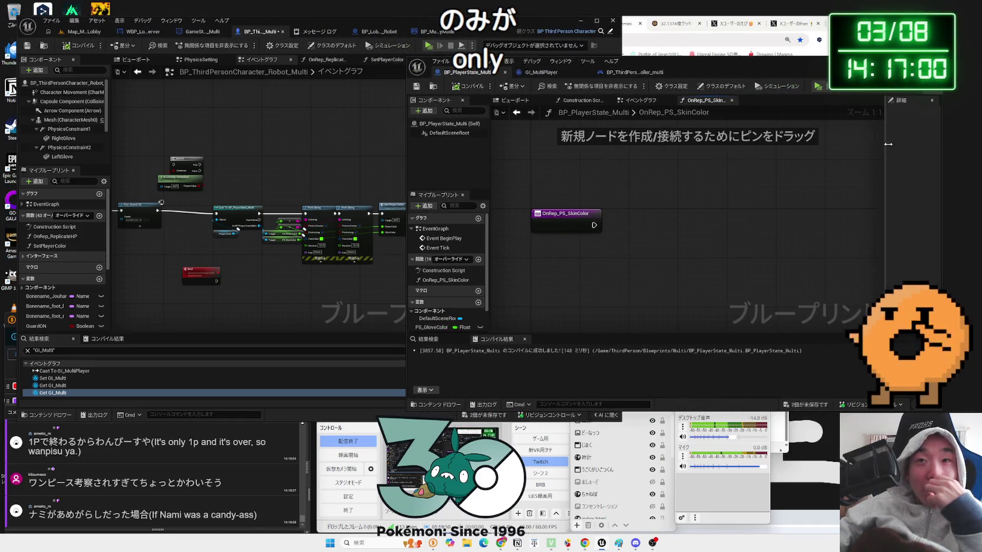
mouse_move(781, 59)
left_mouse_down()
mouse_move(804, 96)
mouse_move(791, 29)
left_mouse_up()
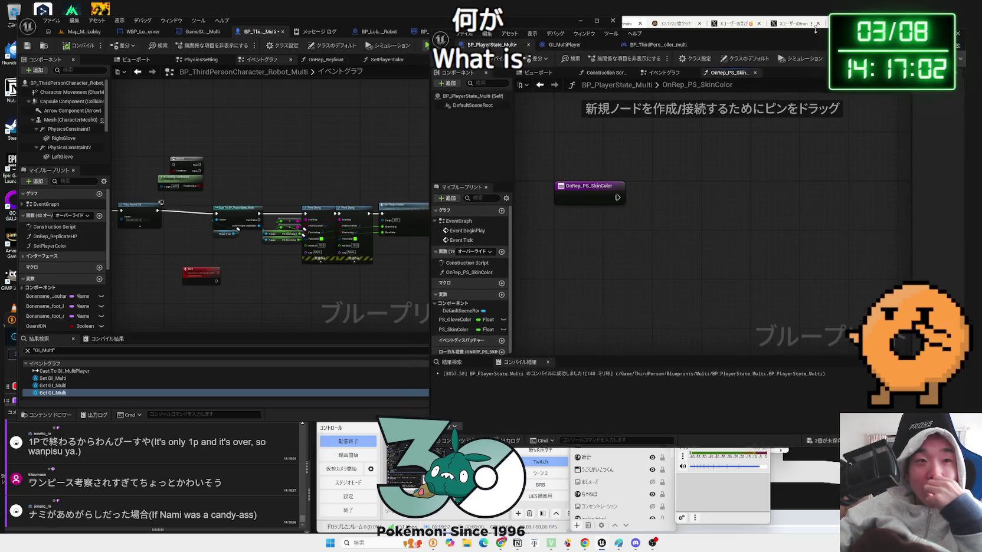
left_click_drag(370, 277, 333, 249)
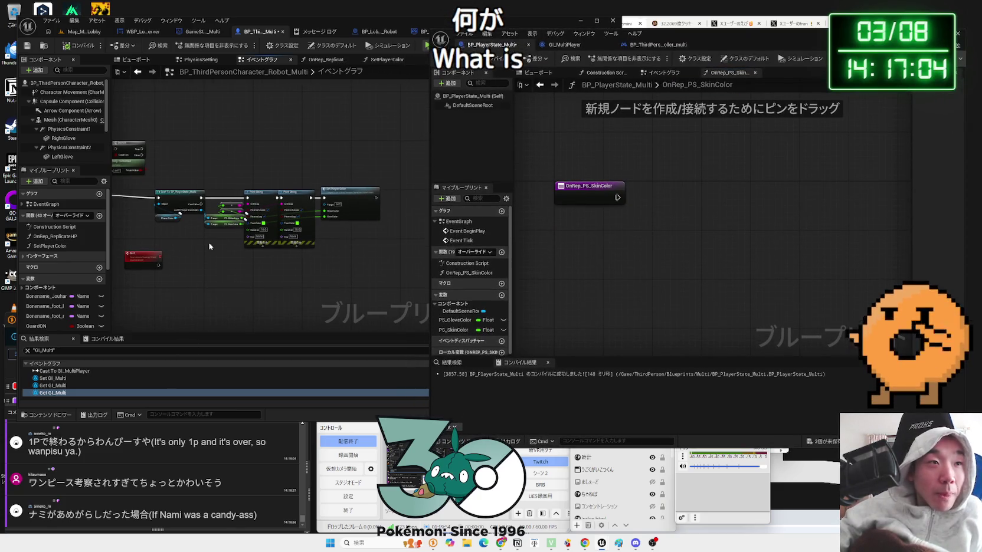
Open and inspect the character's SetPlayerColor function nodes, then return to the Gemini chat.
double_click(57, 246)
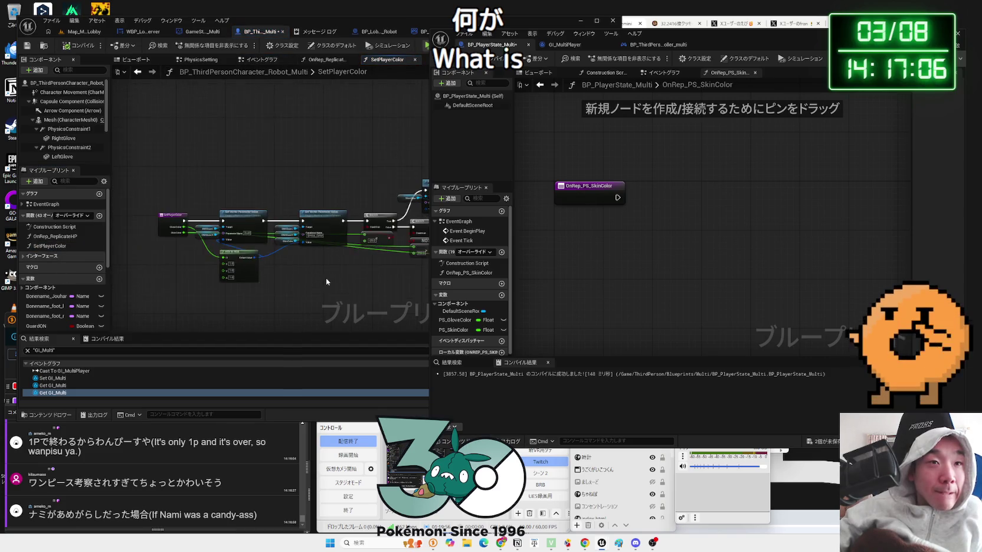
mouse_move(152, 207)
left_mouse_down()
mouse_move(390, 329)
mouse_move(350, 245)
mouse_move(381, 273)
mouse_move(158, 134)
left_mouse_up()
scroll(381, 273, "up", 1)
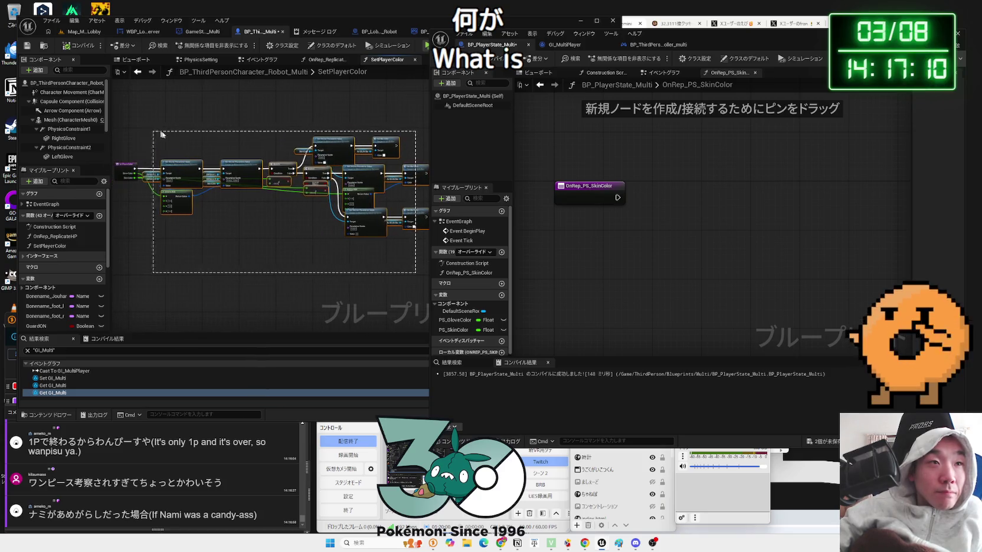
left_click(154, 133)
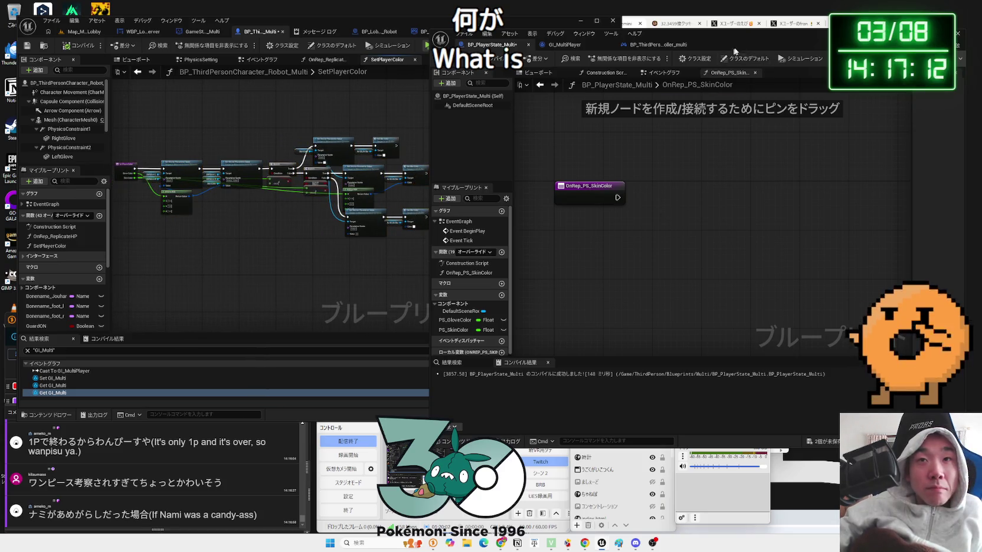
key("alt+Tab")
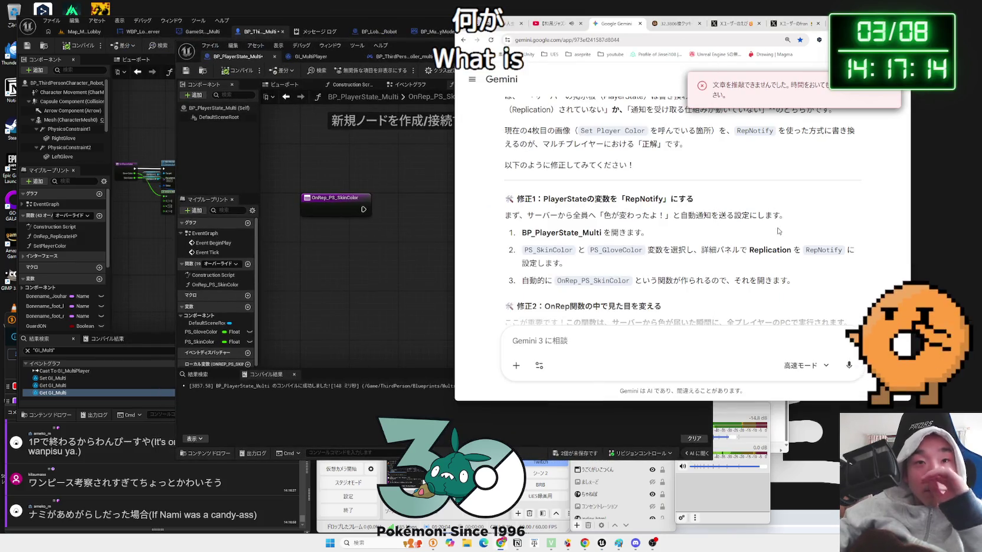
Read that OnRep runs on every PC and re-check the attached blueprint screenshot.
scroll(778, 230, "down", 3)
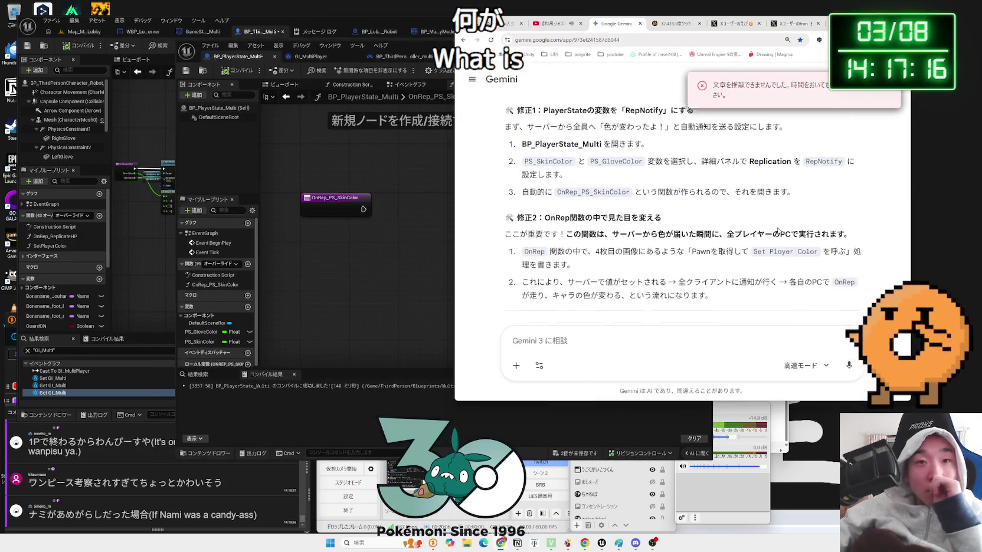
mouse_move(642, 207)
left_mouse_down()
mouse_move(844, 208)
mouse_move(570, 208)
mouse_move(852, 208)
mouse_move(580, 208)
mouse_move(546, 224)
mouse_move(575, 239)
left_mouse_up()
left_click(855, 223)
left_click(575, 239)
scroll(640, 266, "up", 8)
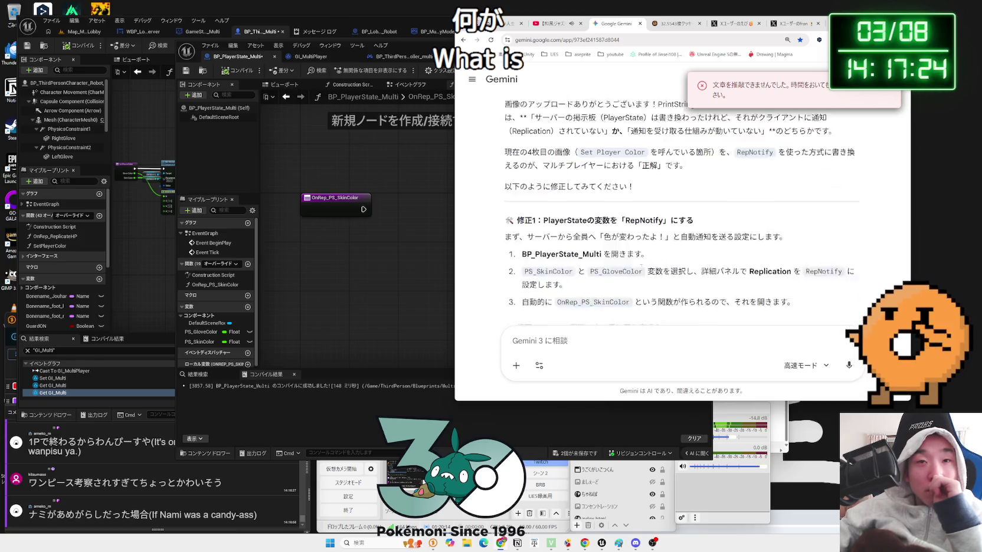
scroll(641, 268, "up", 1)
scroll(767, 236, "up", 1)
left_click(795, 218)
key("Escape")
scroll(651, 254, "down", 5)
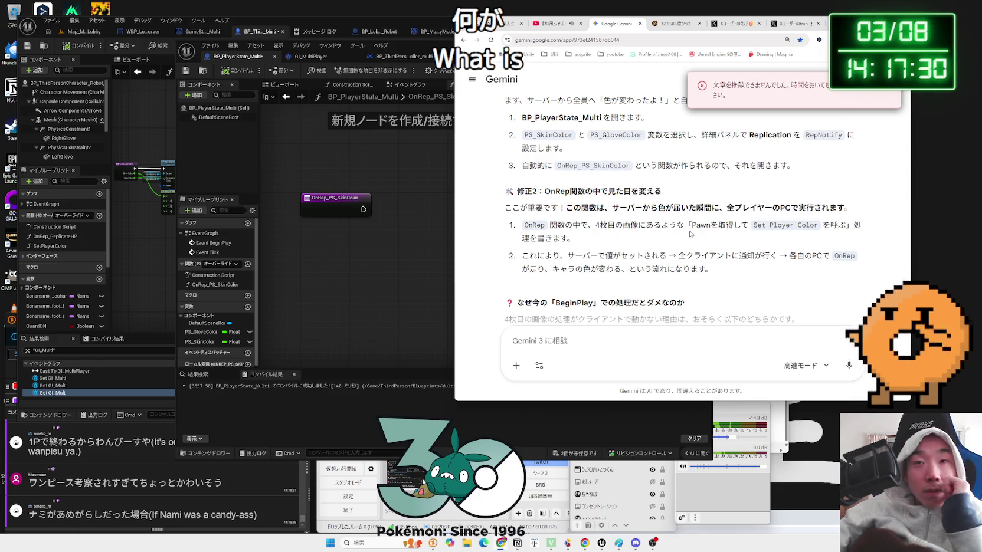
Read fix 2's first step: get the Pawn and call Set Player Color from the OnRep function.
mouse_move(778, 228)
left_mouse_down()
mouse_move(844, 227)
mouse_move(732, 227)
mouse_move(835, 227)
left_mouse_up()
left_click(851, 228)
left_click(697, 229)
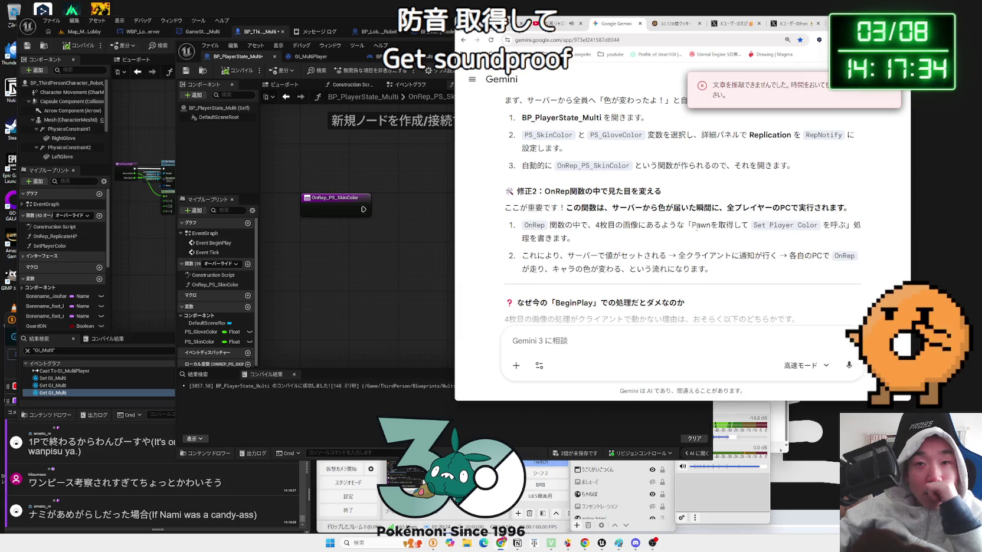
triple_click(646, 239)
left_click(590, 235)
triple_click(575, 234)
left_click(575, 233)
triple_click(619, 243)
left_click(619, 244)
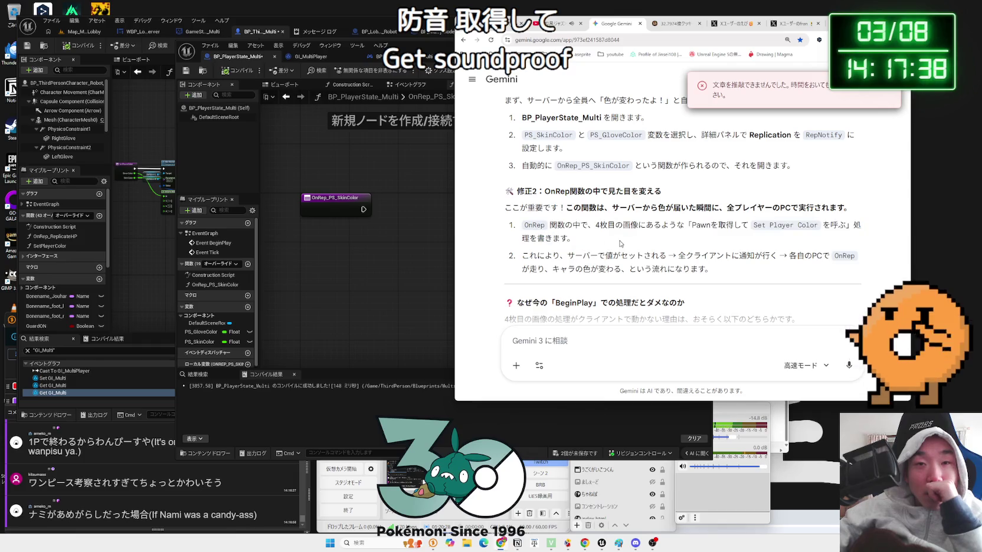
Read fix 2's second step, then open node search in the OnRep_PS_SkinColor graph.
triple_click(601, 255)
mouse_move(721, 266)
left_mouse_down()
mouse_move(581, 256)
mouse_move(658, 256)
left_mouse_up()
triple_click(520, 268)
left_click(519, 267)
left_click(340, 256)
right_click(340, 255)
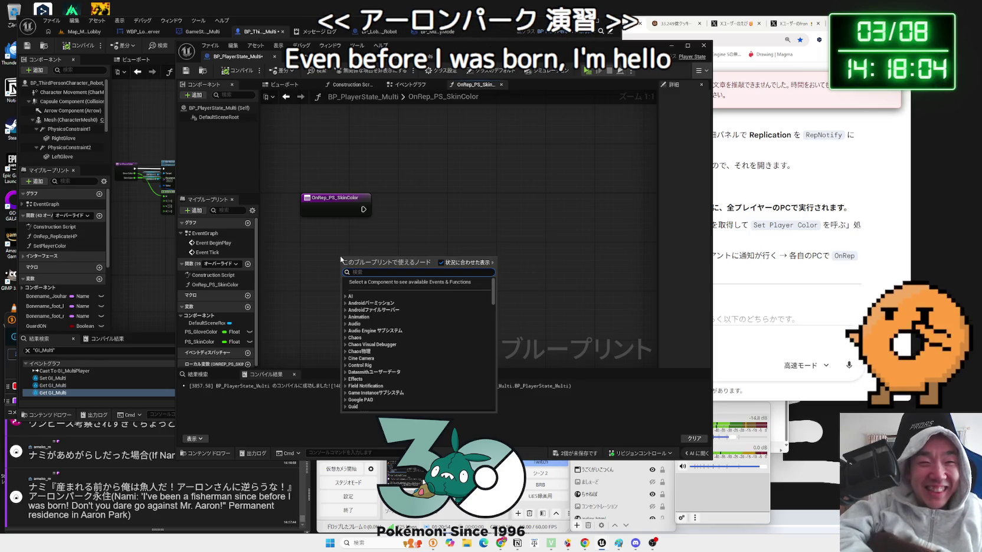
Try Get Player Pawn and Get Player Controller nodes, delete both, and compile the blueprint.
type("get play")
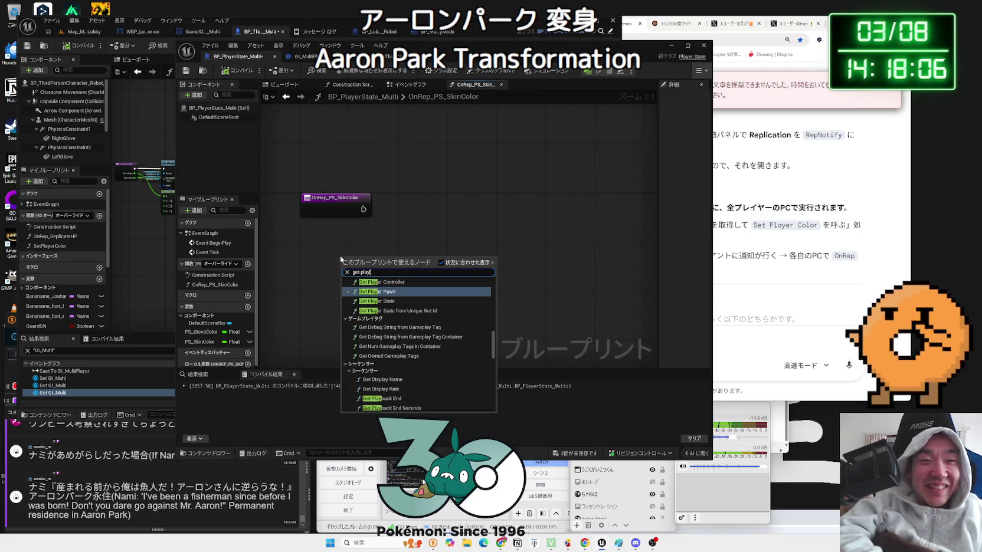
type("er pawn")
key("Return")
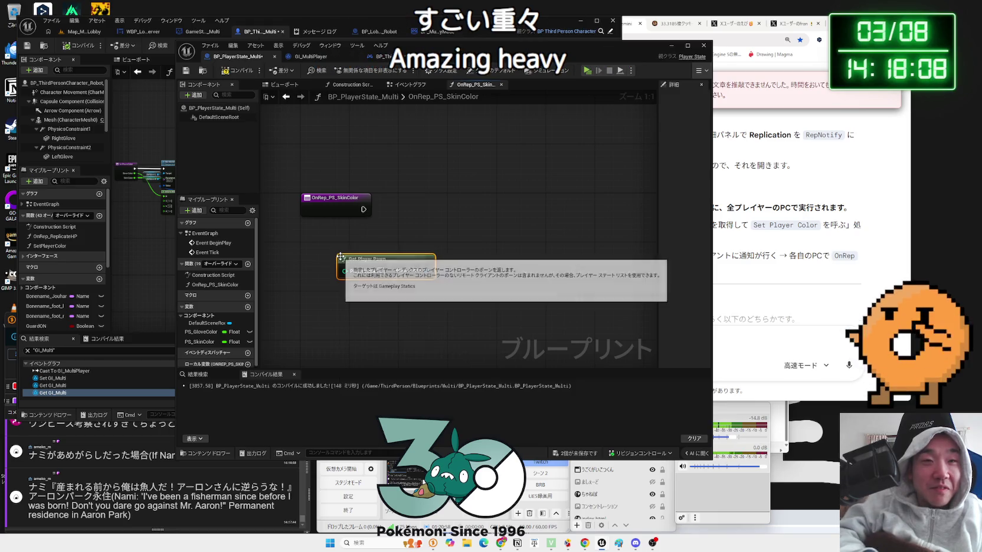
left_click_drag(422, 259, 396, 259)
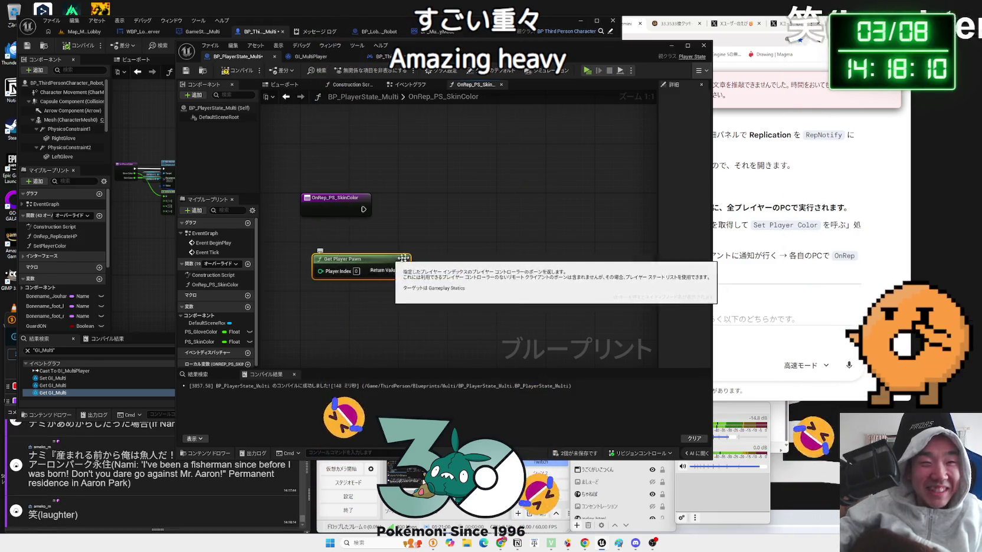
key("Delete")
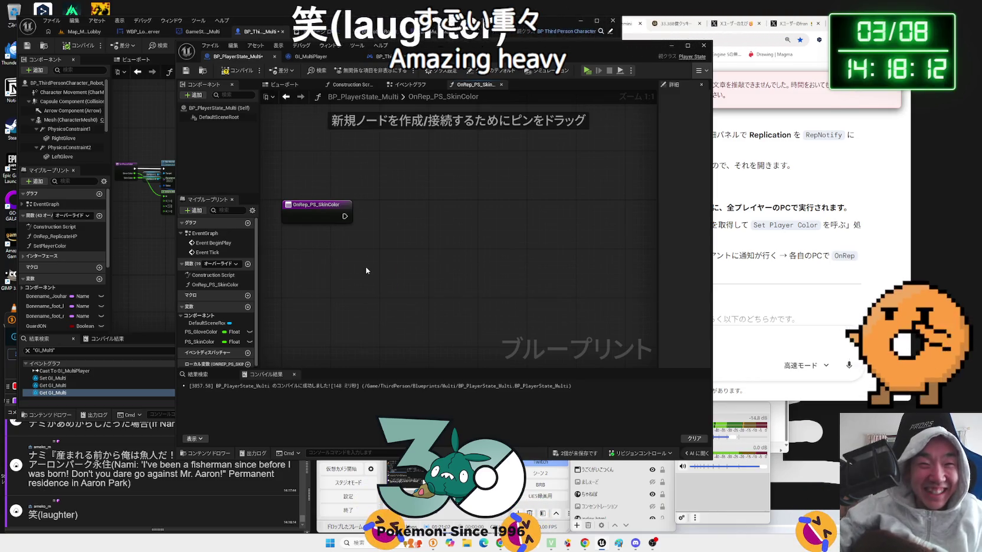
right_click(366, 271)
type("get player controller")
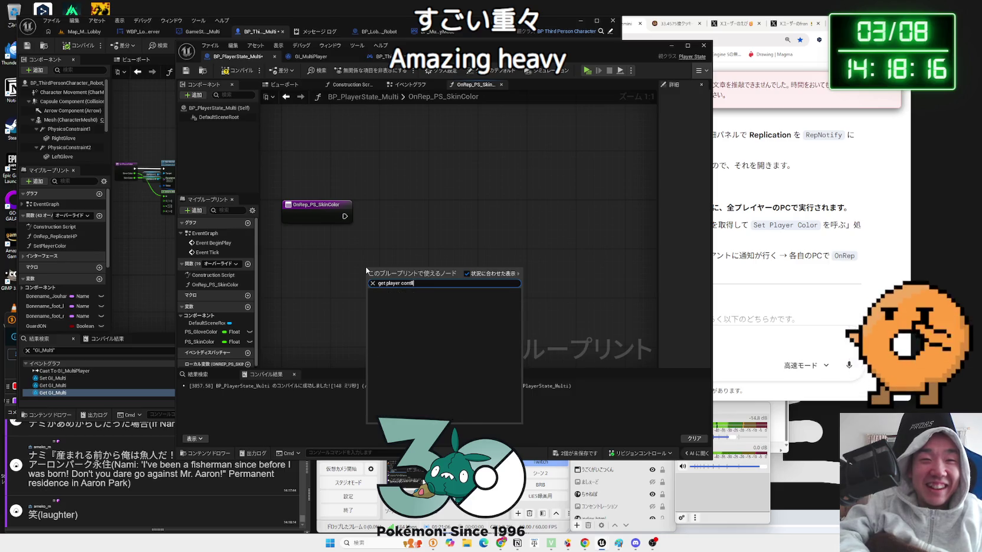
key("BackSpace")
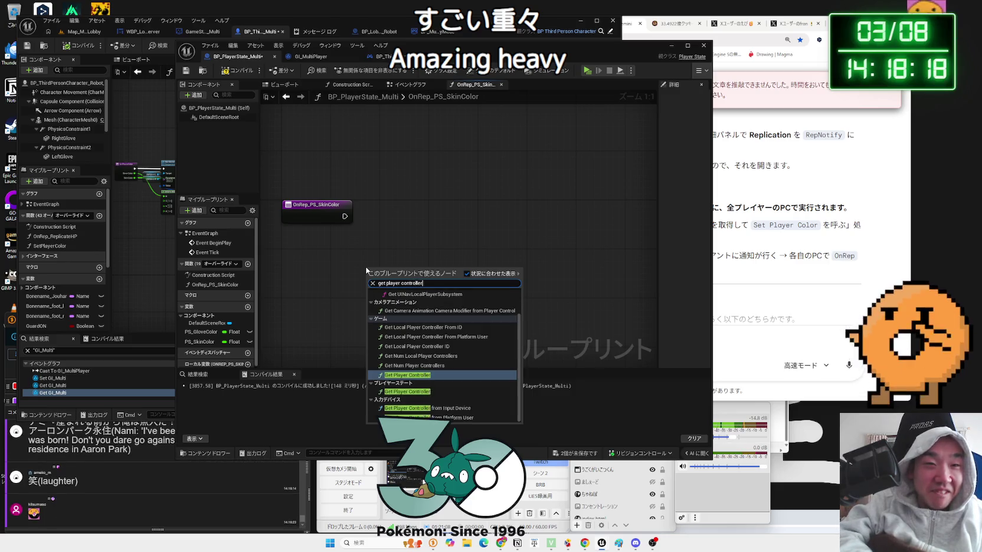
key("Return")
key("Delete")
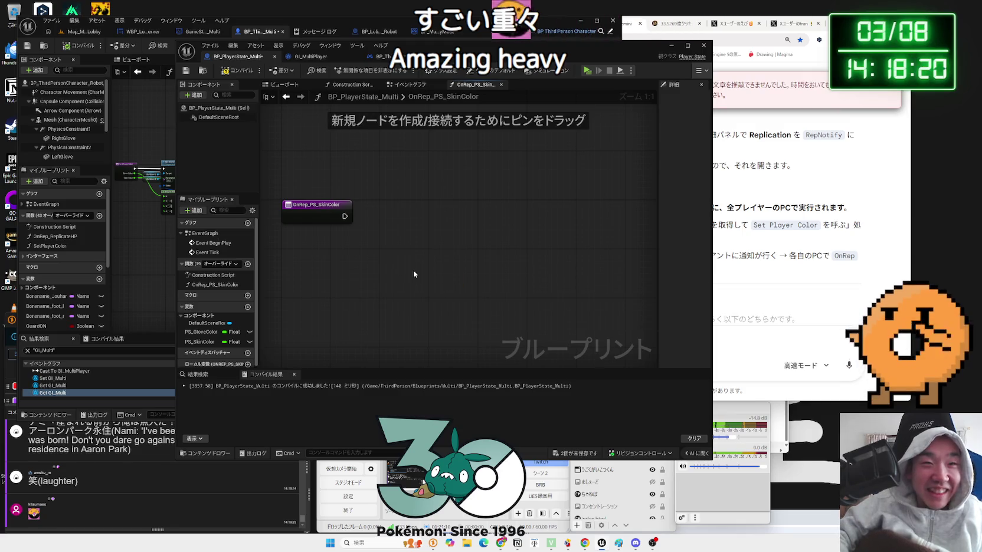
left_click(238, 73)
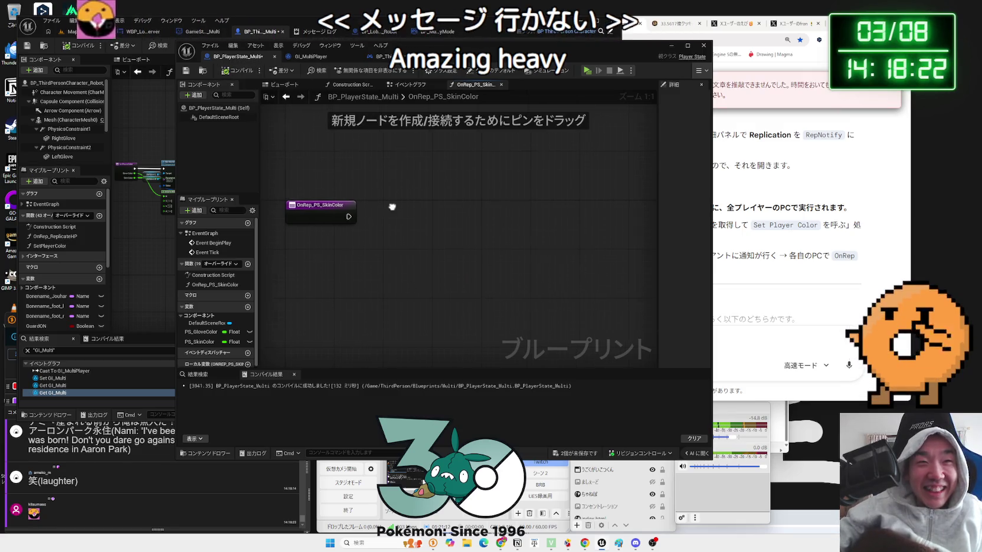
Cast Get Player Pawn to BP_ThirdPersonCharacter_Robot_Multi, wire the event's execution into it, and tidy the nodes.
left_click_drag(391, 206, 435, 215)
right_click(347, 251)
type("get player pa")
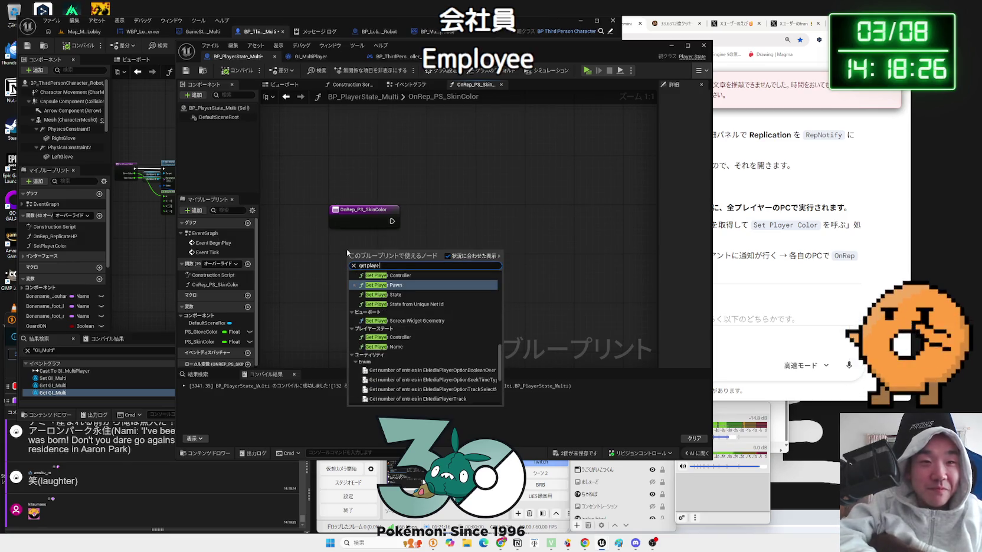
key("Return")
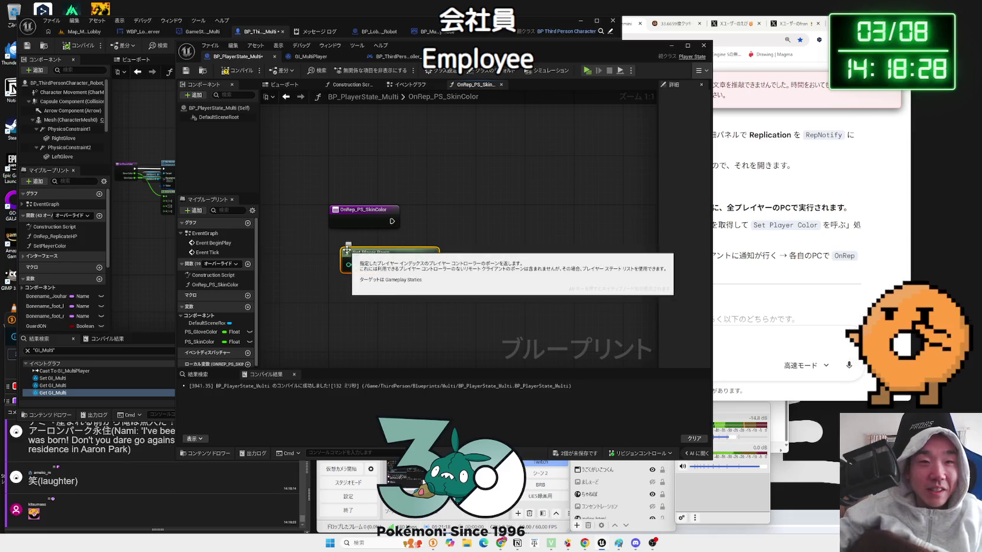
left_click_drag(399, 269, 433, 243)
type("cast")
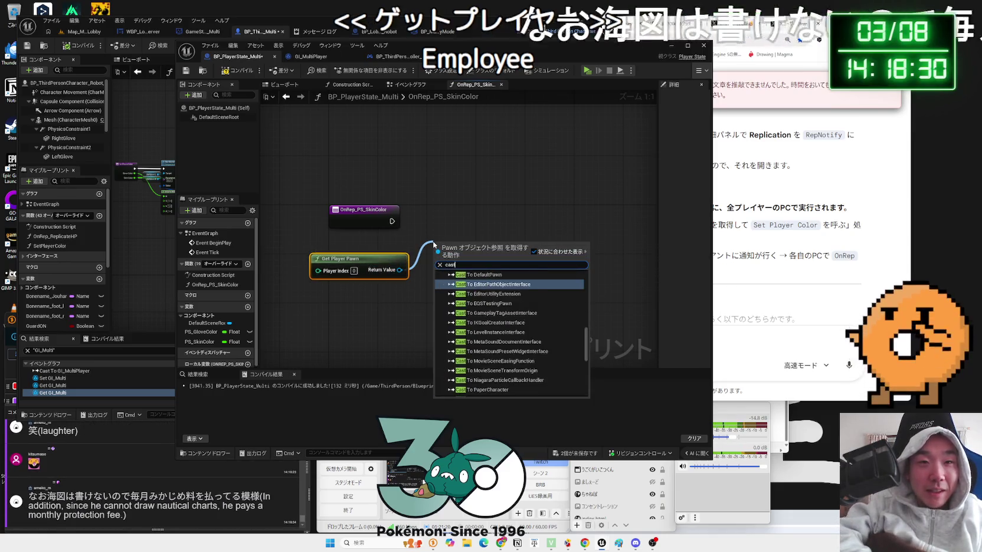
type(" to multi")
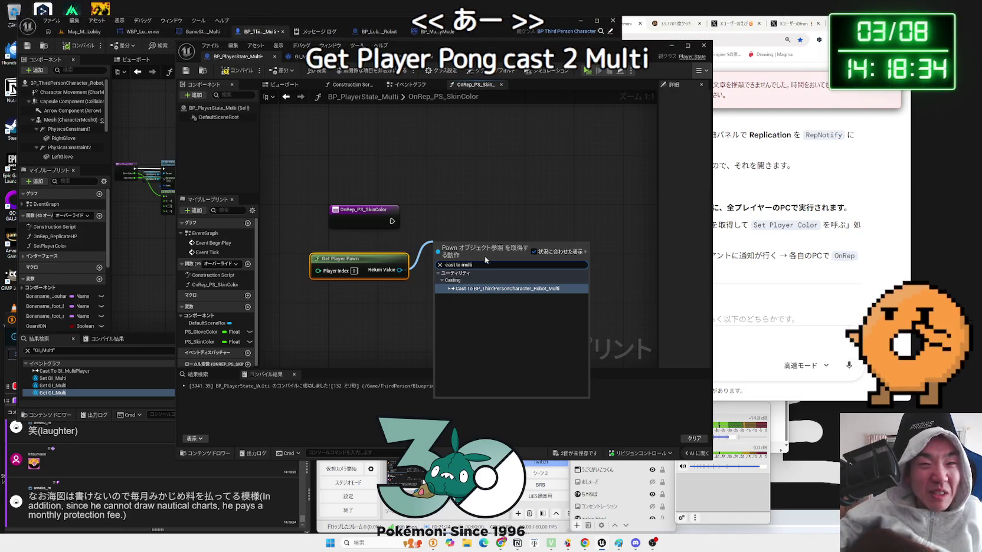
left_click(491, 289)
left_click_drag(491, 278, 472, 248)
left_click_drag(392, 221, 422, 221)
left_click_drag(366, 260, 372, 242)
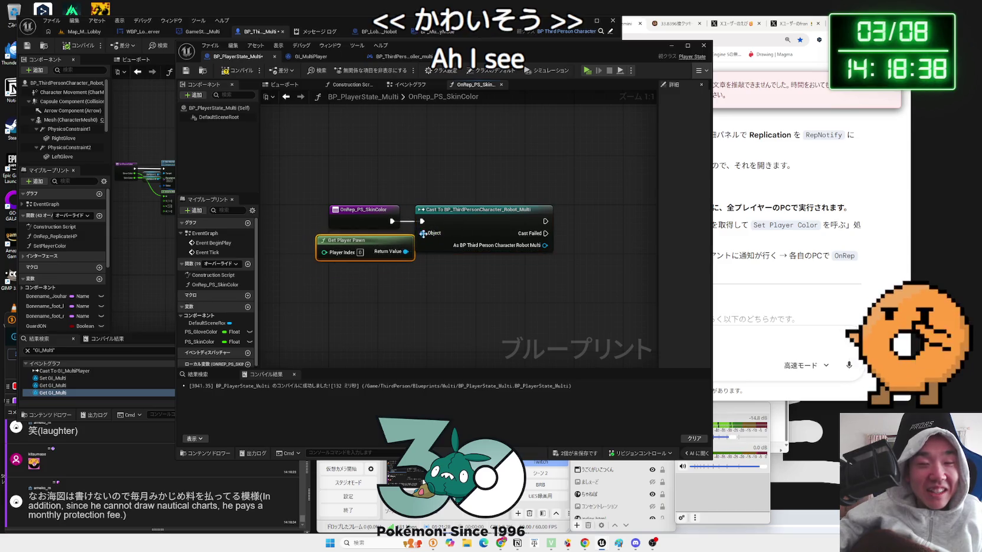
left_click_drag(475, 222, 481, 222)
left_click_drag(373, 220, 384, 221)
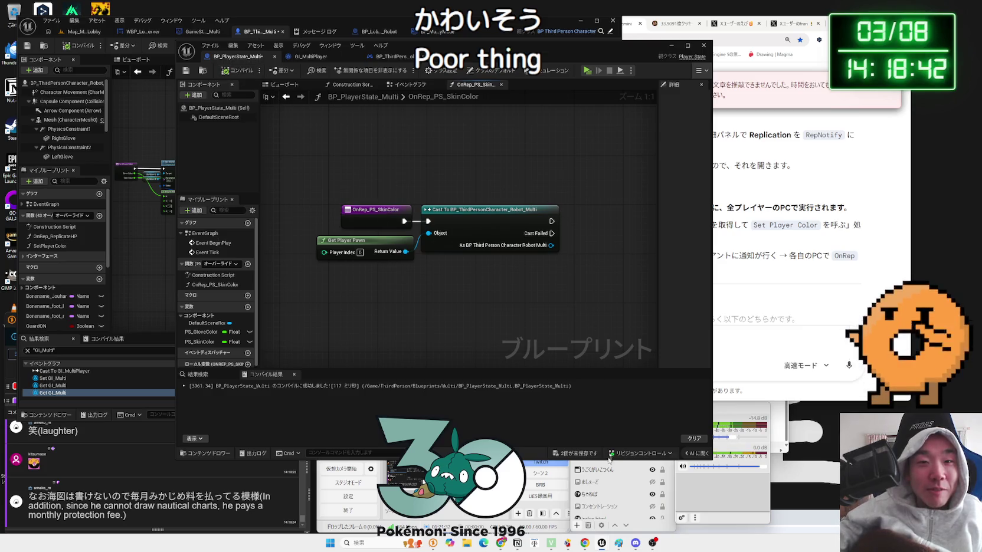
Save all edited assets and check the Gemini chat.
key("ctrl+s")
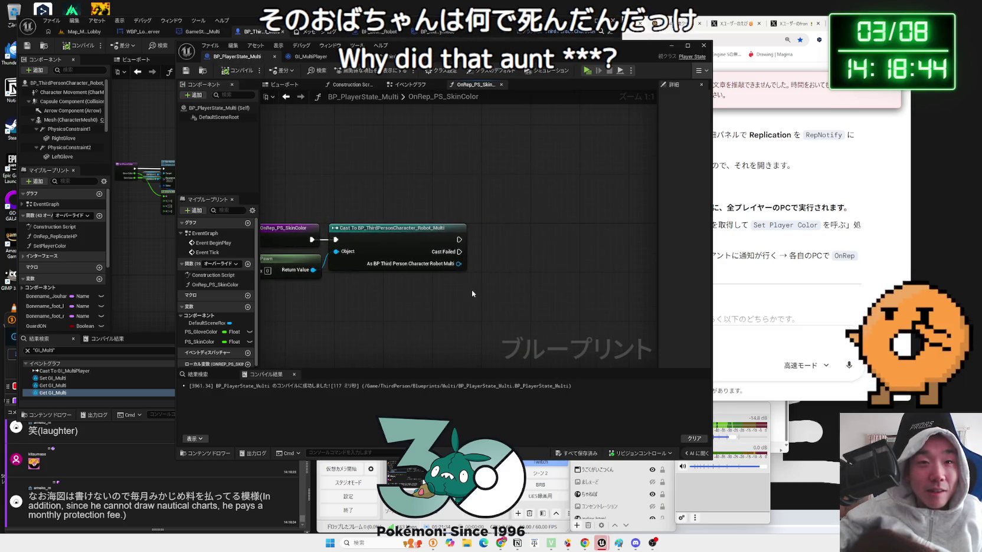
left_click(714, 246)
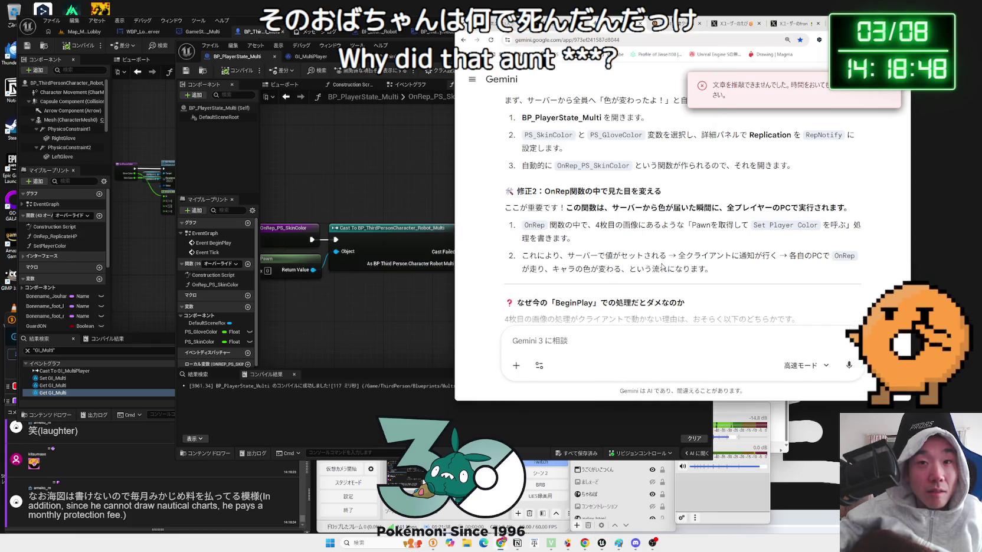
scroll(662, 266, "up", 10)
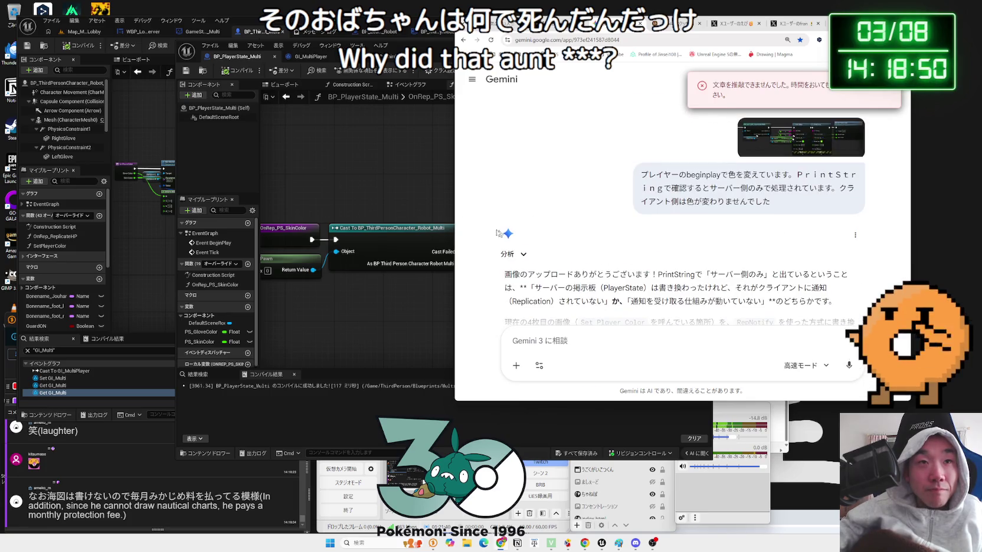
Back in OnRep_PS_SkinColor, add a PS_SkinColor getter beside the robot cast.
left_click(319, 110)
left_click(372, 56)
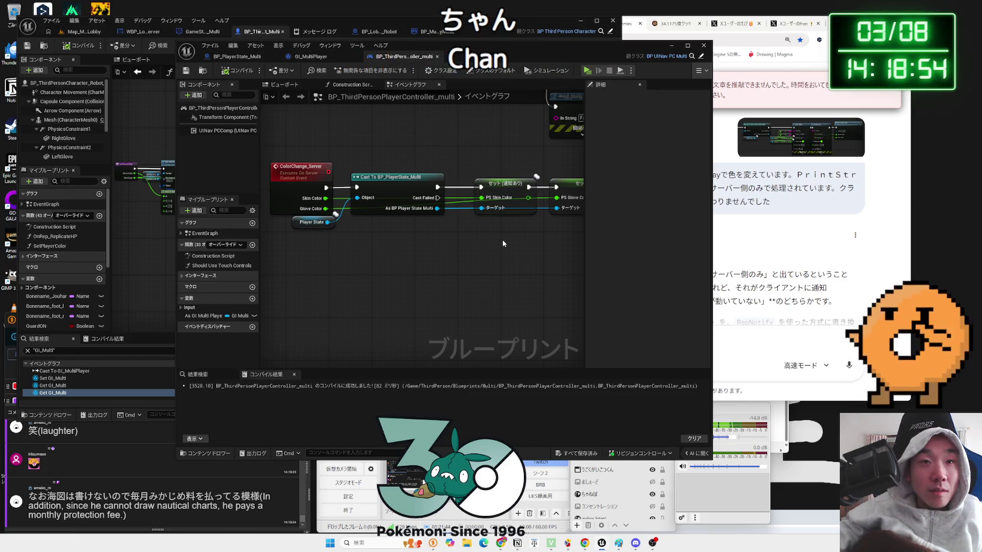
left_click(286, 58)
left_click(262, 59)
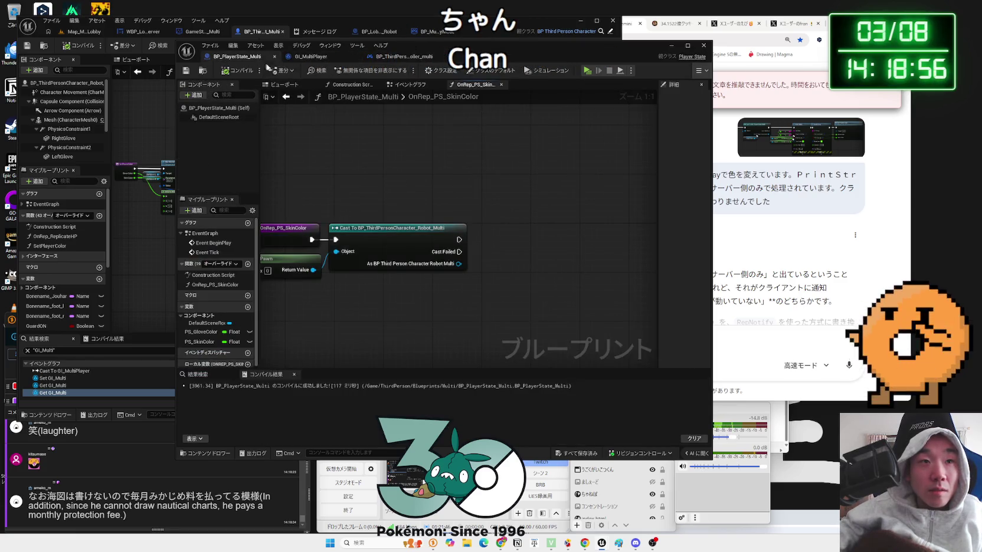
mouse_move(200, 342)
left_mouse_down()
mouse_move(324, 340)
mouse_move(457, 289)
mouse_move(443, 293)
left_mouse_up()
left_click(486, 306)
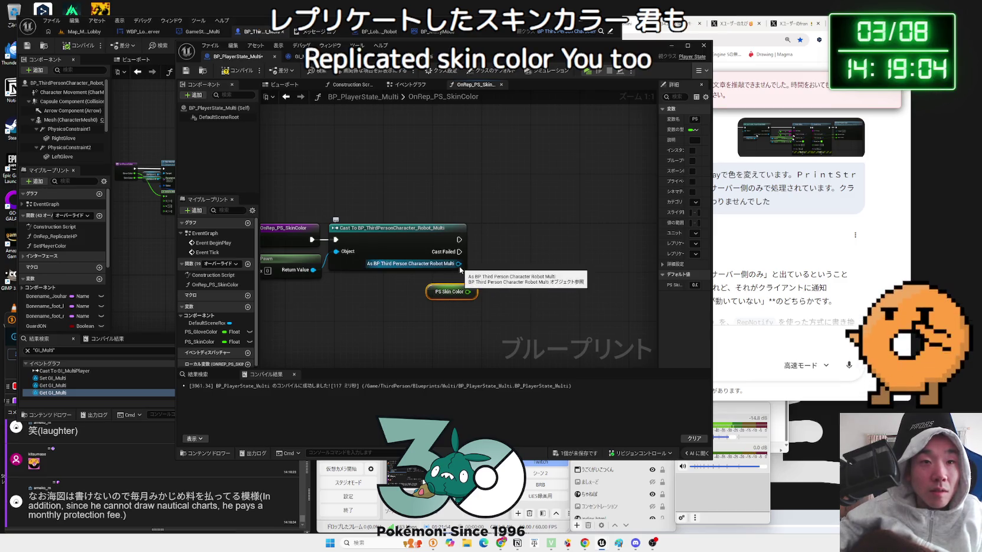
left_click_drag(450, 45, 734, 48)
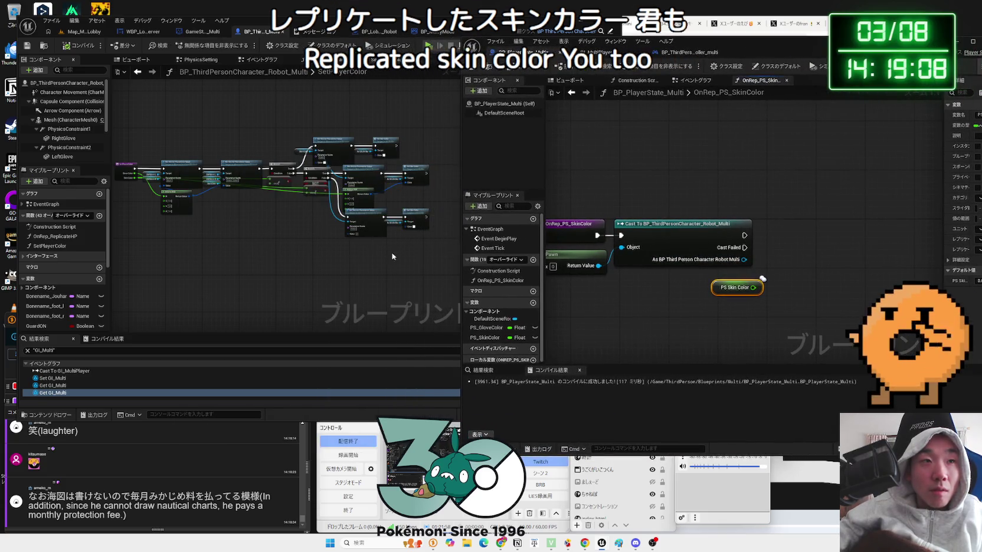
Marquee-select the robot's SetPlayerColor cluster (Branch, HSV to RGB, Set Vector Parameter Value).
scroll(393, 257, "up", 2)
left_click_drag(425, 271, 156, 136)
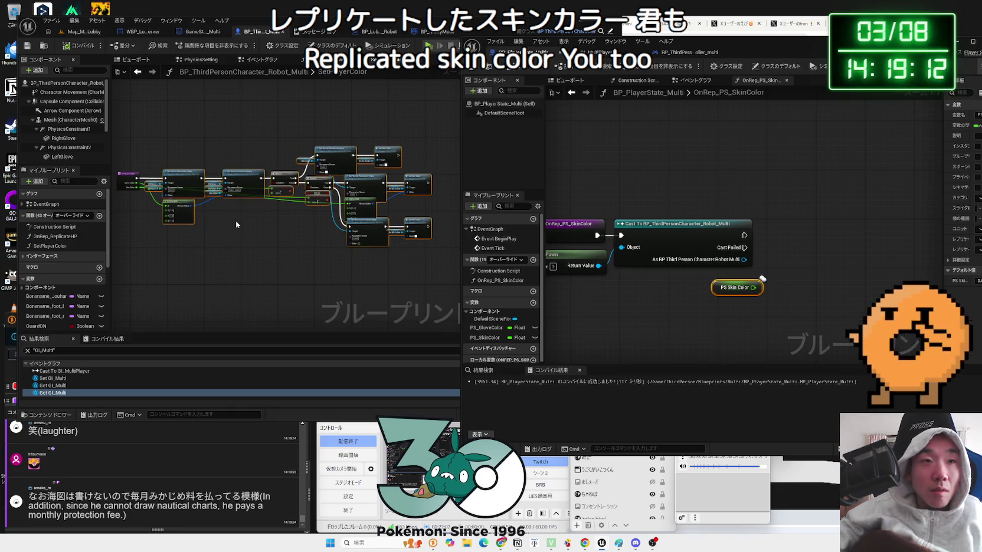
scroll(235, 221, "up", 4)
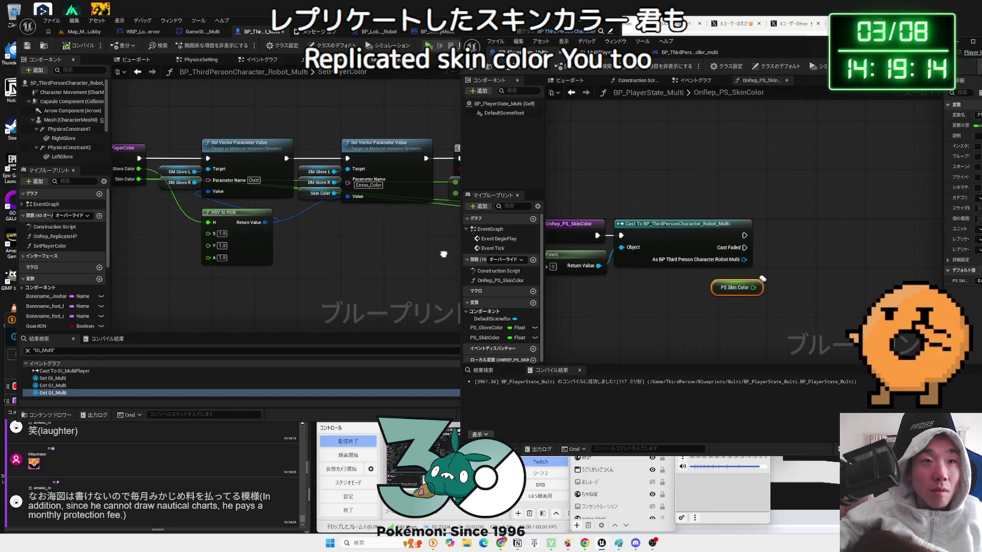
scroll(222, 263, "down", 5)
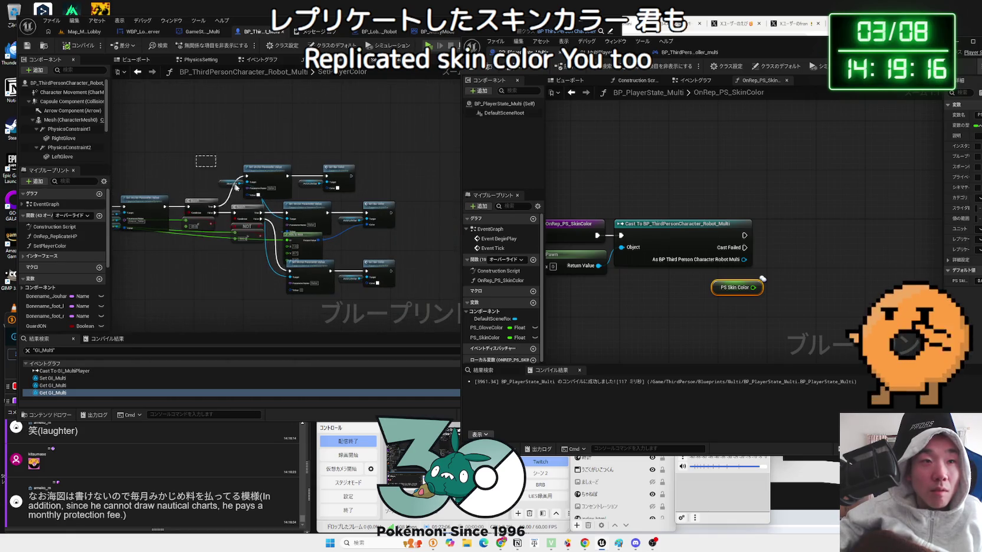
left_click_drag(223, 176, 383, 308)
scroll(666, 257, "down", 2)
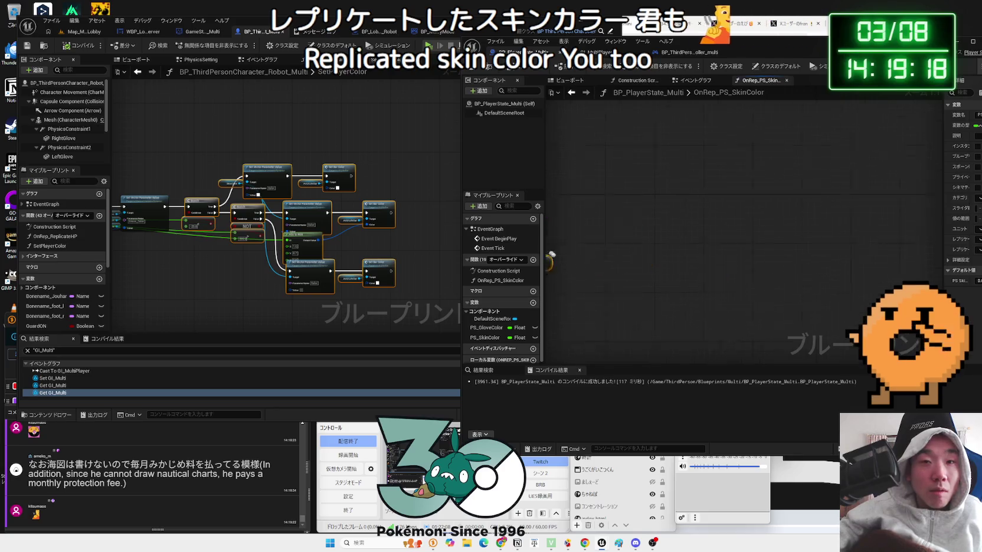
Paste the nodes into OnRep_PS_SkinColor and wire PS Skin Color into the pasted Branch.
key("ctrl+v")
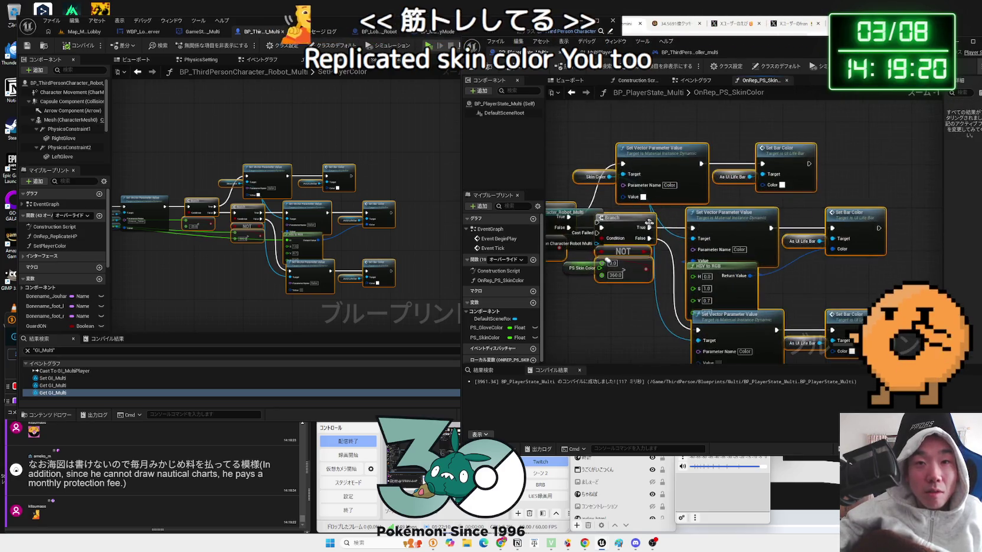
scroll(685, 234, "up", 2)
mouse_move(599, 268)
left_mouse_down()
mouse_move(614, 224)
mouse_move(655, 217)
left_mouse_up()
scroll(655, 217, "down", 1)
mouse_move(619, 166)
left_mouse_down()
mouse_move(799, 309)
mouse_move(868, 322)
left_mouse_up()
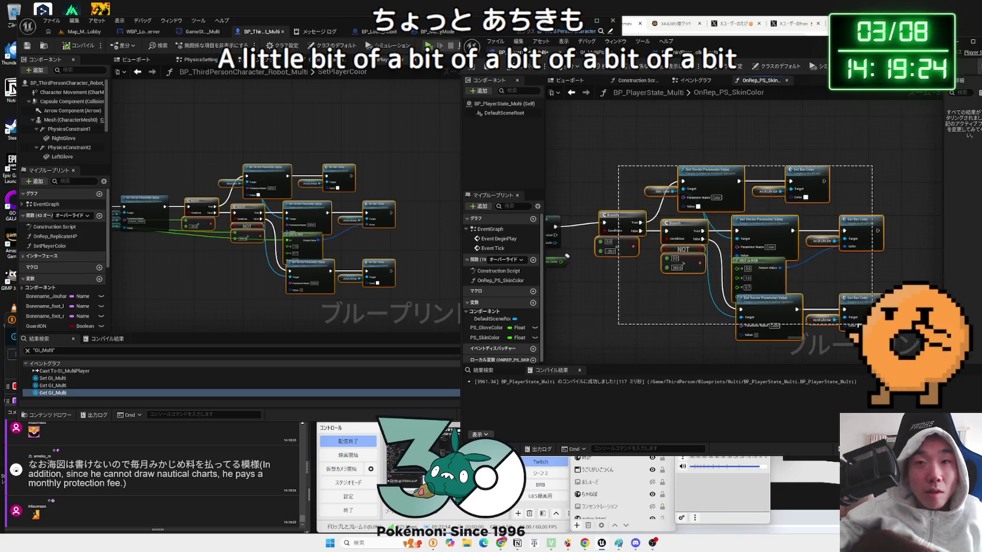
scroll(667, 225, "up", 2)
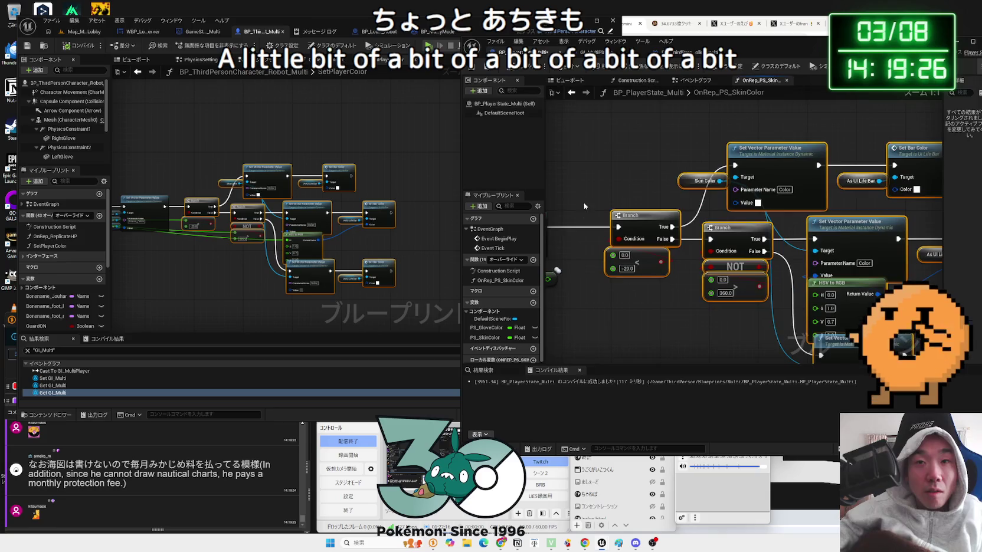
Wire a Get Skin Color from the robot cast into Set Vector Parameter Value, deleting the old getter.
type("get skin")
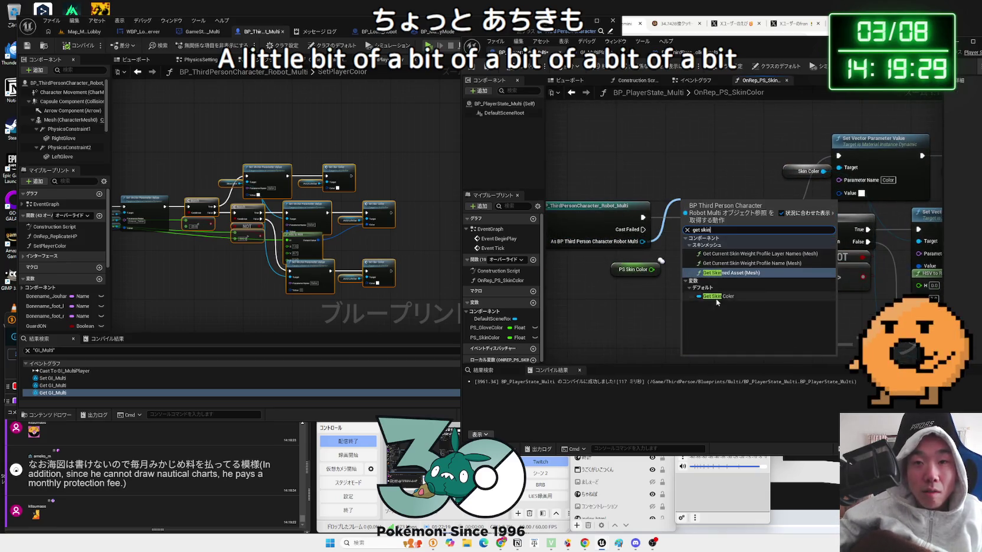
left_click(717, 297)
mouse_move(721, 202)
left_mouse_down()
mouse_move(748, 172)
mouse_move(800, 189)
mouse_move(608, 187)
mouse_move(564, 199)
left_mouse_up()
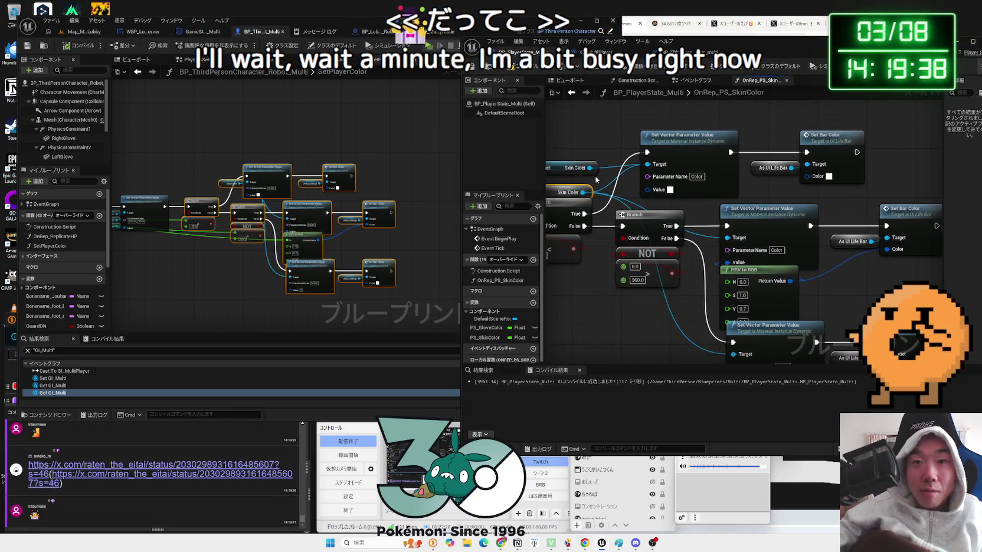
left_click_drag(609, 174, 647, 190)
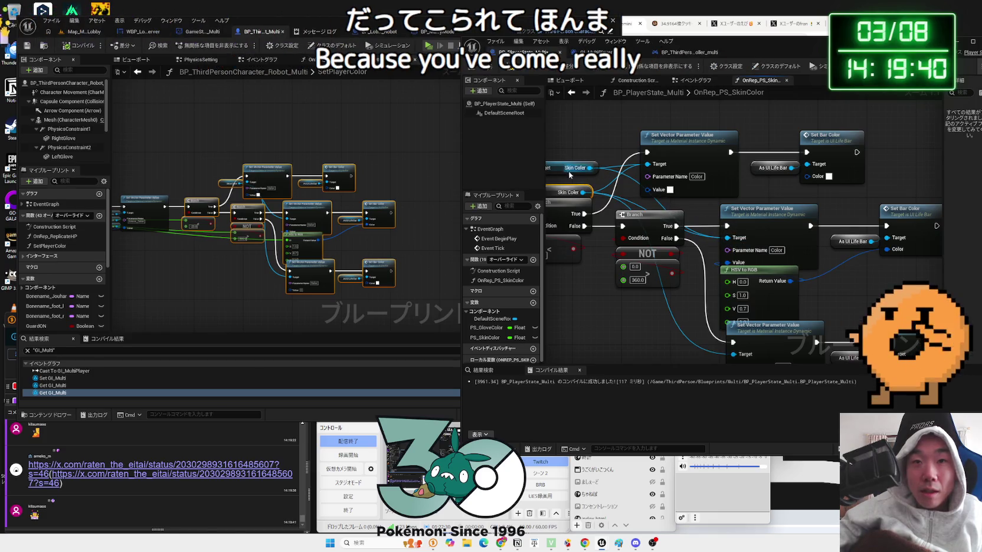
left_click_drag(570, 171, 575, 152)
mouse_move(567, 192)
left_mouse_down()
mouse_move(597, 177)
mouse_move(573, 172)
left_mouse_up()
mouse_move(671, 142)
left_mouse_down()
mouse_move(664, 239)
mouse_move(690, 231)
left_mouse_up()
mouse_move(638, 142)
left_mouse_down()
mouse_move(611, 128)
mouse_move(560, 135)
left_mouse_up()
left_click_drag(571, 177, 569, 183)
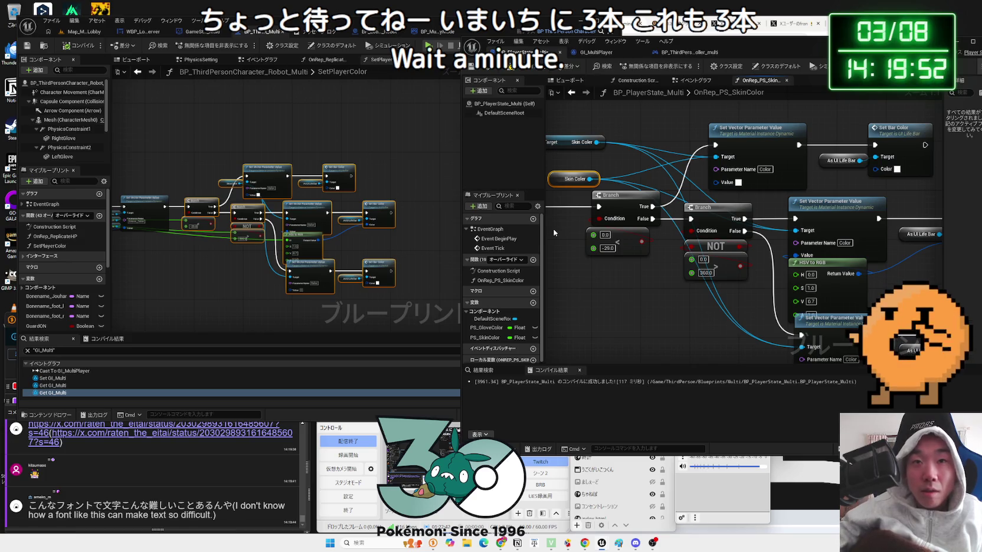
key("Delete")
mouse_move(573, 146)
left_mouse_down()
mouse_move(661, 173)
mouse_move(690, 172)
left_mouse_up()
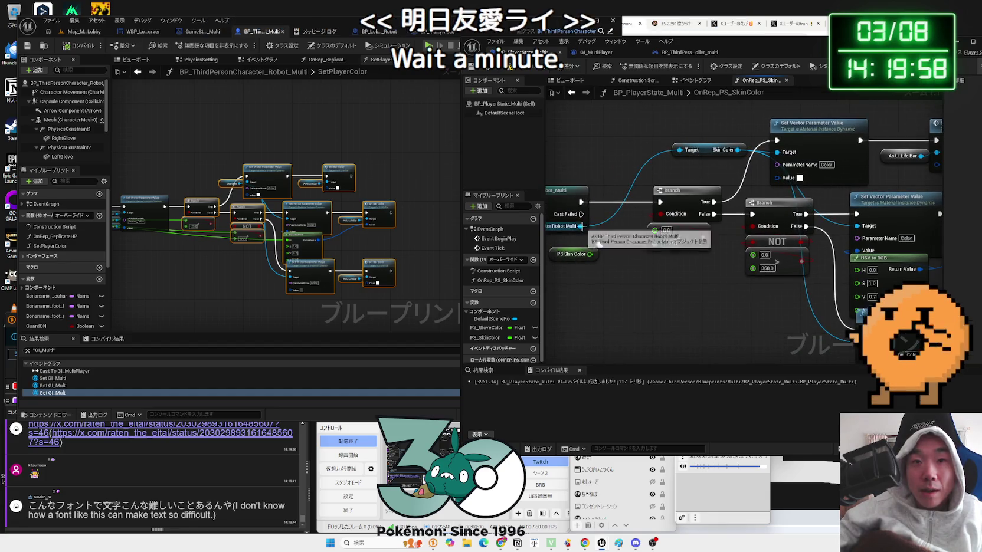
Replace the old life bar getter with the cast's As UI Life Bar, then open the shared chat link.
left_click_drag(581, 226, 669, 275)
type("as ui")
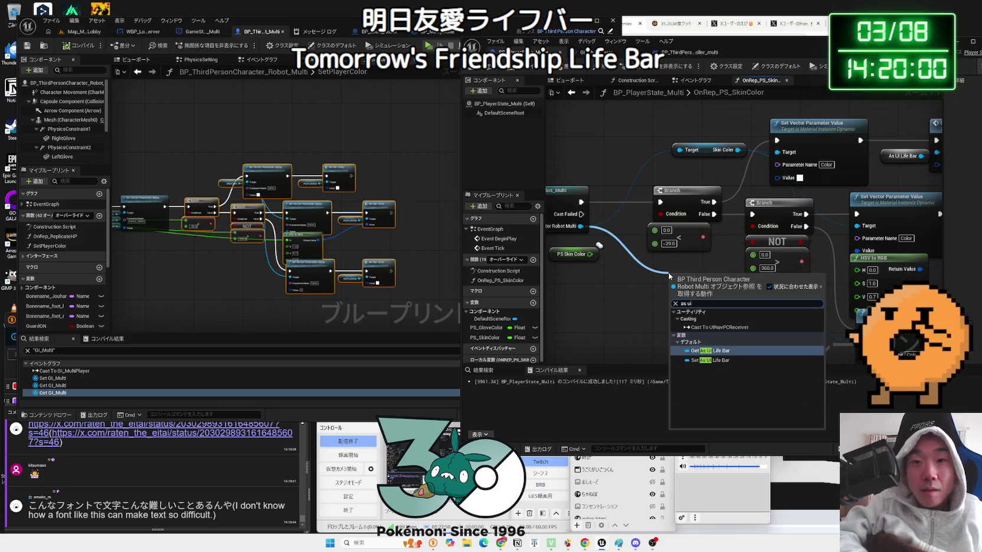
left_click(708, 351)
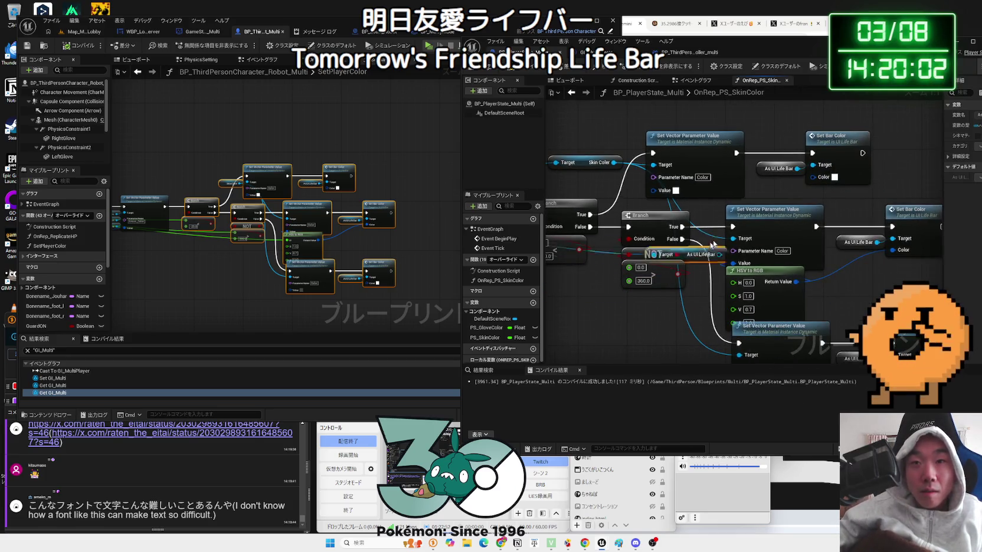
left_click_drag(675, 197, 761, 196)
left_click(740, 196)
key("Delete")
left_click_drag(670, 205, 723, 193)
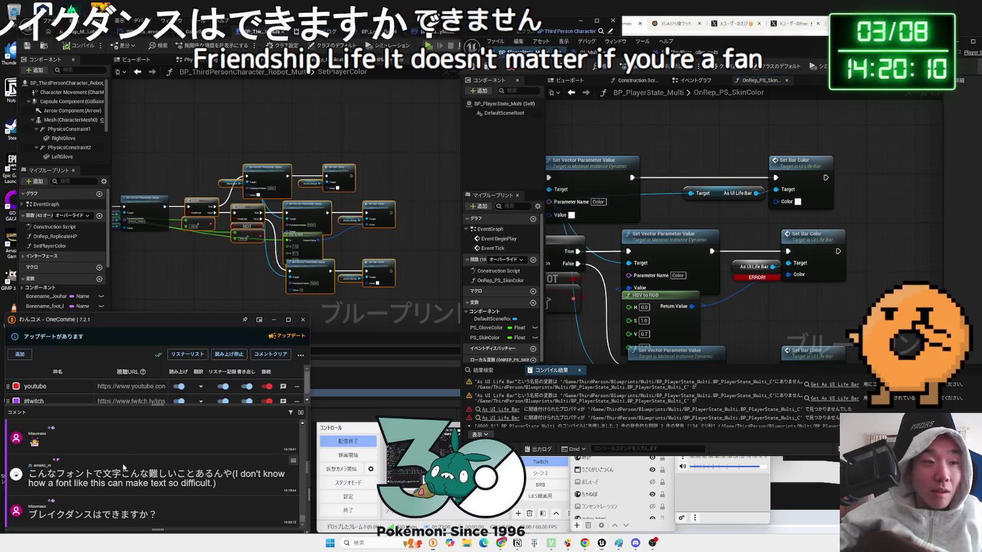
left_click(148, 472)
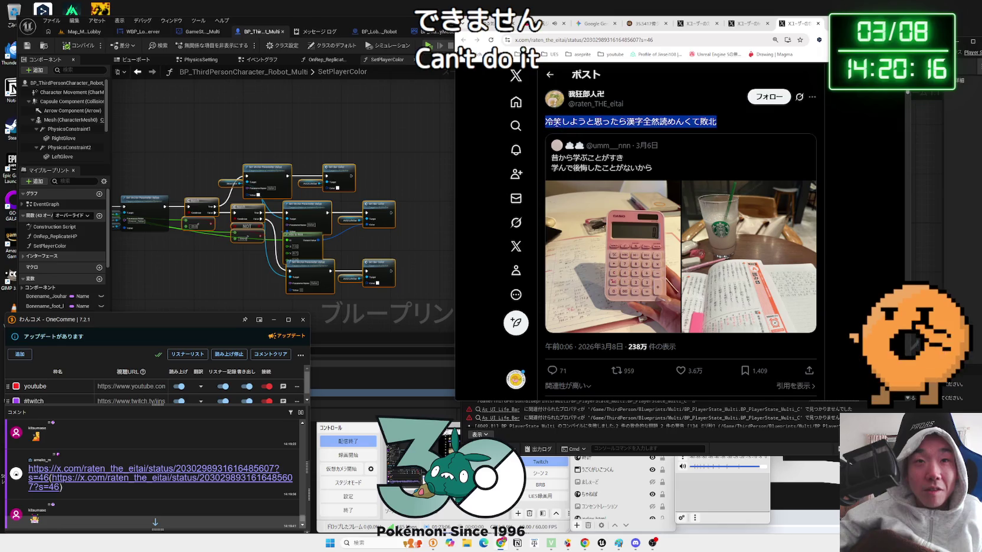
Open the post's photos, advance to photo 2, and open the textbook image in a new tab.
left_click_drag(639, 122, 716, 122)
left_click_drag(552, 157, 655, 168)
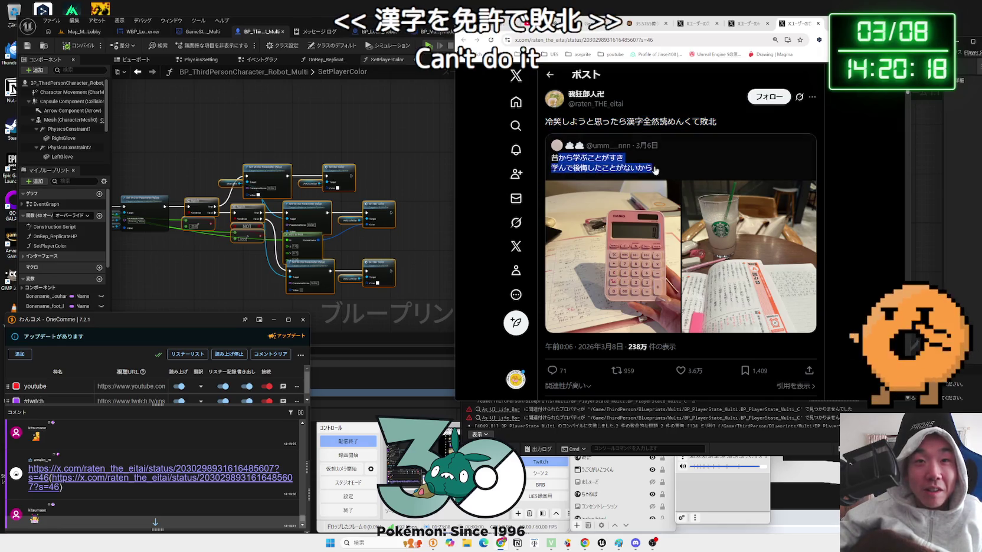
left_click(658, 171)
left_click(637, 202)
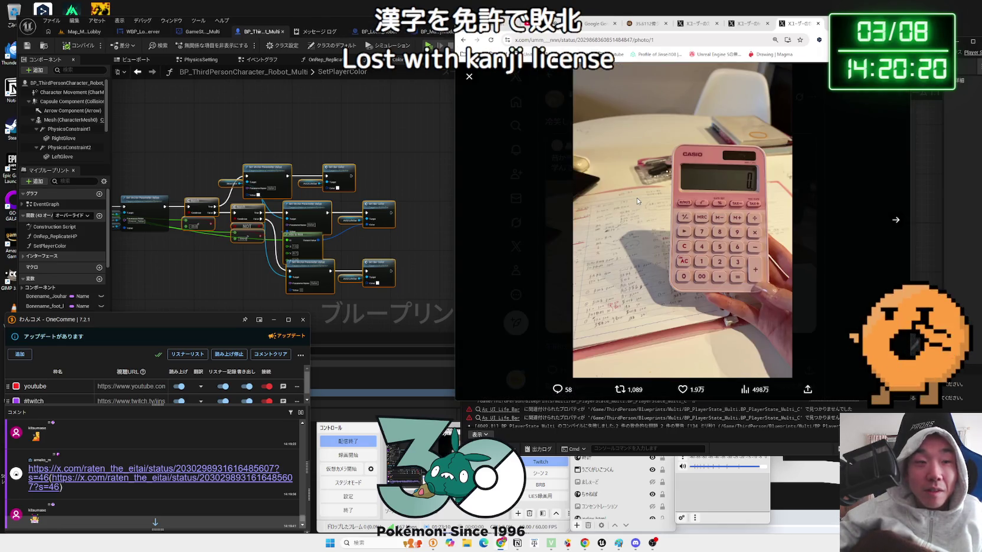
scroll(159, 453, "up", 1)
scroll(159, 453, "down", 3)
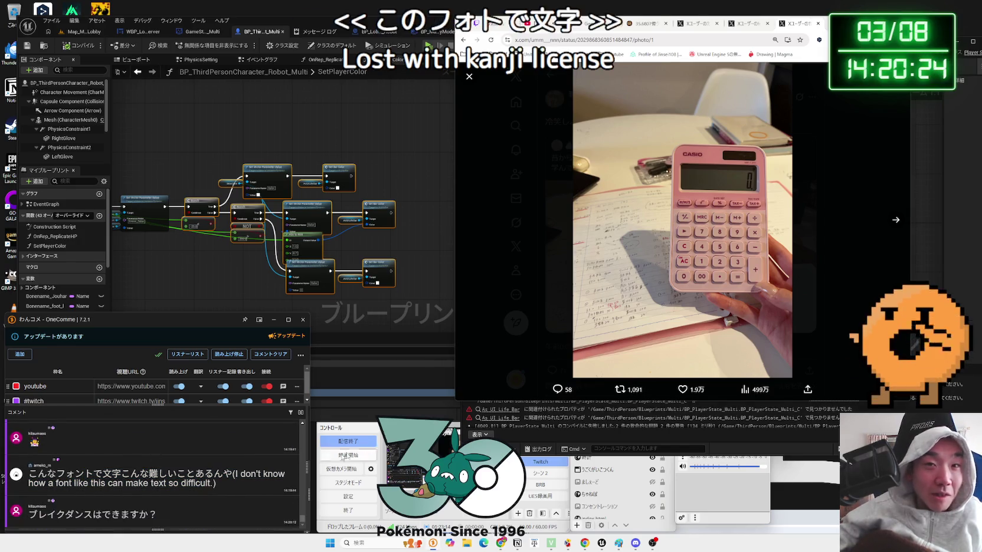
left_click(895, 220)
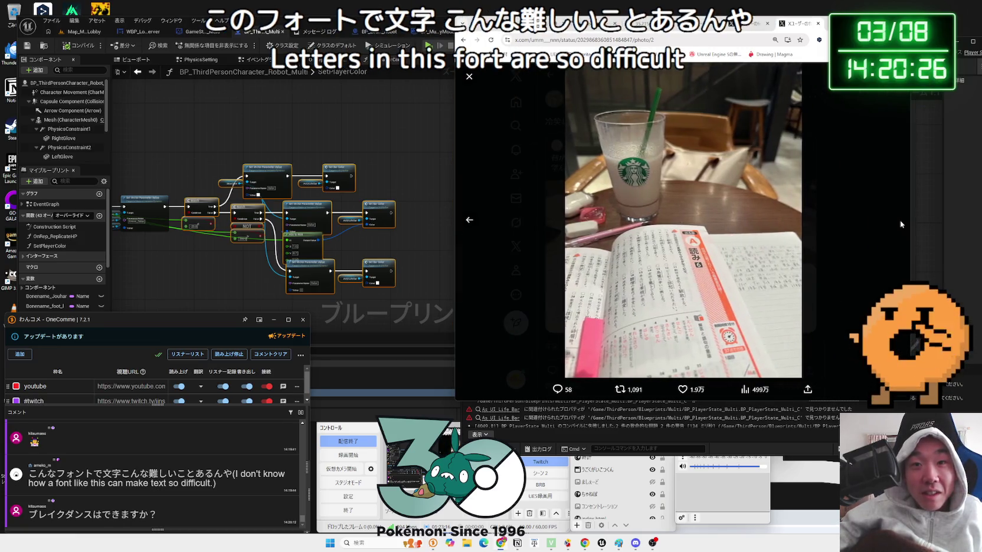
right_click(698, 266)
left_click(736, 278)
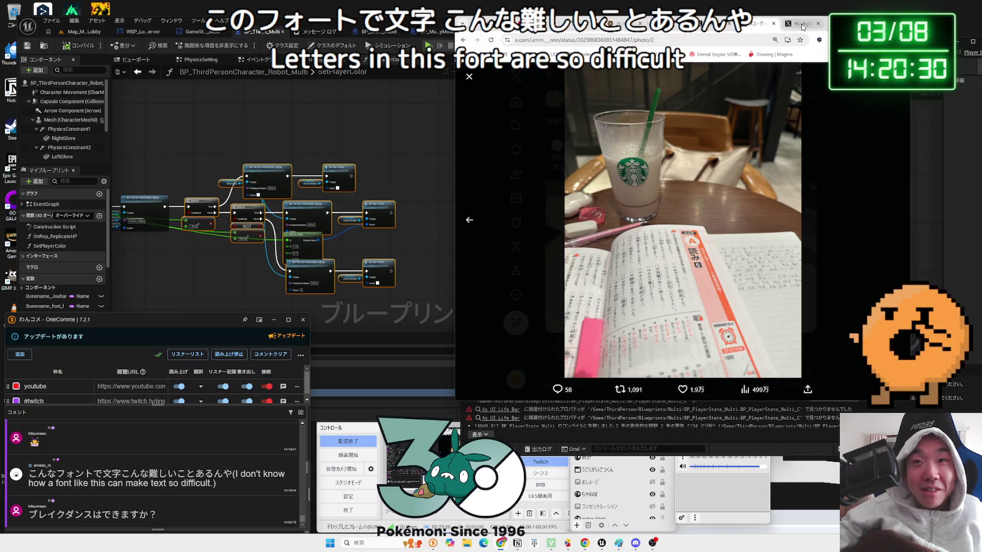
Zoom into the kanji textbook image, then close the image tabs.
left_click(803, 28)
scroll(668, 294, "up", 6, "ctrl")
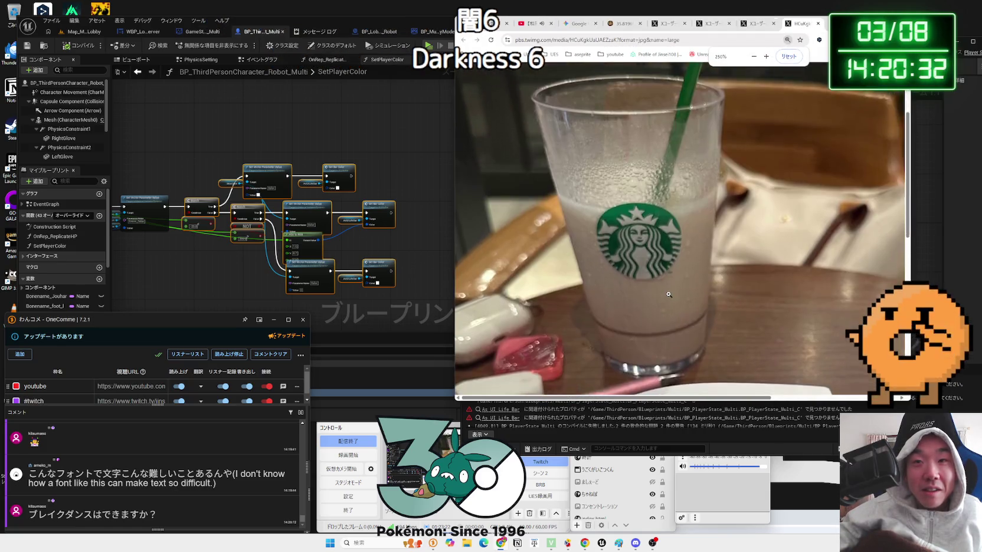
scroll(669, 294, "down", 10)
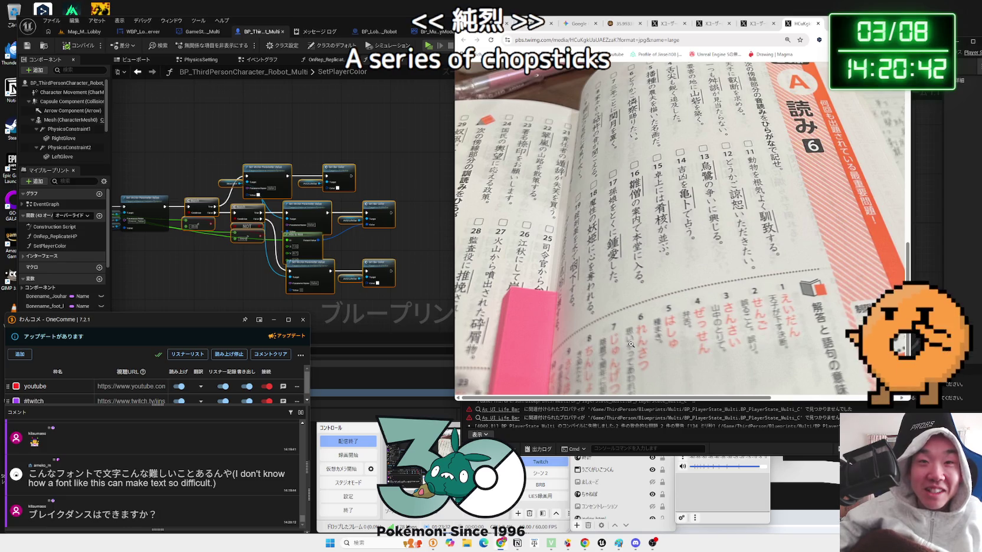
scroll(601, 357, "down", 1)
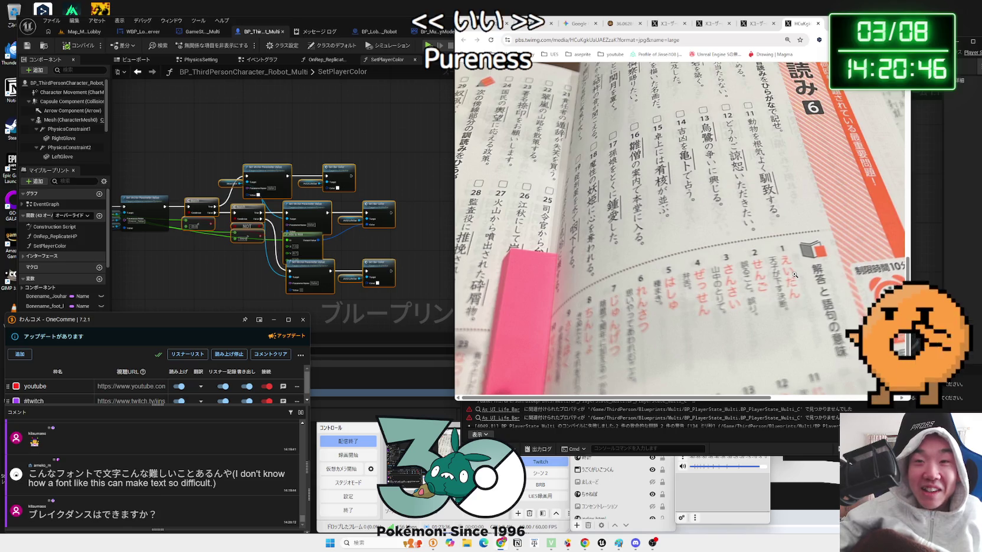
scroll(752, 239, "up", 2)
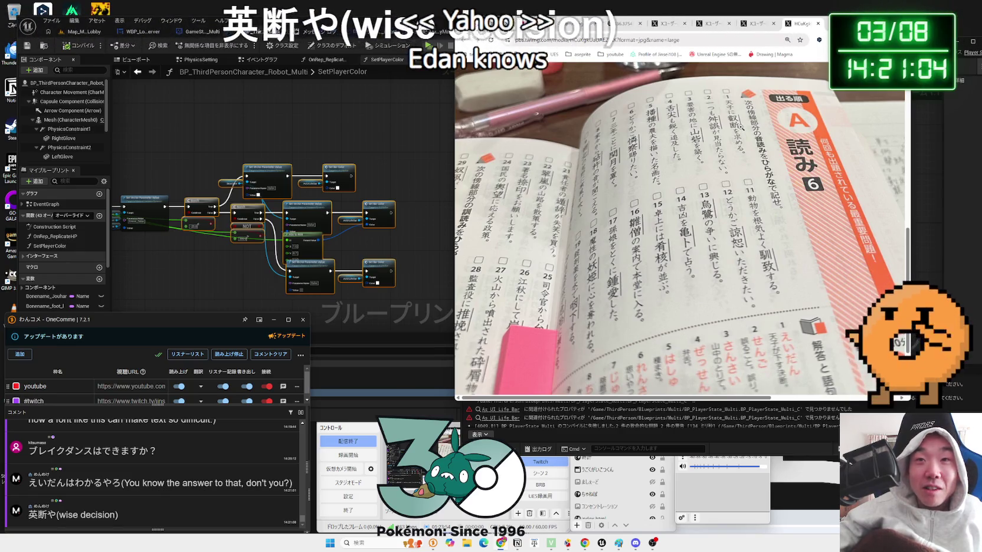
scroll(740, 126, "up", 5)
left_click_drag(597, 401, 720, 400)
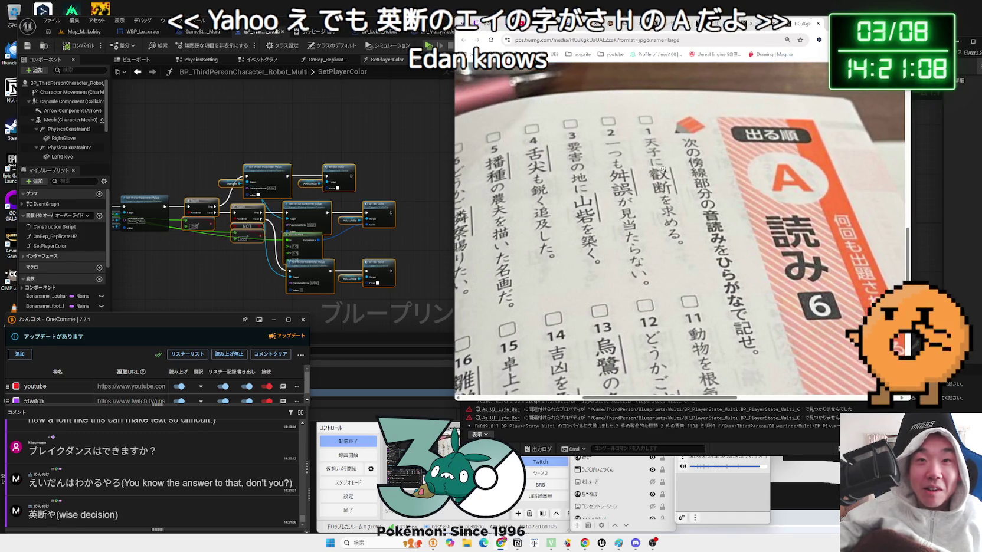
left_click_drag(677, 401, 625, 402)
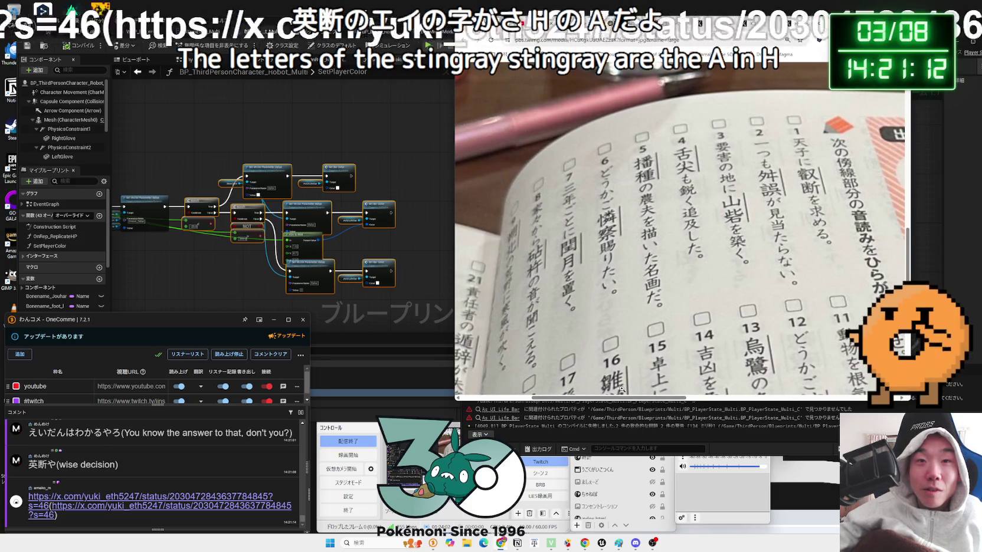
scroll(617, 386, "down", 4)
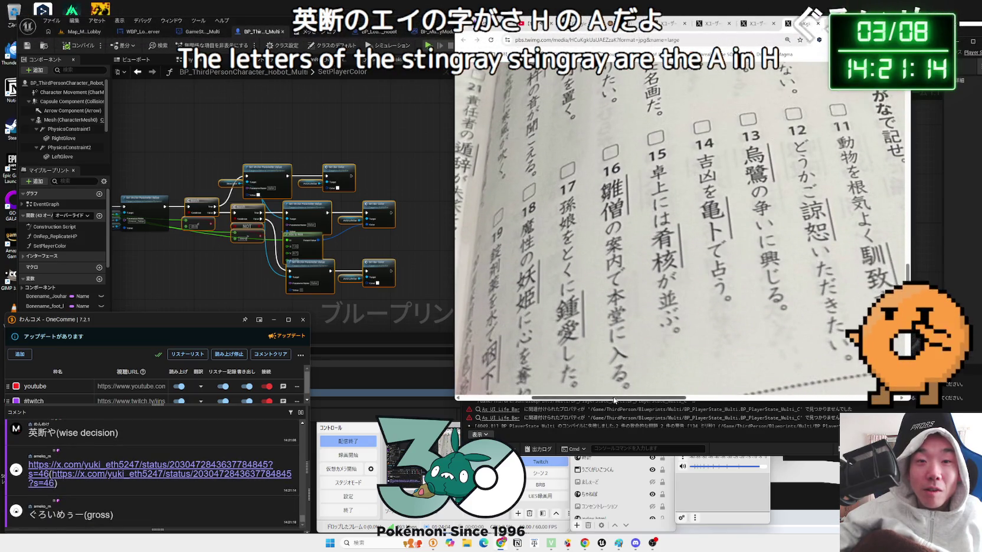
left_click_drag(602, 400, 531, 399)
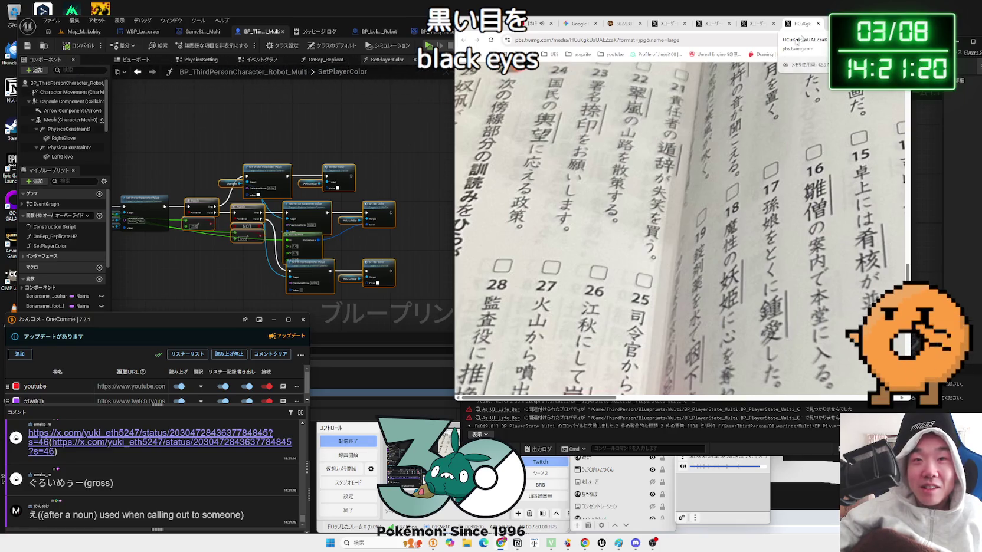
scroll(619, 286, "down", 2, "ctrl")
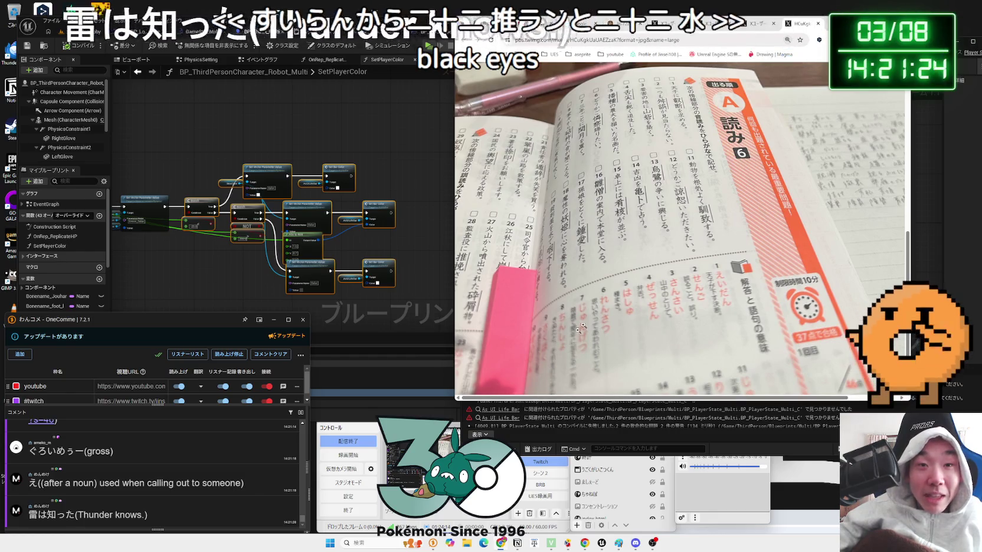
left_click(817, 23)
left_click(818, 23)
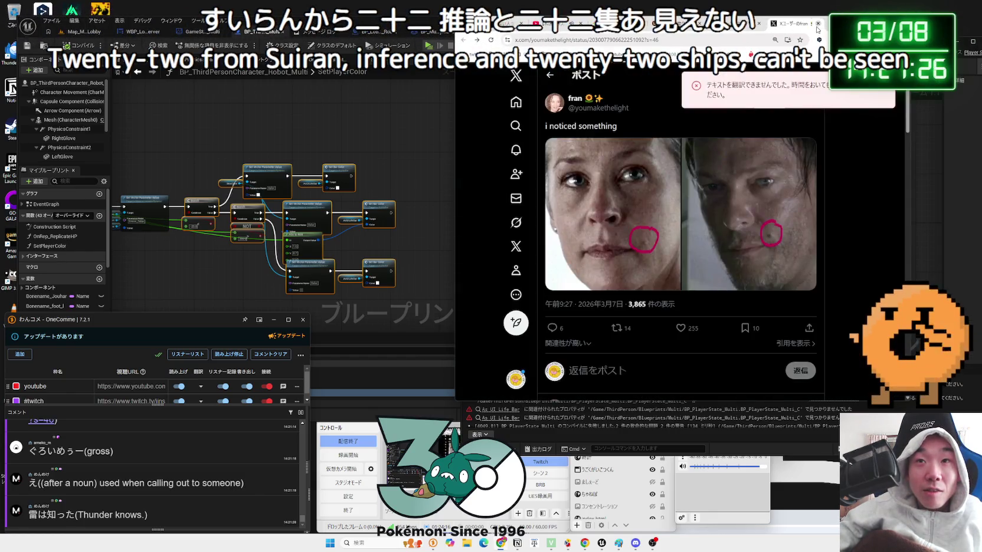
Close the X post and strawberry cake tabs, then pause and replay the video.
left_click(817, 26)
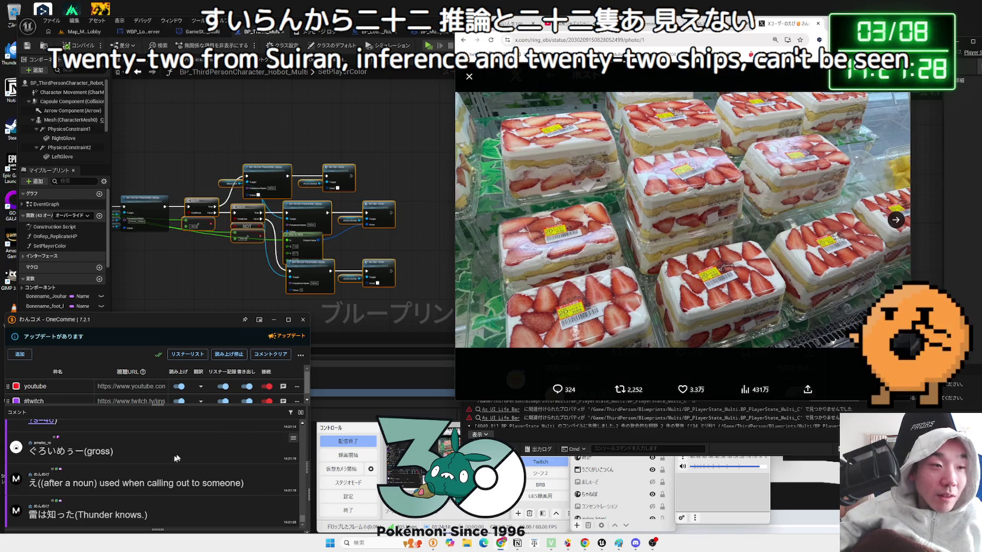
key("ctrl+w")
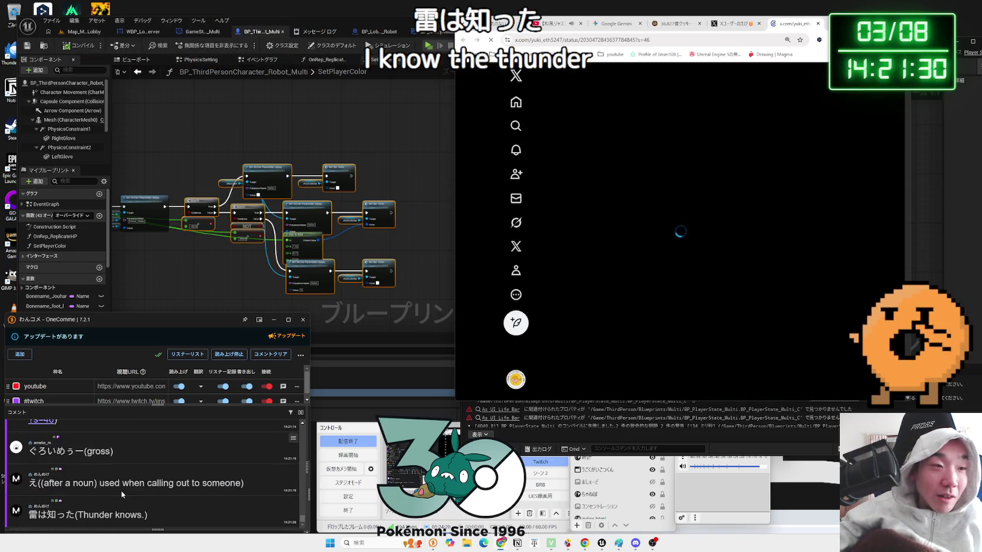
left_click(694, 230)
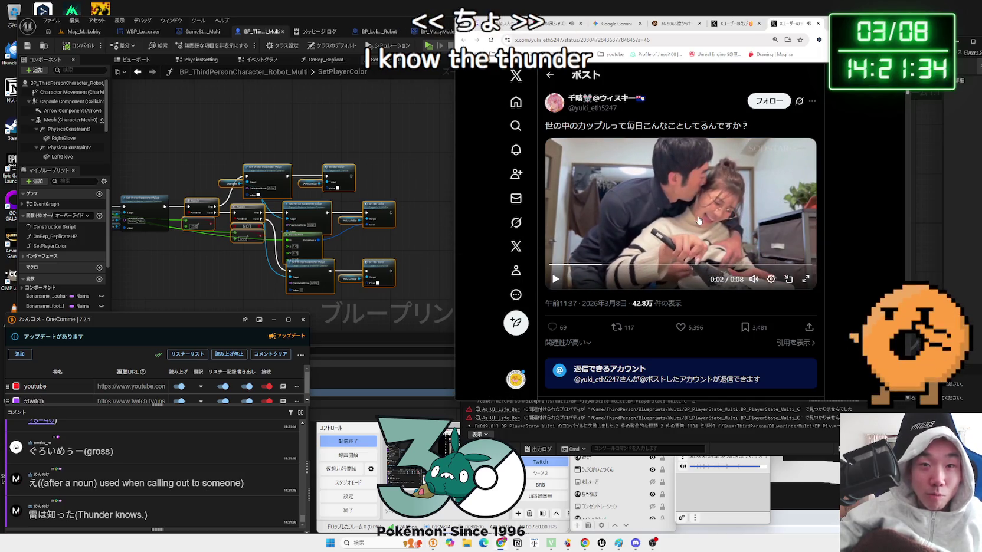
left_click(699, 220)
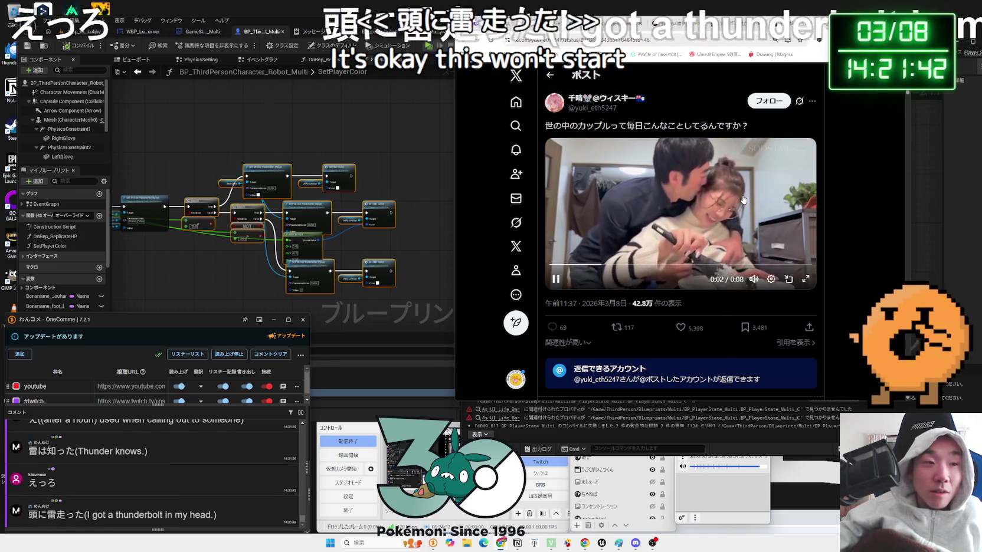
Close the video tabs, scroll the Gemini answer on OnRep colour fixes, and return to Unreal.
mouse_move(744, 200)
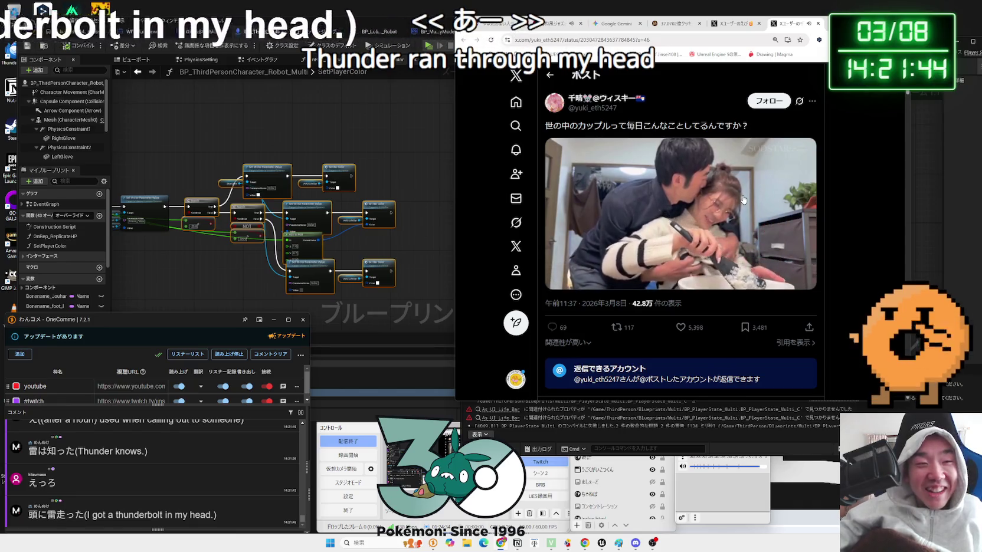
left_click(819, 23)
left_click(819, 23)
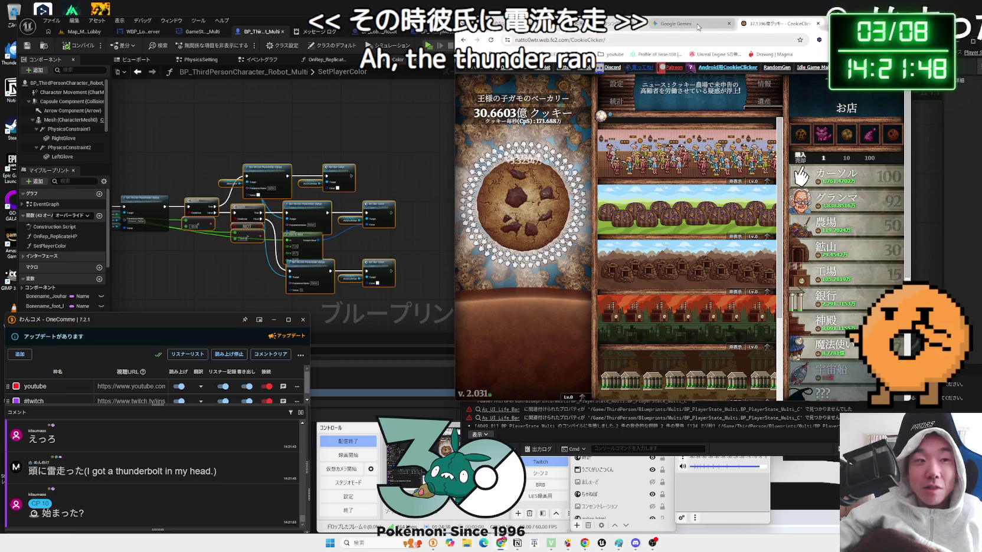
left_click(698, 25)
scroll(645, 257, "down", 5)
scroll(645, 257, "down", 2)
left_click(257, 248)
Pan and scroll the OnRep_PS_SkinColor and robot graphs to bring their nodes into view.
scroll(256, 247, "up", 3)
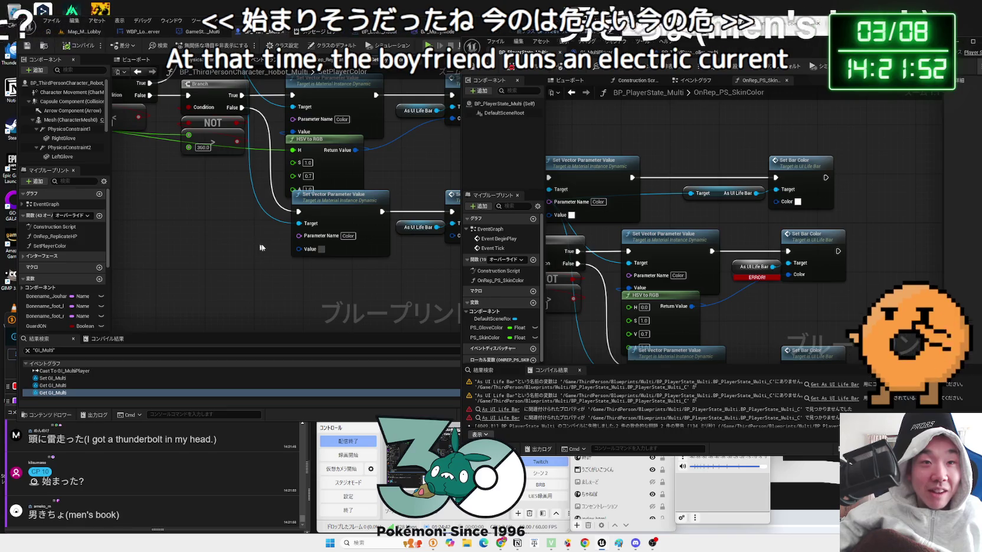
scroll(257, 248, "down", 1)
scroll(312, 314, "down", 1)
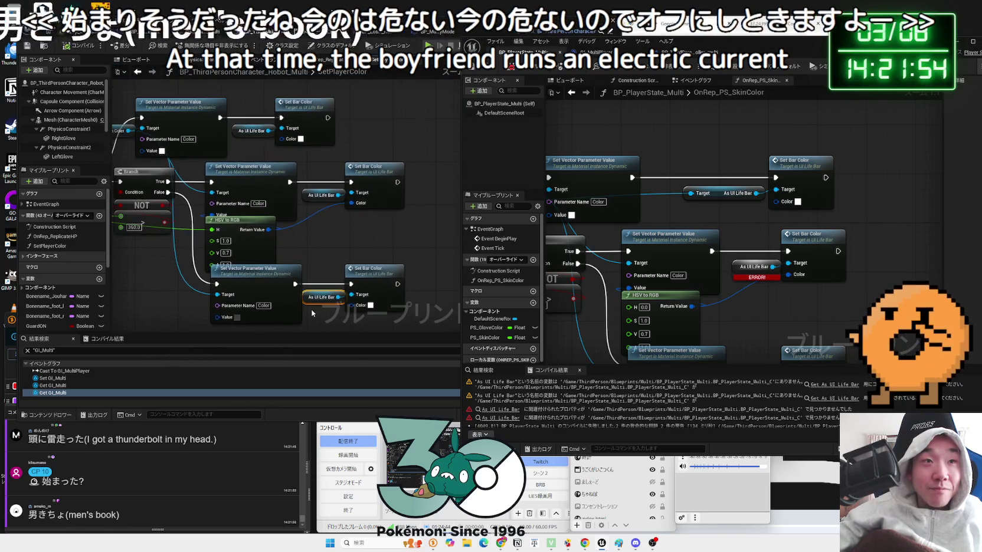
left_click_drag(312, 313, 441, 296)
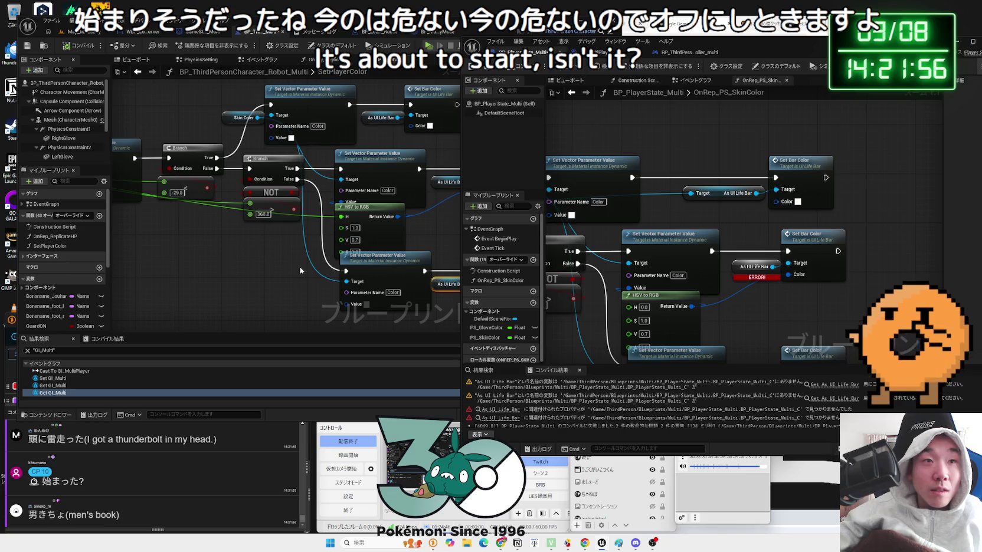
scroll(737, 231, "down", 2)
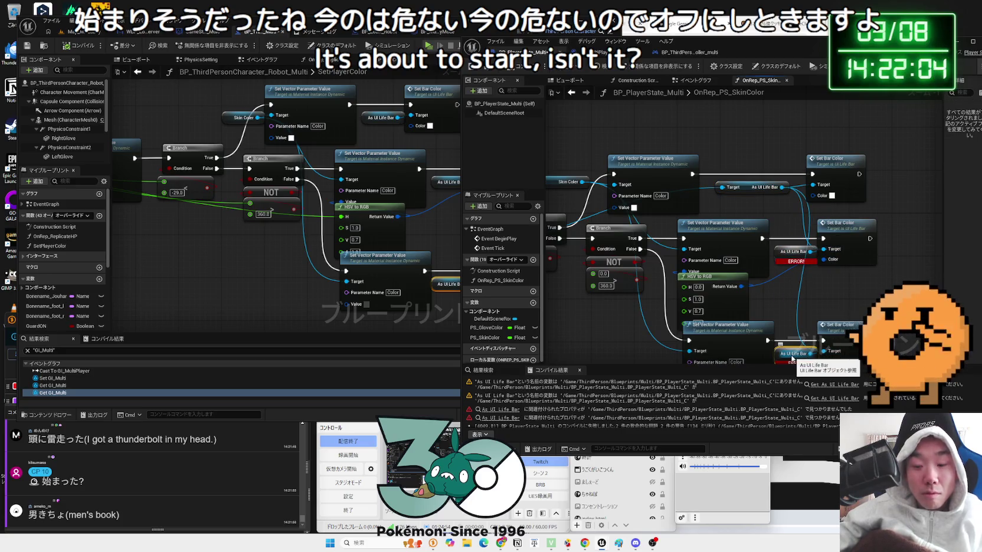
left_click_drag(793, 318, 769, 181)
scroll(752, 277, "down", 2)
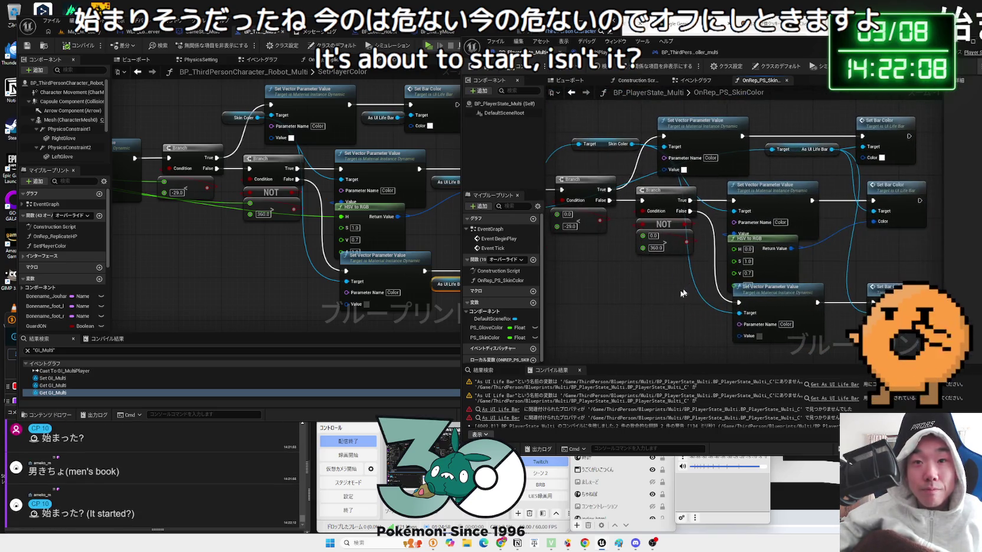
left_click_drag(656, 298, 750, 294)
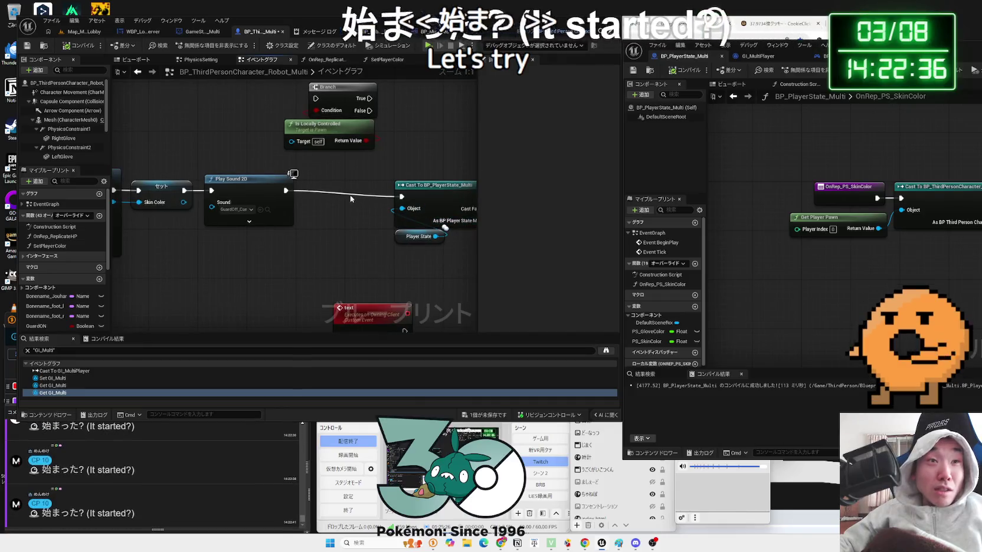
left_click_drag(360, 182, 343, 213)
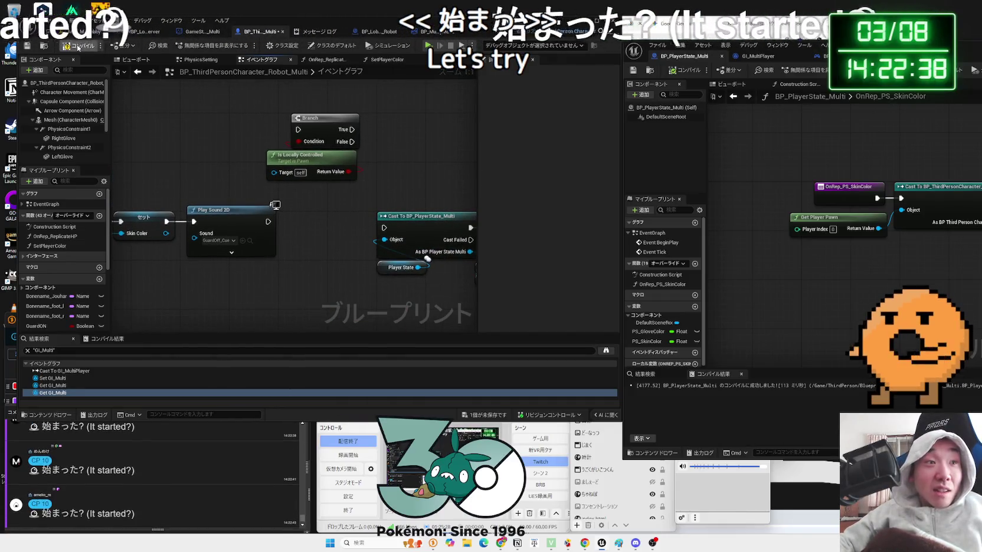
scroll(308, 146, "down", 2)
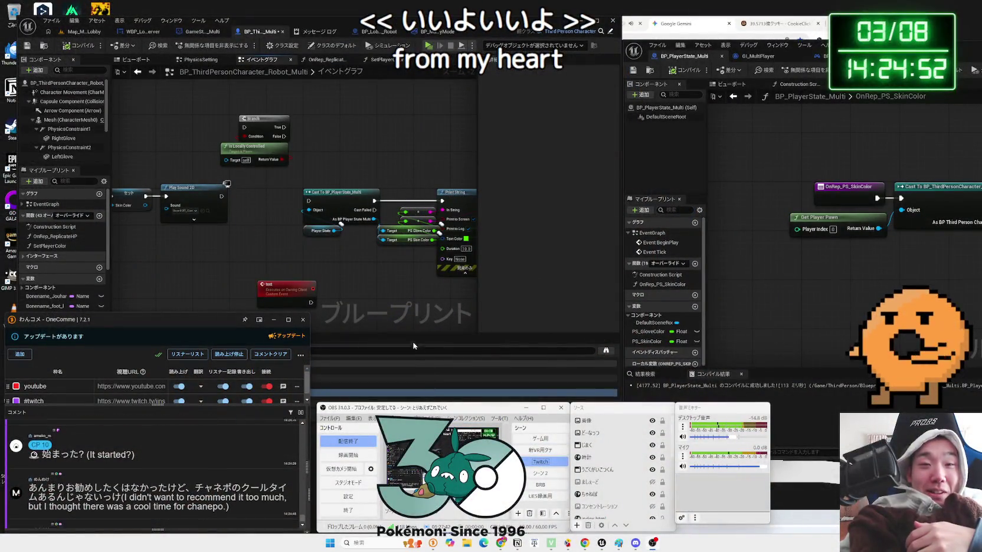
left_click(431, 394)
left_click_drag(397, 321, 348, 323)
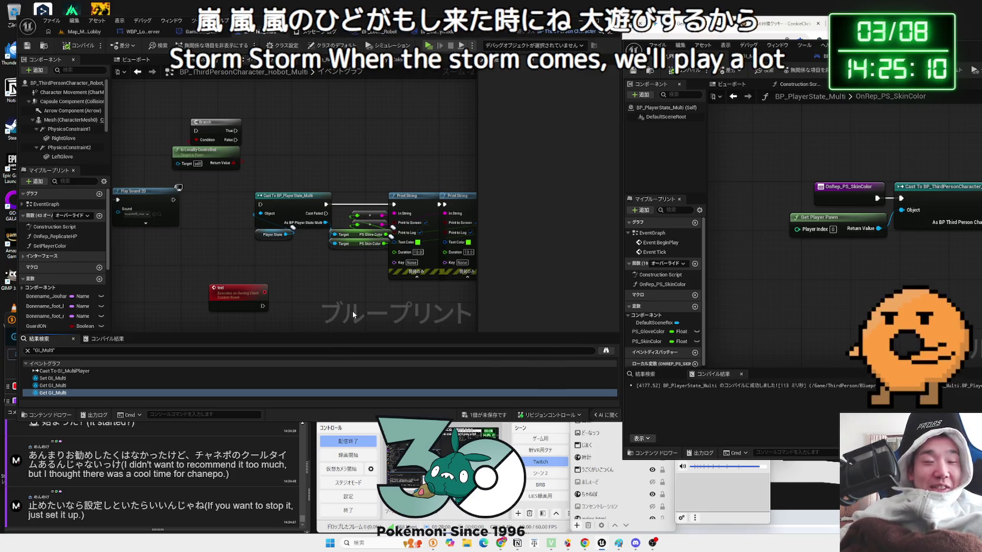
left_click_drag(408, 305, 347, 299)
left_click_drag(162, 184, 420, 273)
left_click(428, 243)
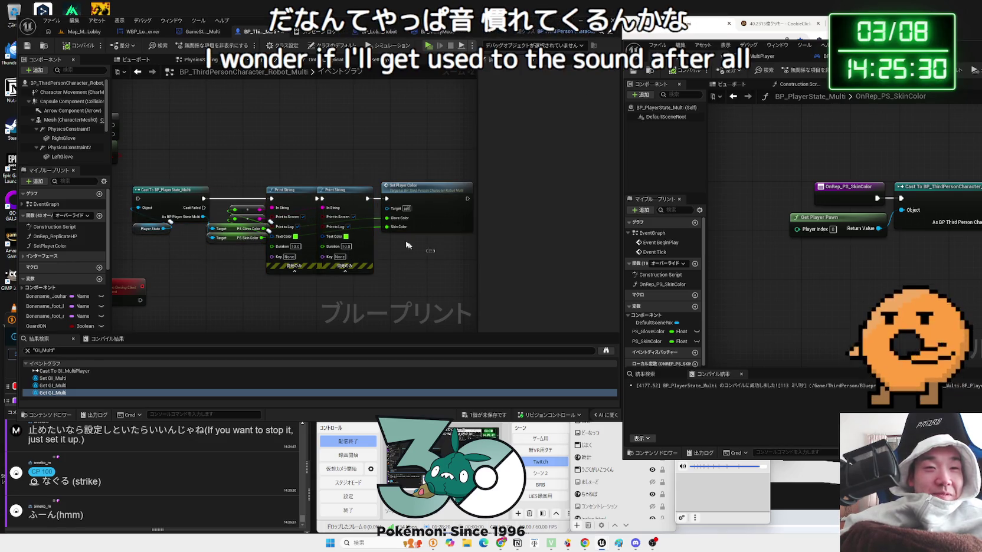
left_click_drag(449, 274, 386, 253)
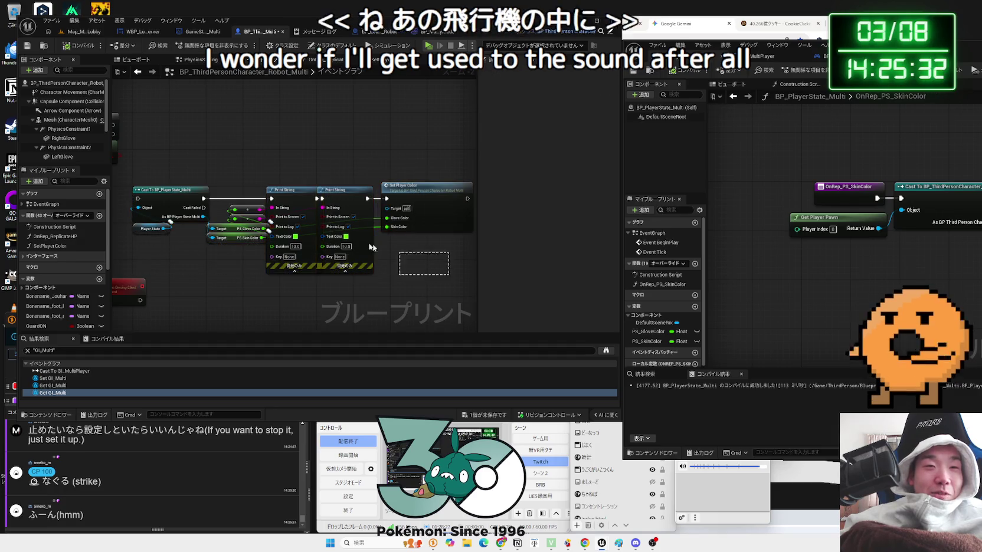
left_click_drag(190, 194, 310, 201)
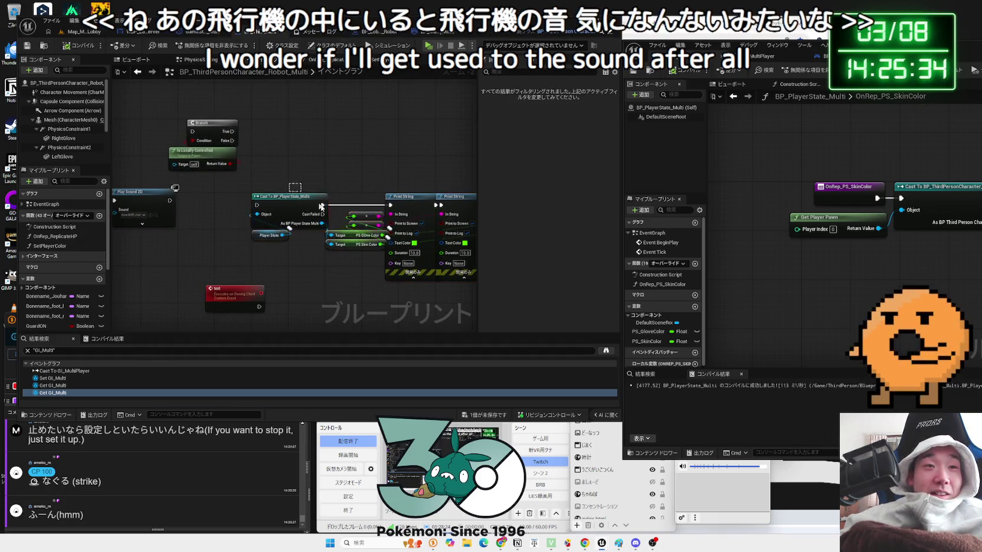
scroll(303, 240, "down", 3)
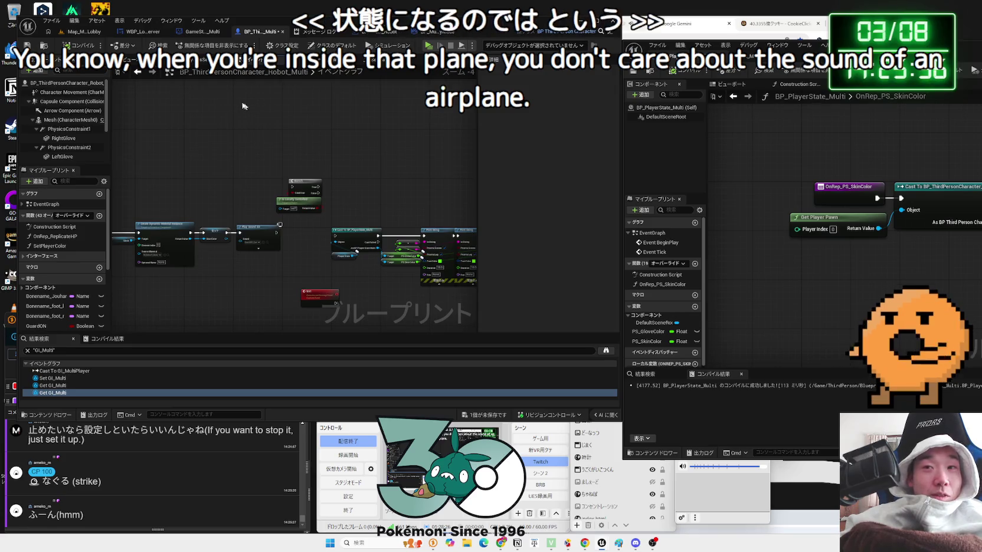
left_click(83, 32)
Launch a three-player test of Map_MultiLobby and start the match from the lobby.
left_click(196, 44)
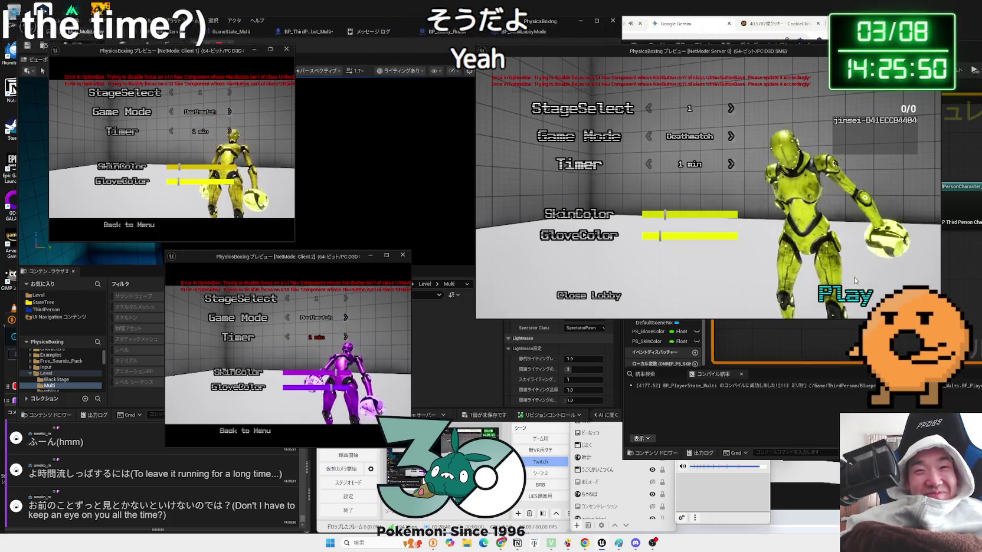
left_click(851, 294)
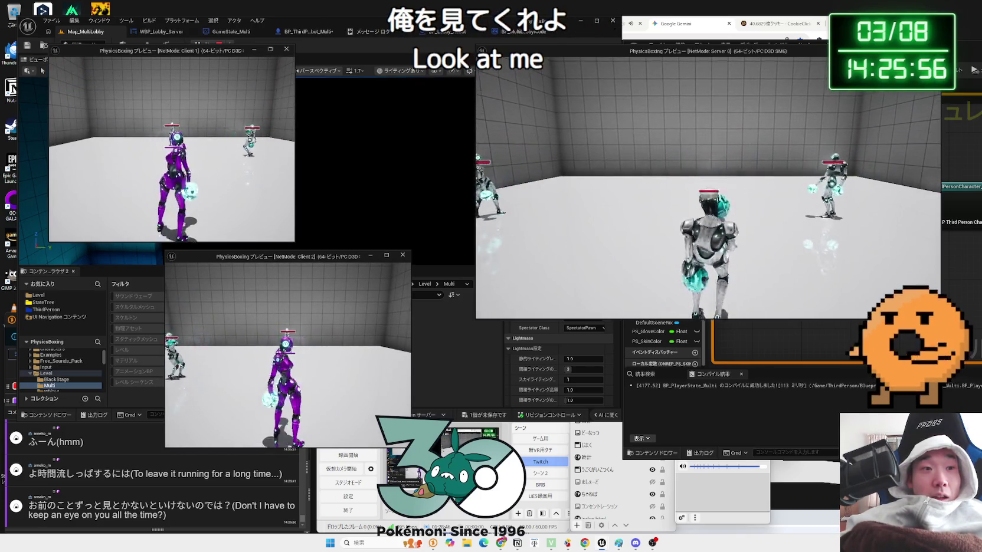
key("alt+Tab")
key("Escape")
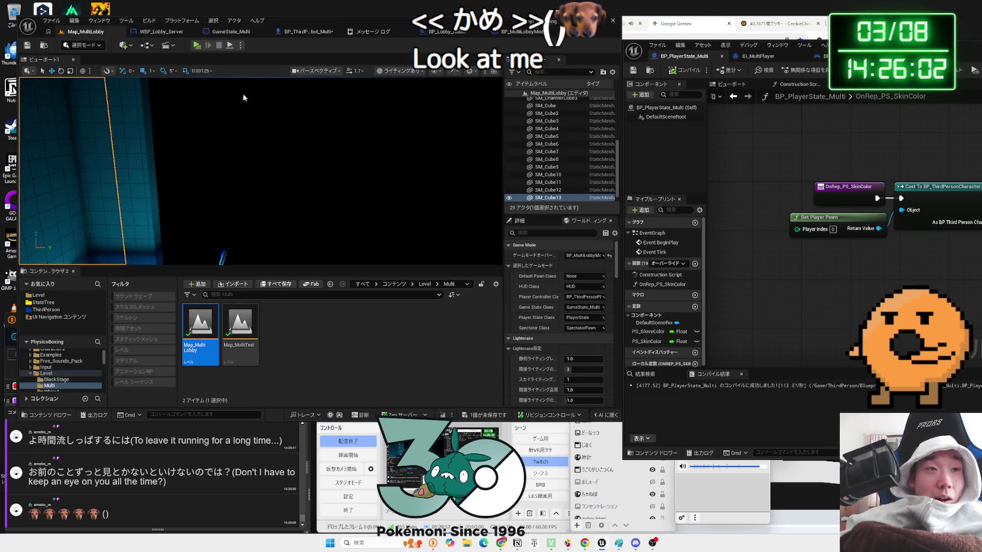
End the preview session and show the Level folder's contents in the Content Browser.
left_click(241, 45)
left_click(240, 55)
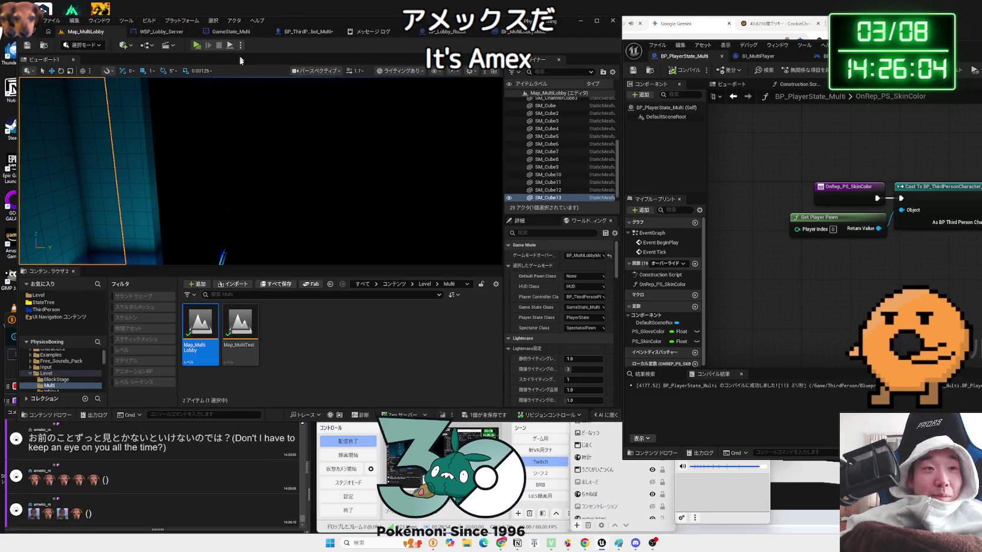
left_click(99, 374)
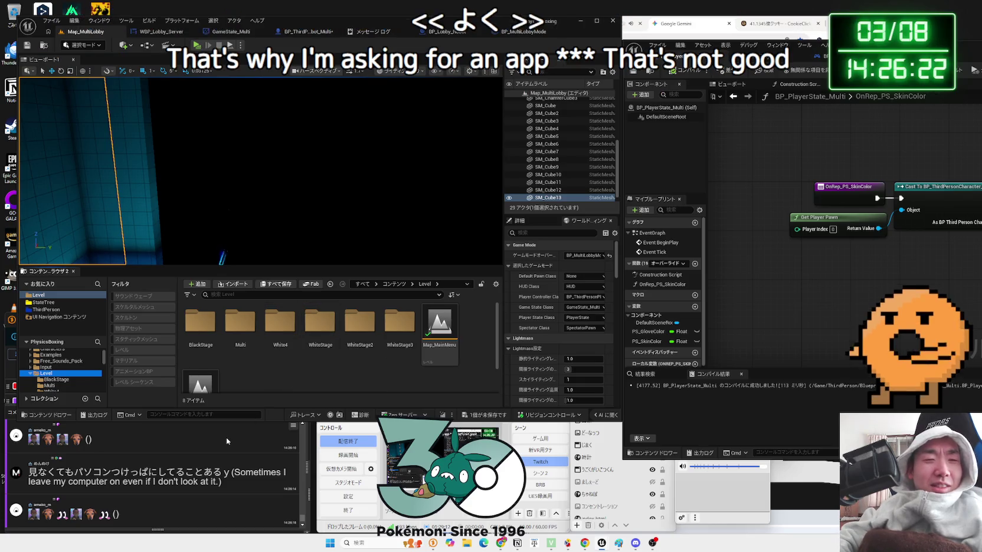
Read a viewer's comment in the OneComme window, then return to the editor.
mouse_move(216, 472)
left_mouse_down()
mouse_move(100, 472)
mouse_move(284, 475)
mouse_move(54, 472)
mouse_move(110, 474)
left_mouse_up()
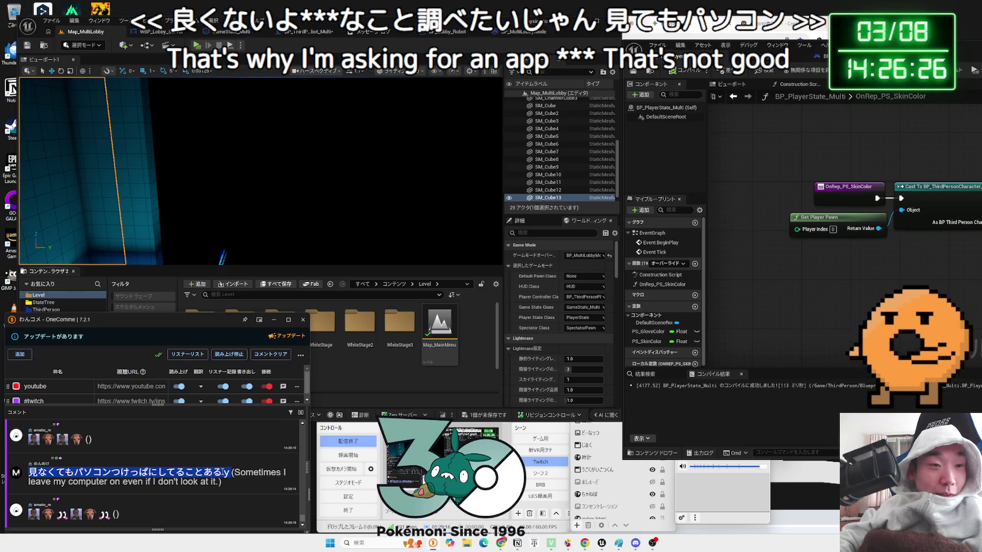
left_click_drag(36, 473, 212, 482)
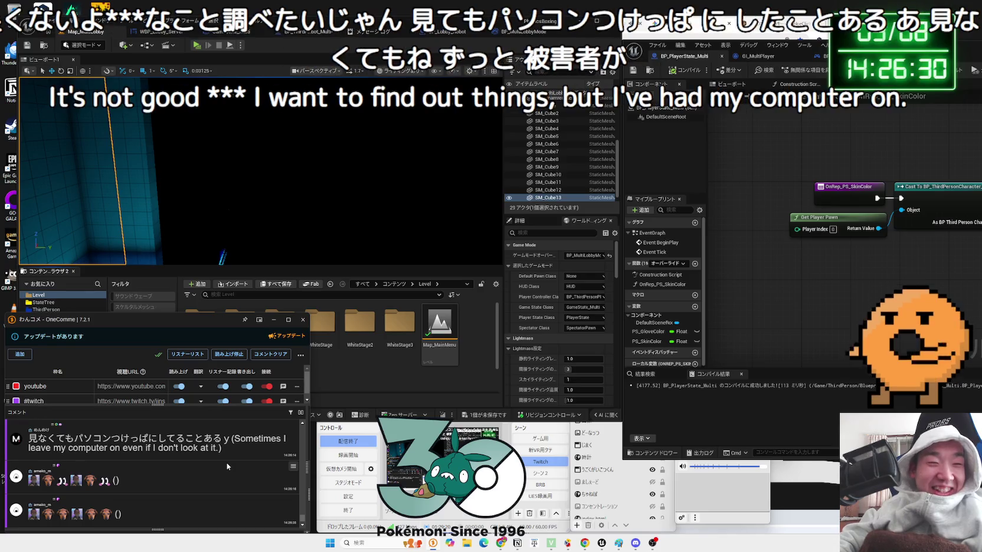
left_click(355, 371)
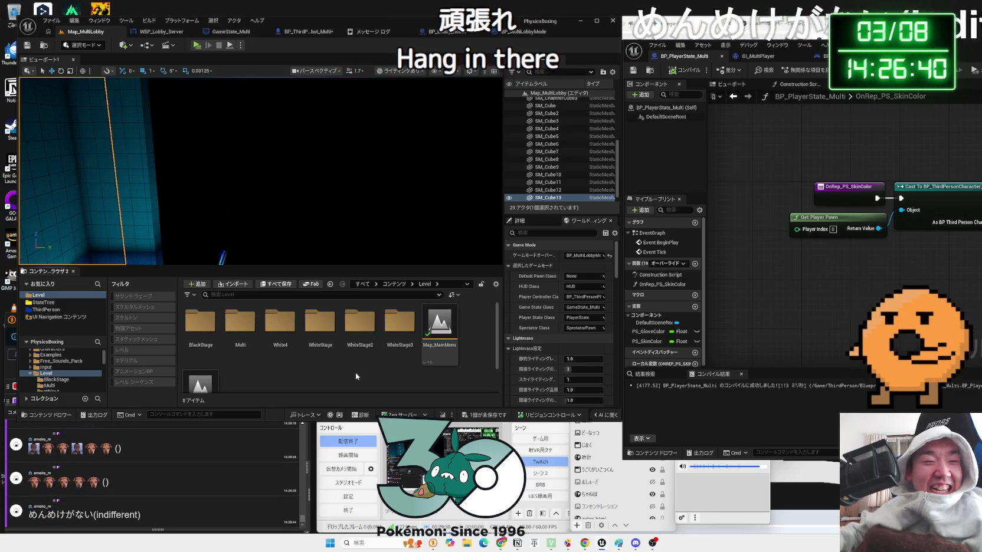
Send the comment viewer behind the editor and bring up the save prompt for BP_ThirdPersonCharacter_Robot.
left_click(189, 434)
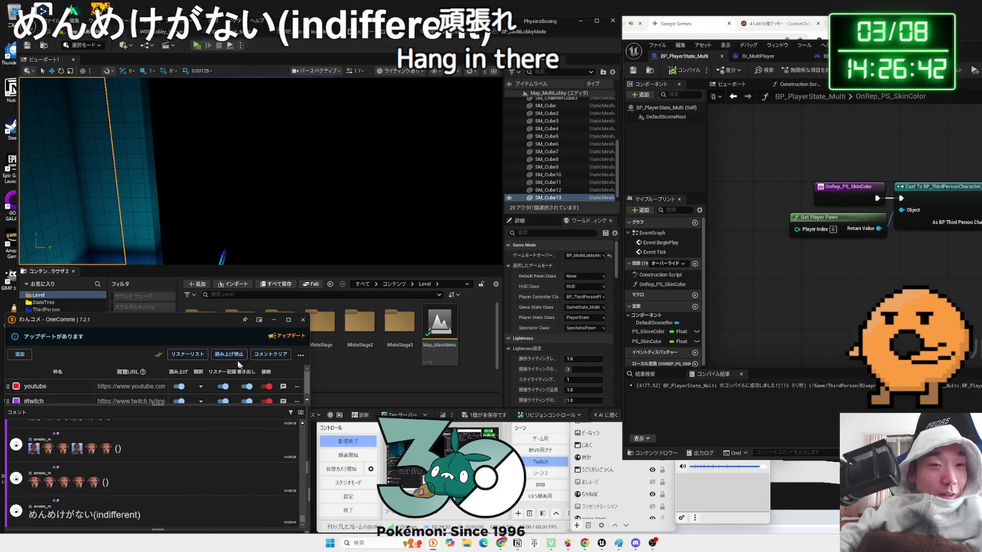
left_click_drag(218, 314, 218, 314)
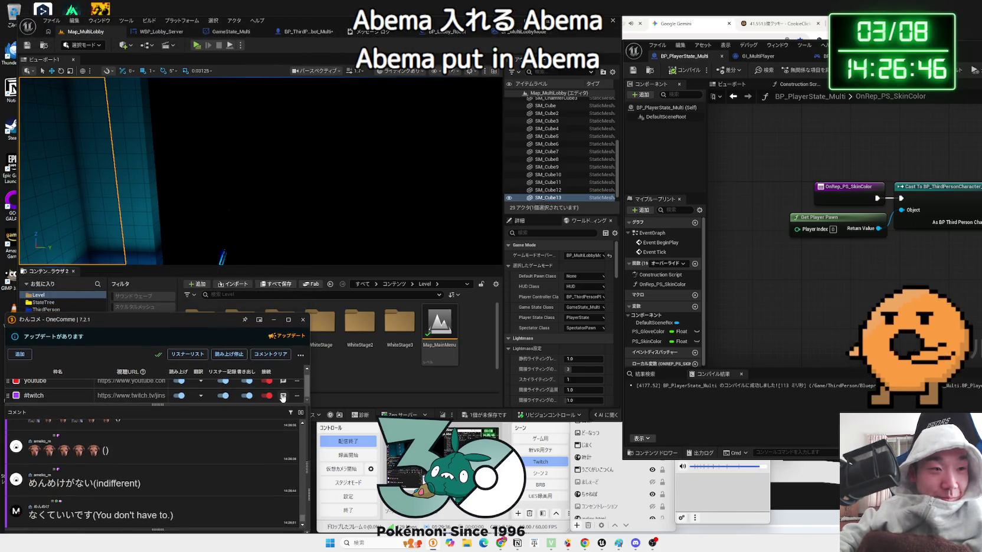
left_click(362, 381)
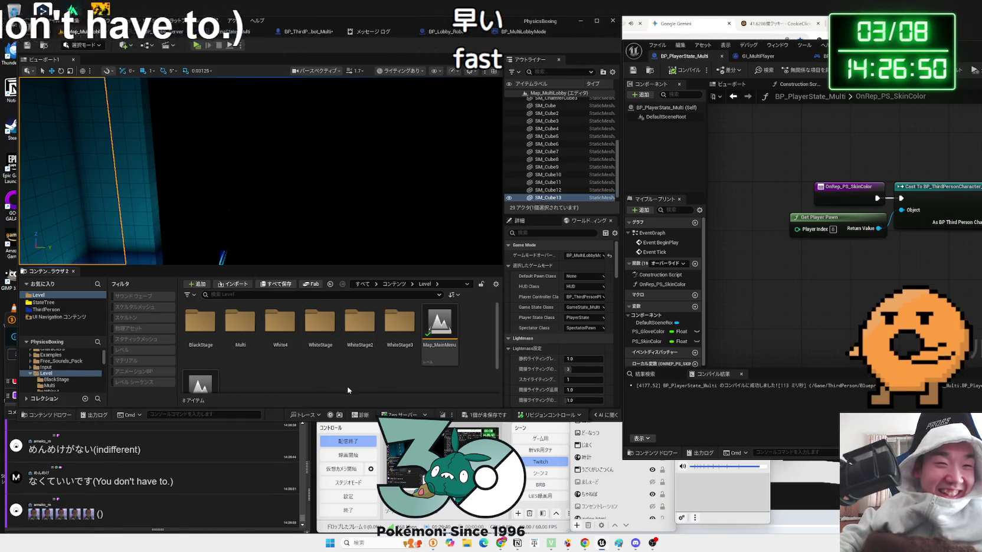
left_click(483, 415)
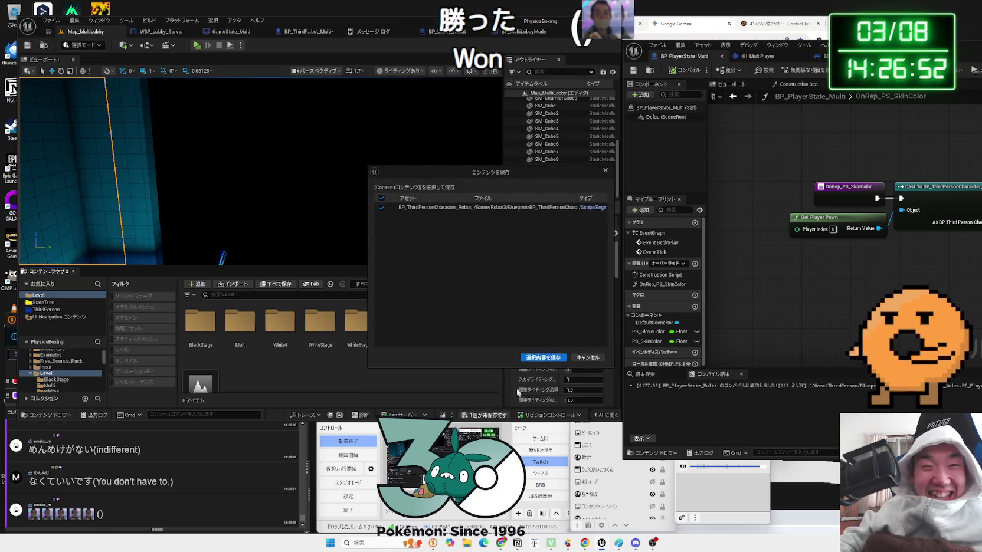
Save the robot character blueprint and open the Map_MainMenu level.
left_click(531, 357)
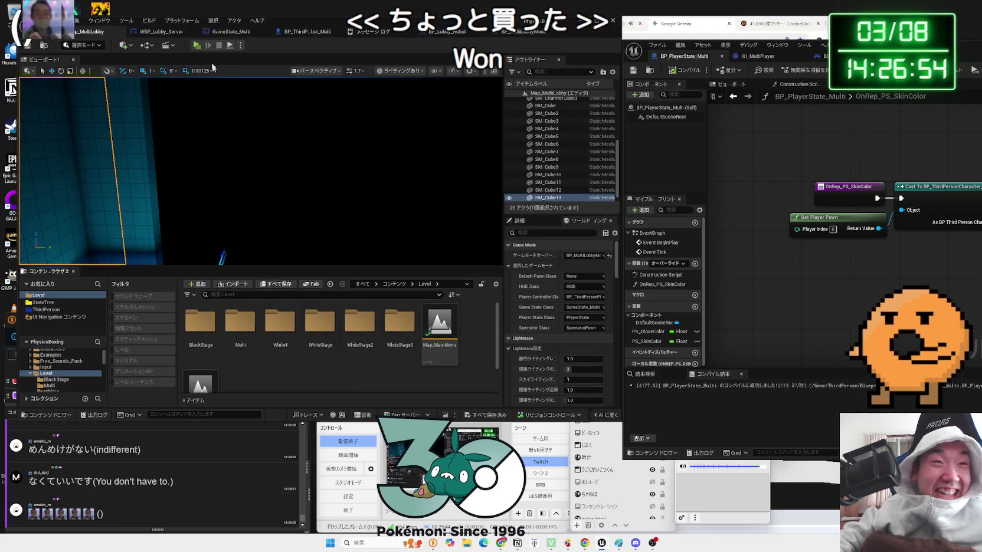
left_click(162, 31)
left_click(87, 34)
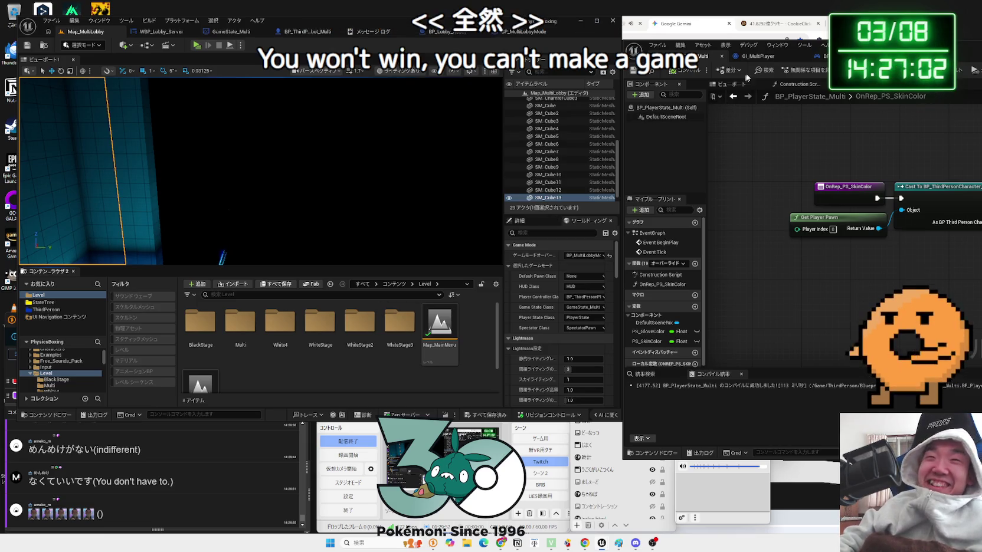
mouse_move(784, 45)
left_mouse_down()
mouse_move(513, 46)
mouse_move(680, 49)
left_mouse_up()
double_click(447, 329)
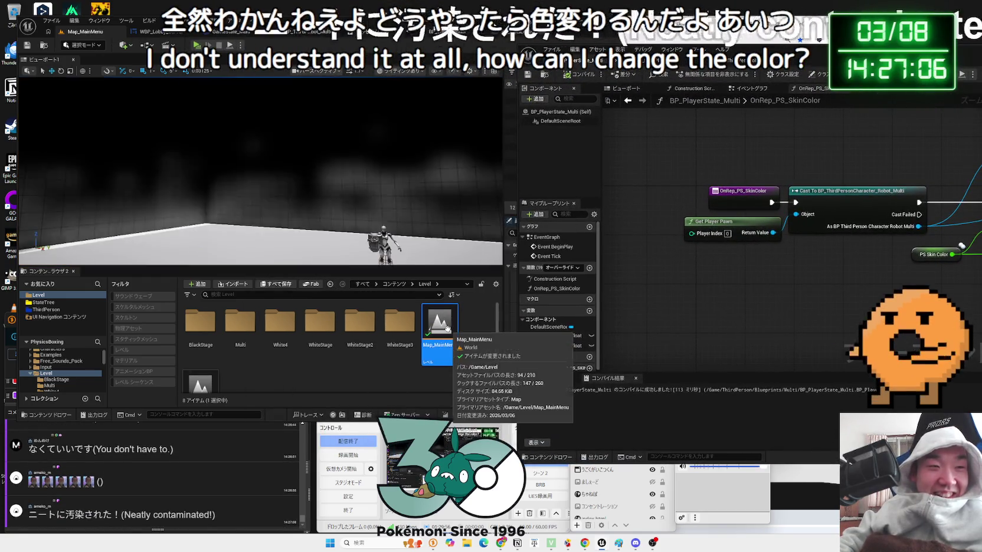
left_click_drag(567, 49, 363, 49)
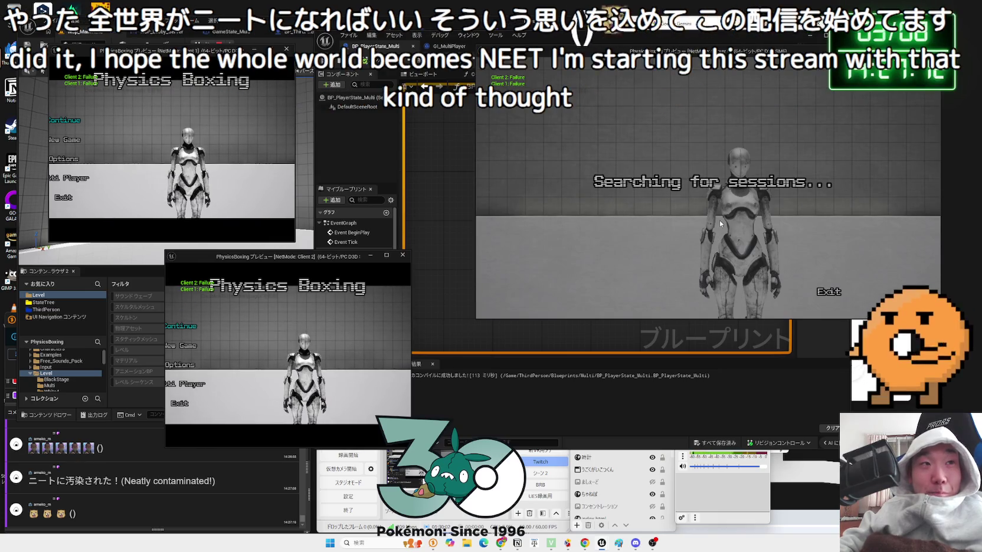
Exit the running game via Exit > YES and start playing Map_MainMenu.
left_click(827, 290)
left_click(571, 256)
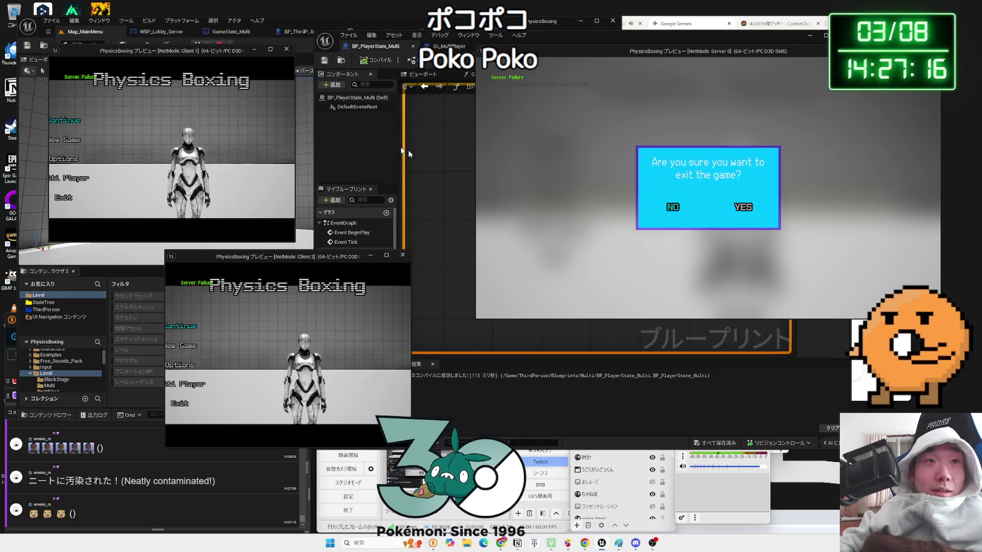
left_click(738, 208)
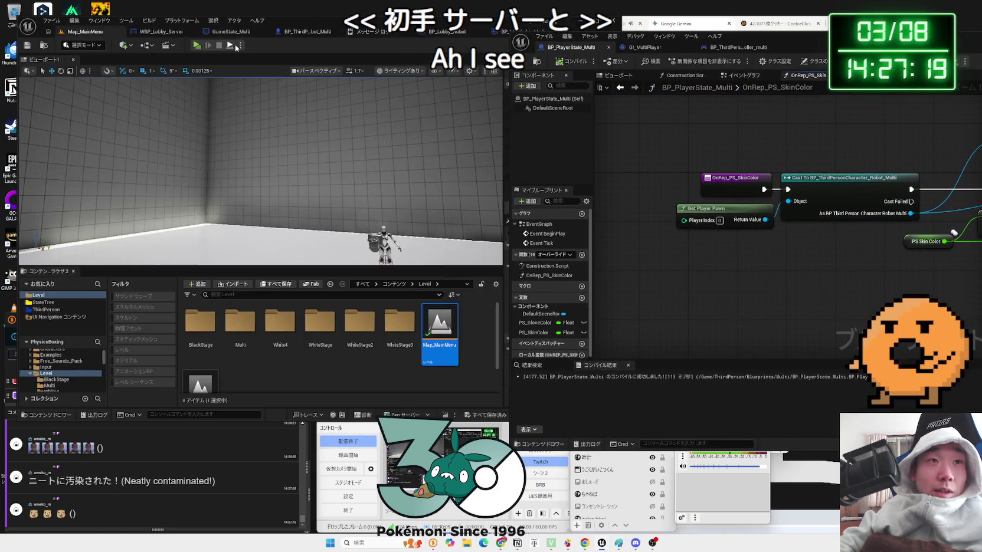
left_click(233, 46)
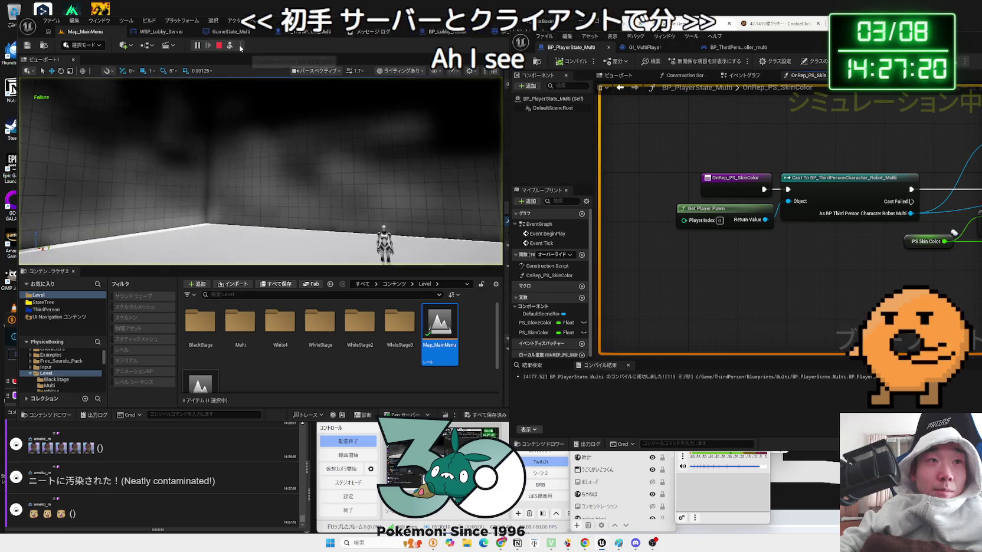
Switch the play net mode to Standalone, launch a test, then stop it.
left_click(241, 45)
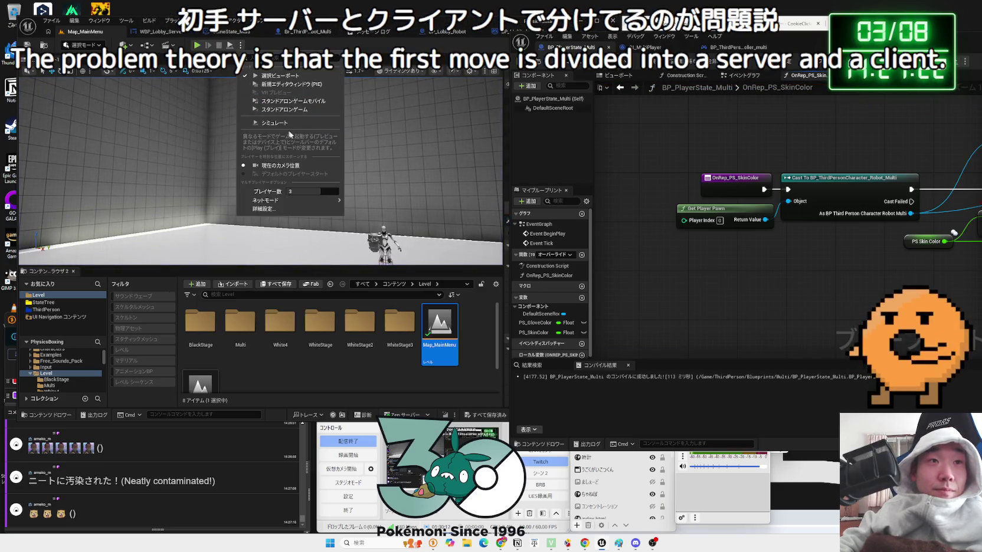
left_click(372, 203)
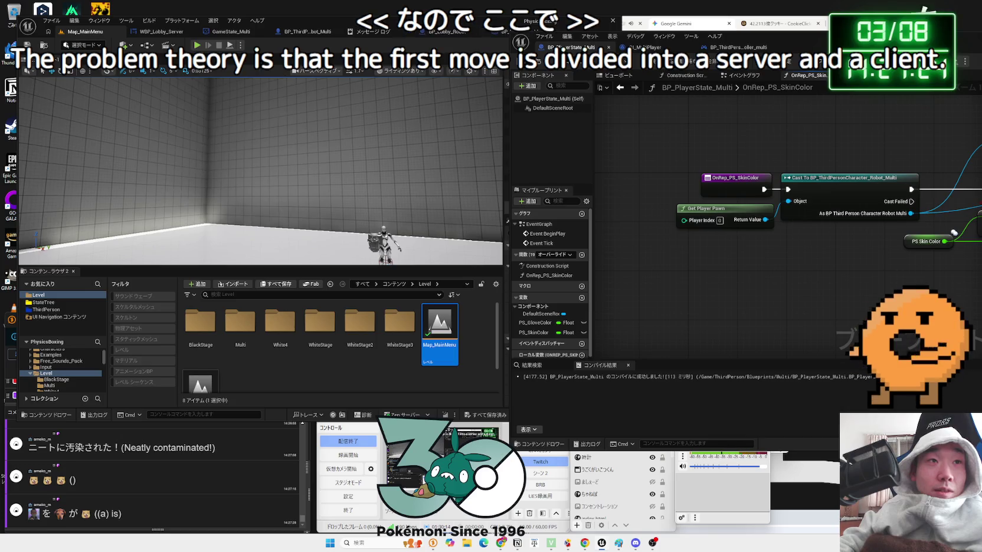
left_click(196, 46)
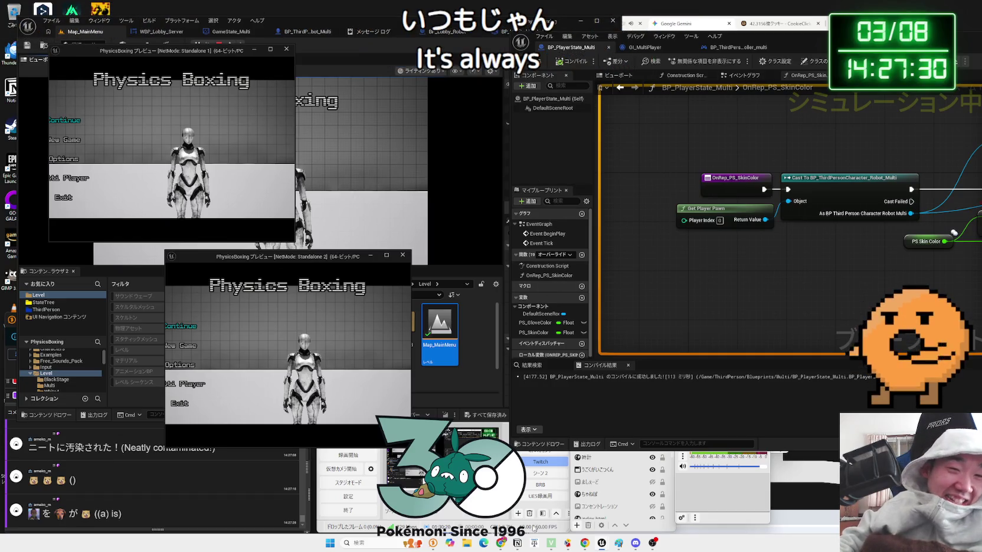
mouse_move(600, 547)
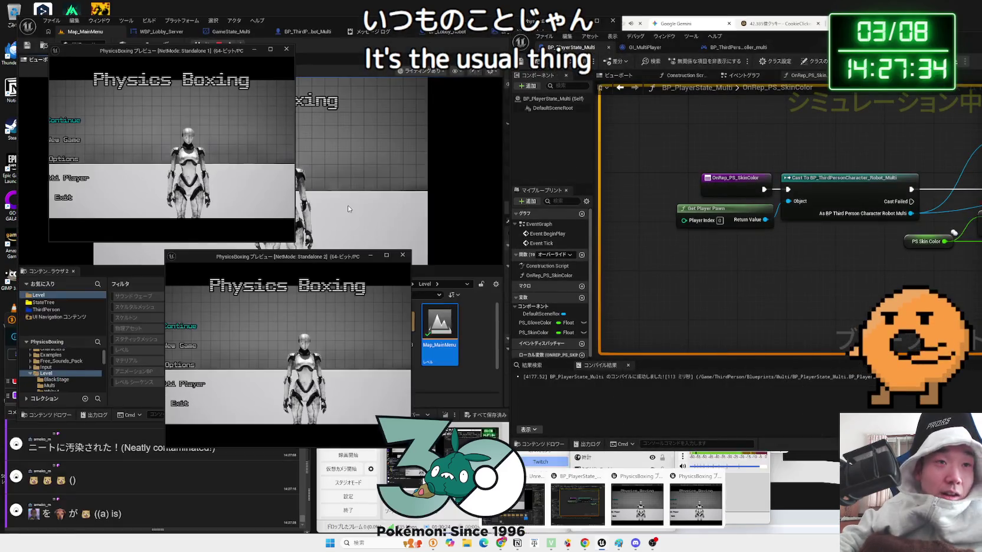
left_click(219, 46)
Relaunch in new preview windows, start multiplayer searches, widen two windows, and open server creation.
left_click(241, 46)
left_click(278, 84)
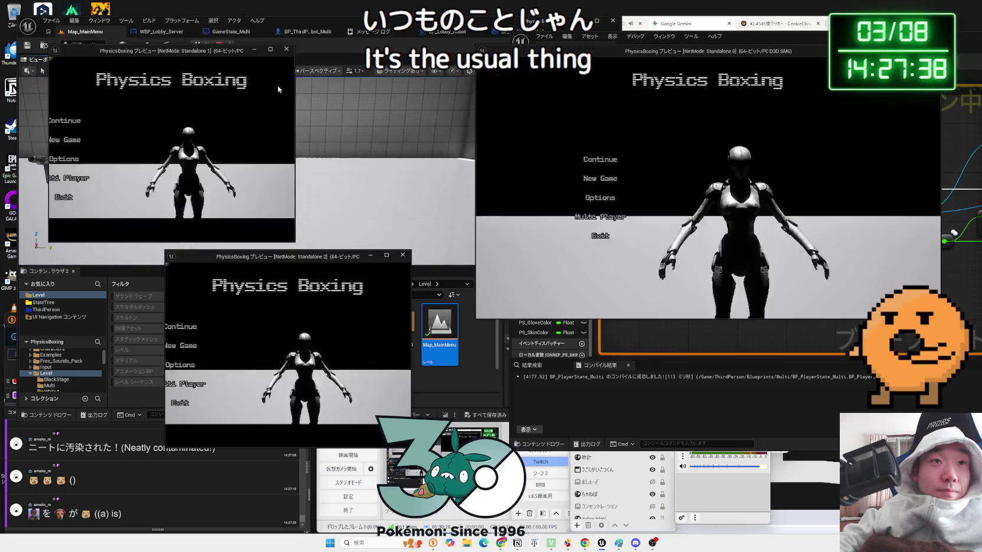
left_click(555, 224)
left_click(197, 381)
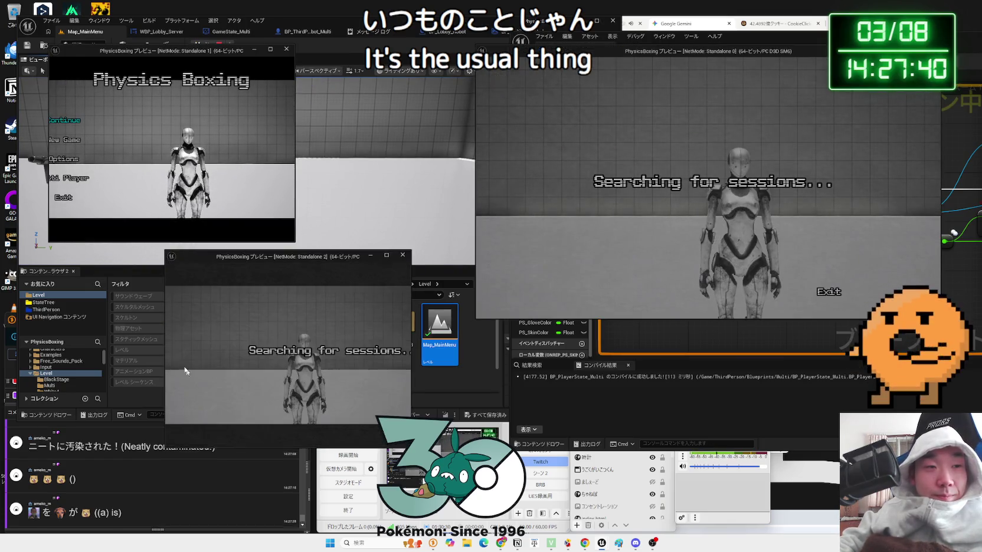
left_click_drag(164, 343, 88, 342)
left_click_drag(295, 148, 383, 148)
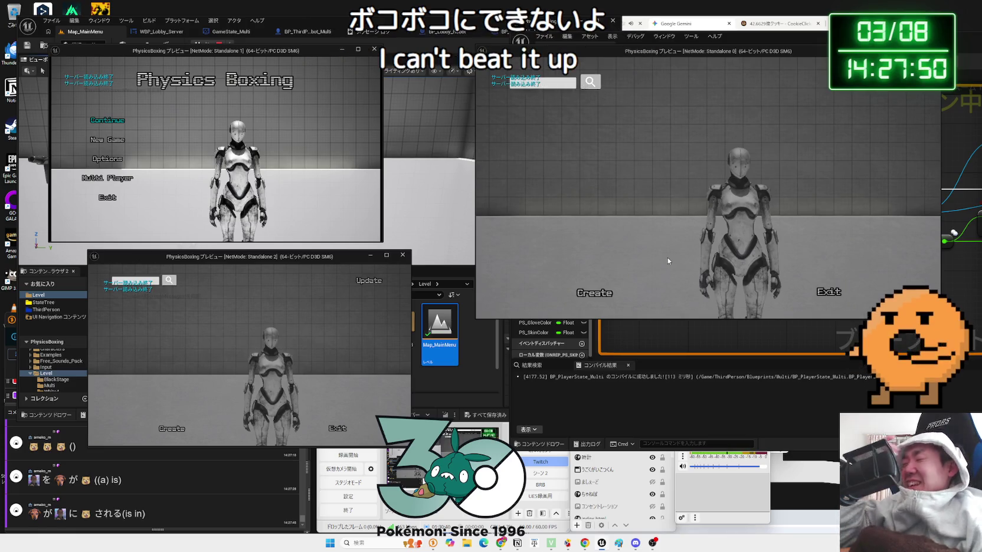
left_click(596, 292)
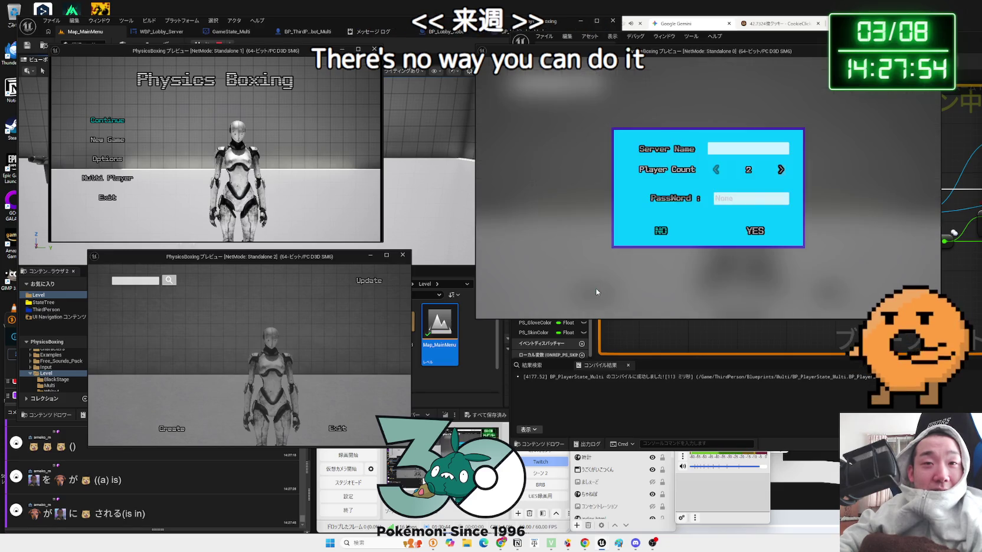
Host the lobby in Standalone 0 and start session searches in the other two previews.
left_click(748, 231)
key("alt+Tab")
left_click(107, 159)
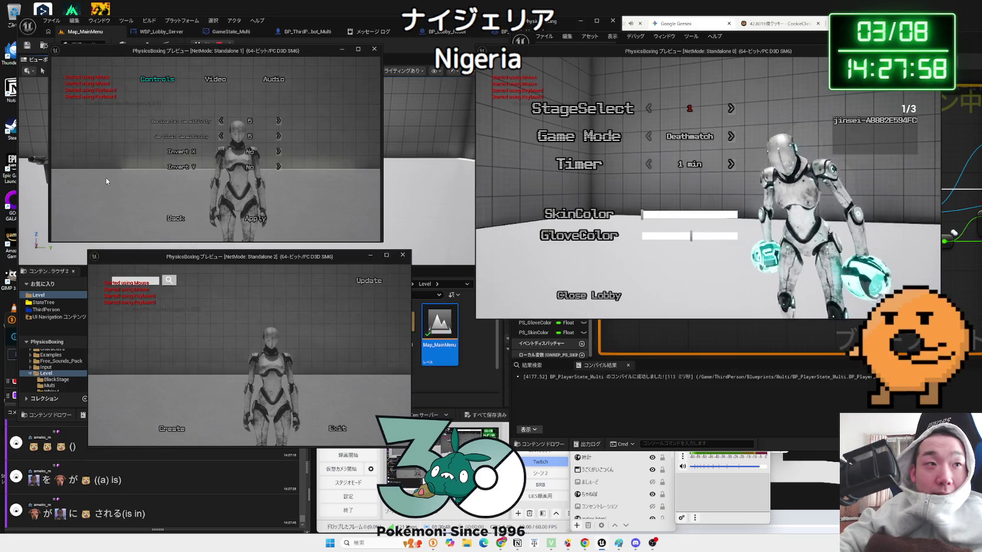
left_click(188, 220)
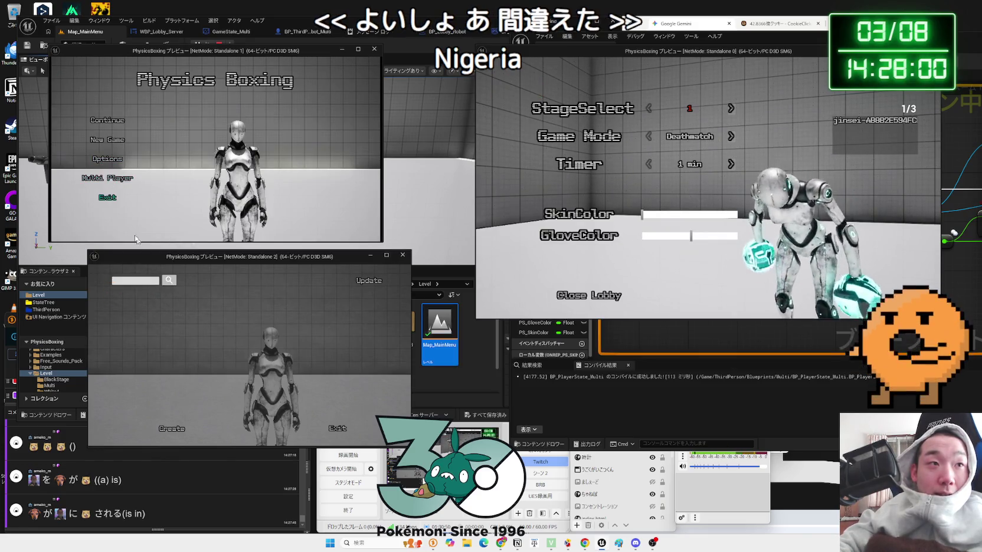
left_click(115, 180)
left_click(170, 428)
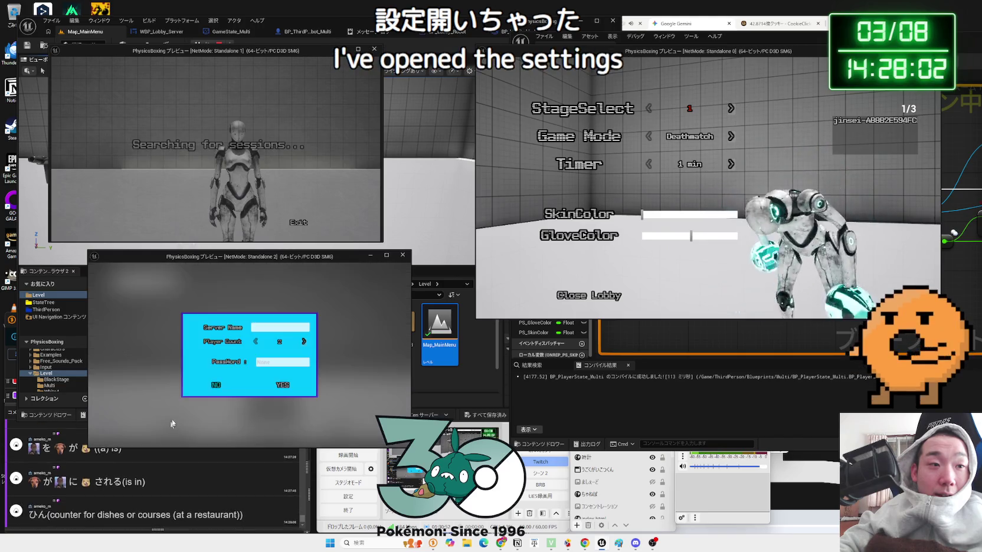
left_click(277, 383)
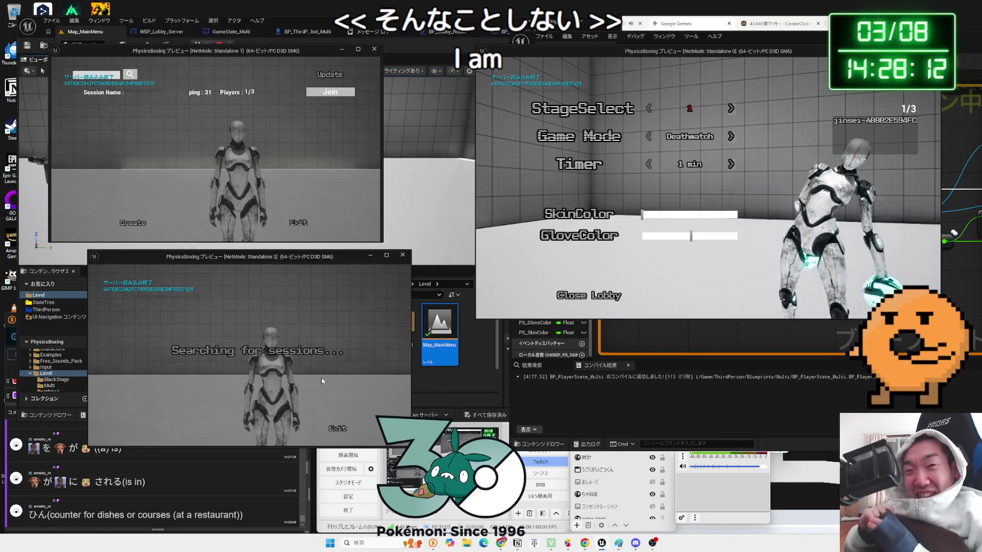
Turn the host robot yellow-green and join the session from both client previews.
left_click(666, 215)
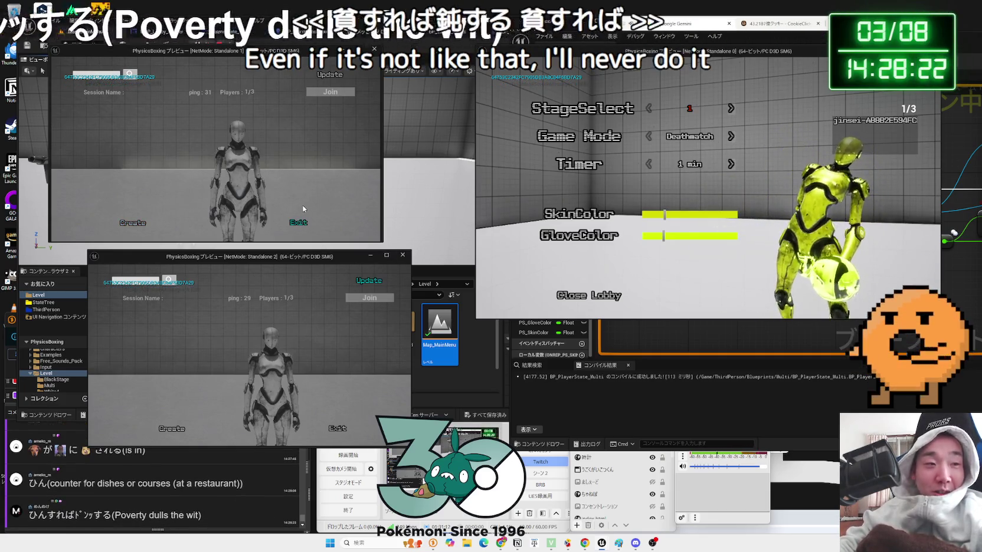
left_click(330, 92)
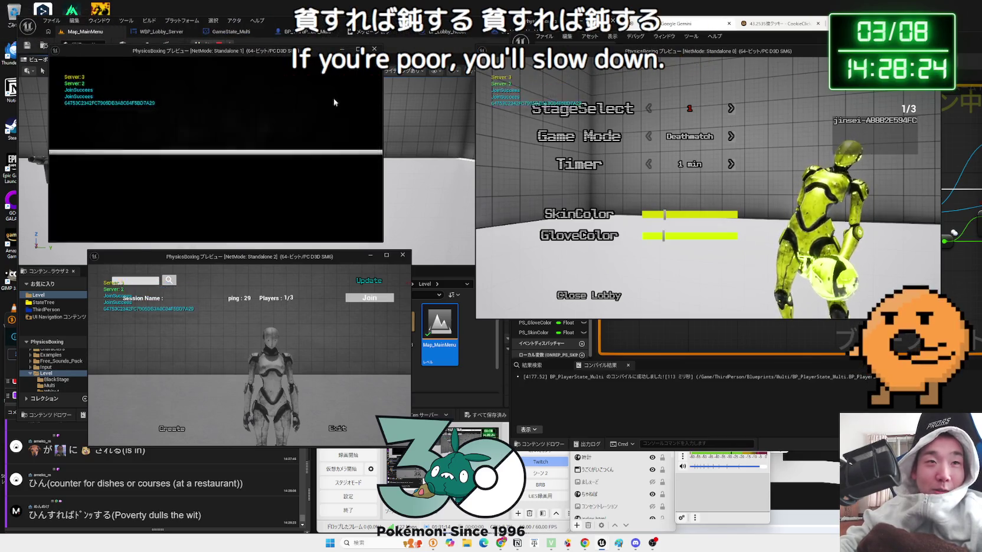
left_click(369, 297)
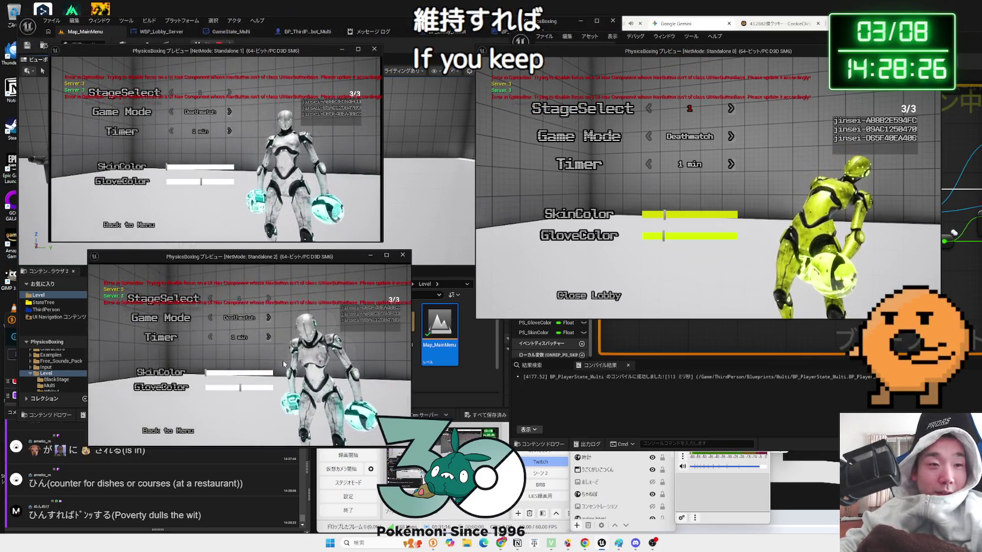
Make the third player's robot magenta and the second player's blue with purple gloves.
left_click(264, 372)
left_click(268, 387)
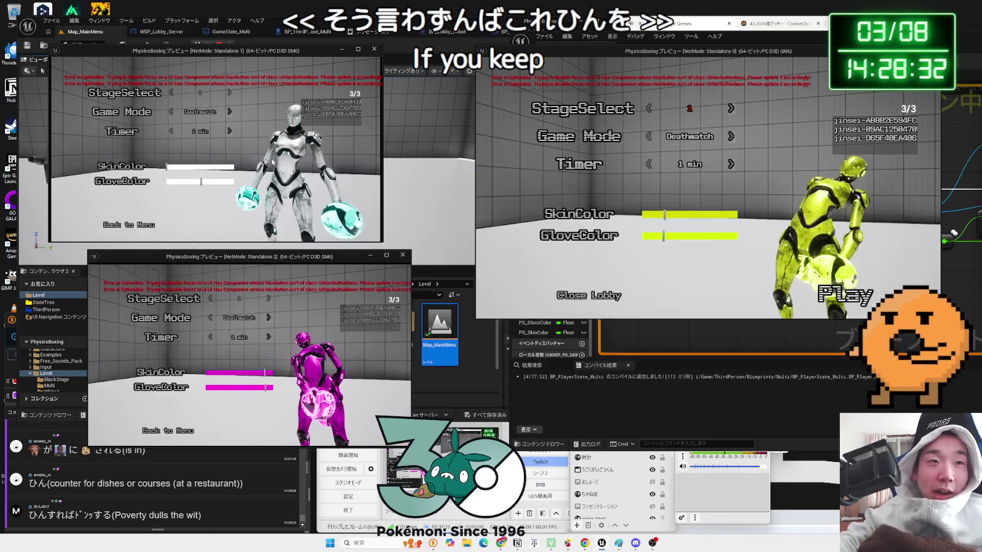
left_click(213, 167)
left_click(212, 182)
left_click_drag(213, 181, 234, 181)
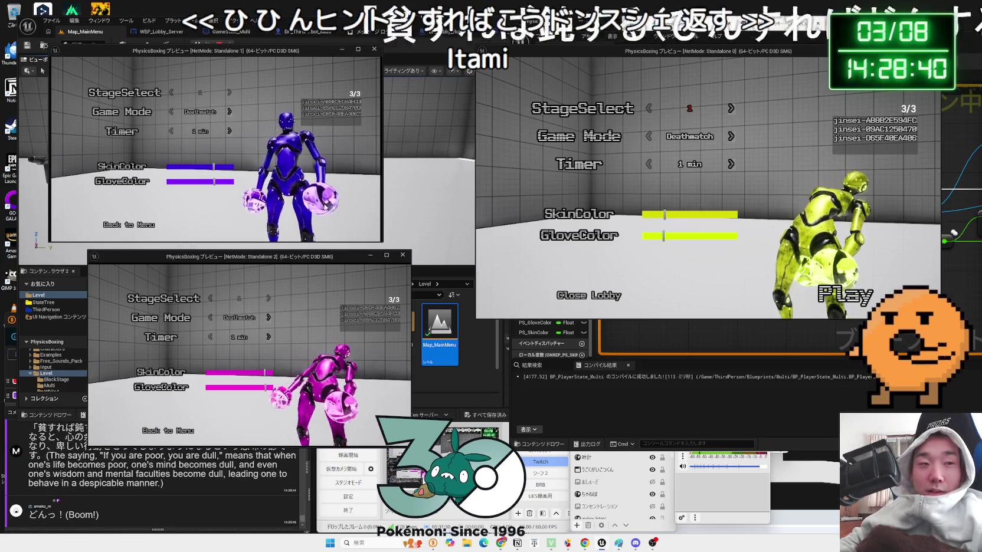
Search the web for the phrase 貧すれば鈍する from the stream comment window.
left_click(190, 455)
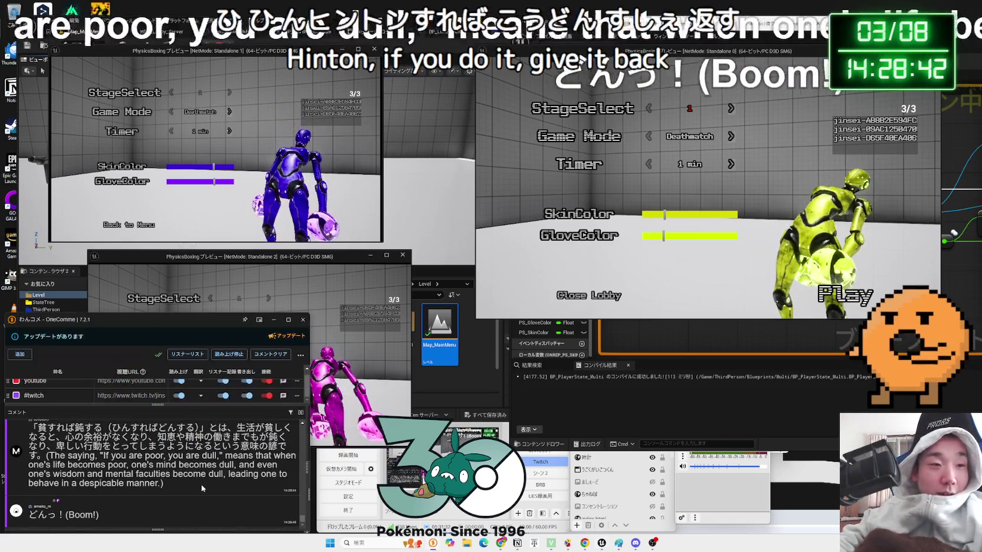
scroll(119, 464, "up", 1)
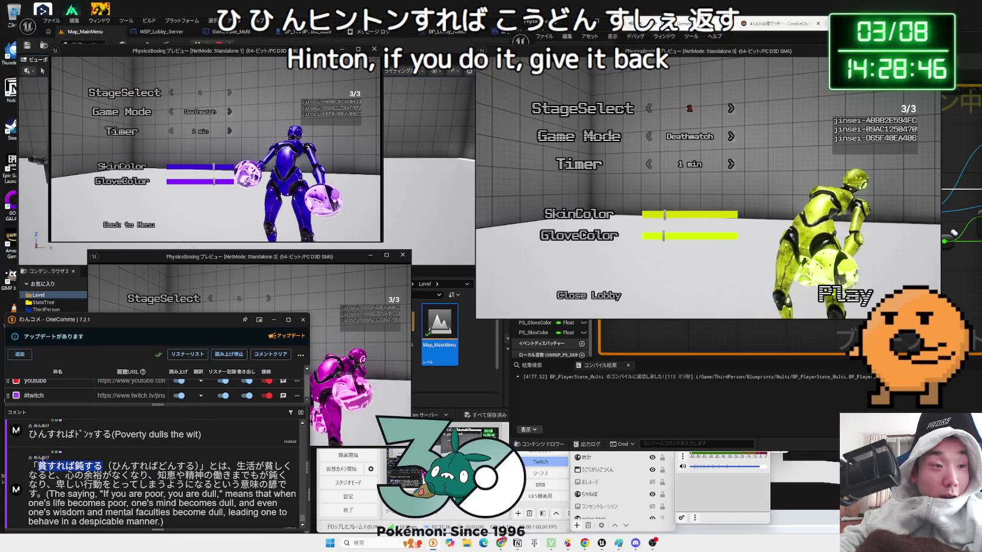
left_click(57, 482)
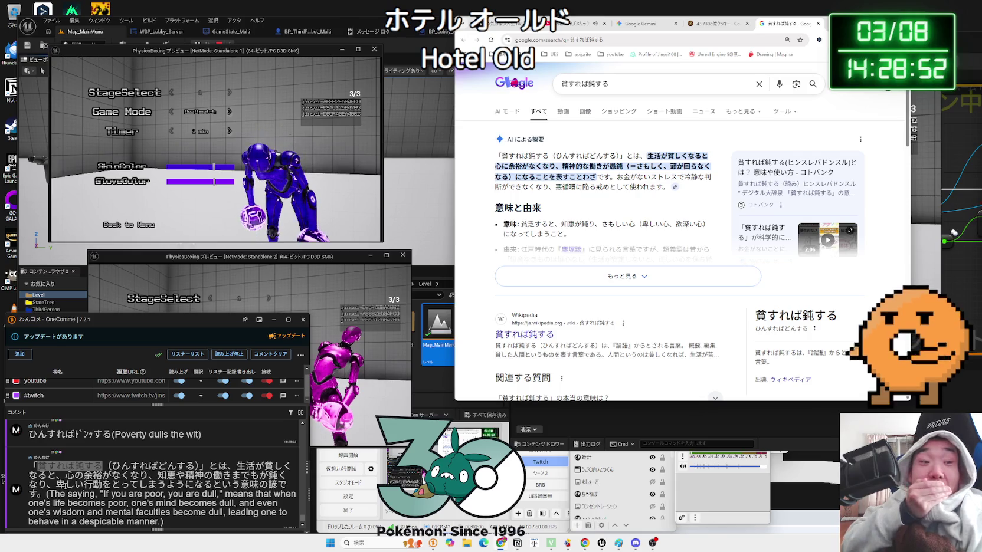
Read the expanded AI overview for 貧すれば鈍する, then close the search results tab.
scroll(65, 486, "down", 3)
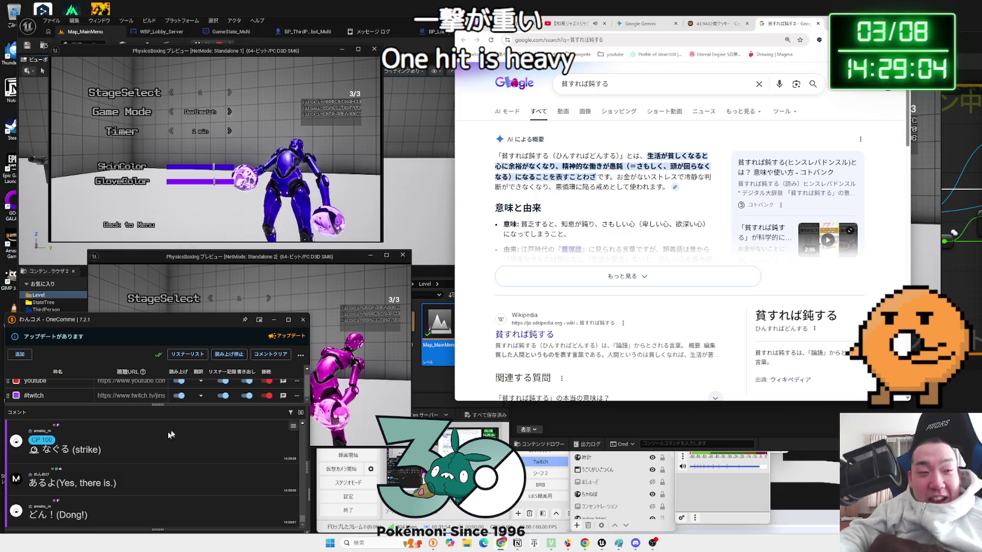
left_click(614, 275)
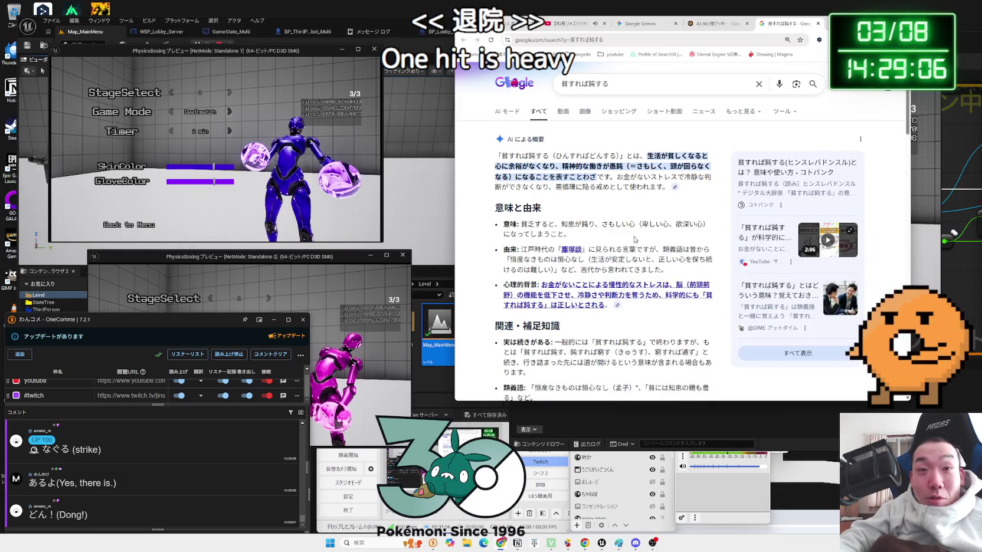
scroll(634, 285, "down", 10)
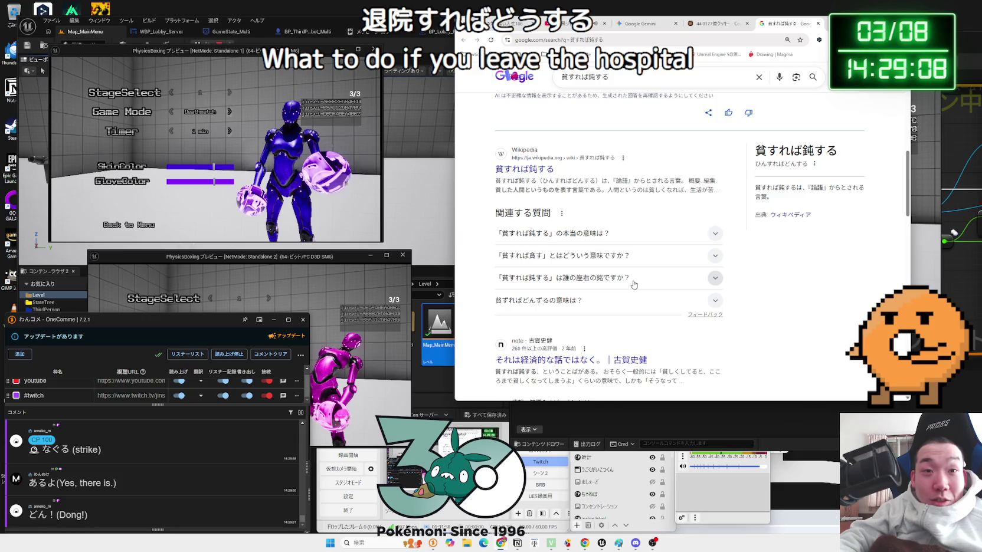
scroll(637, 286, "up", 3)
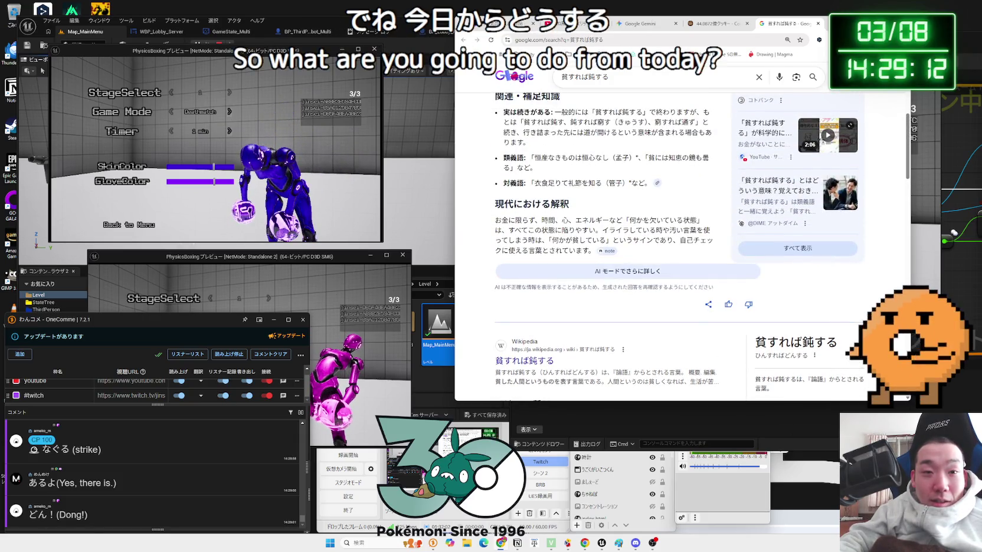
left_click(820, 24)
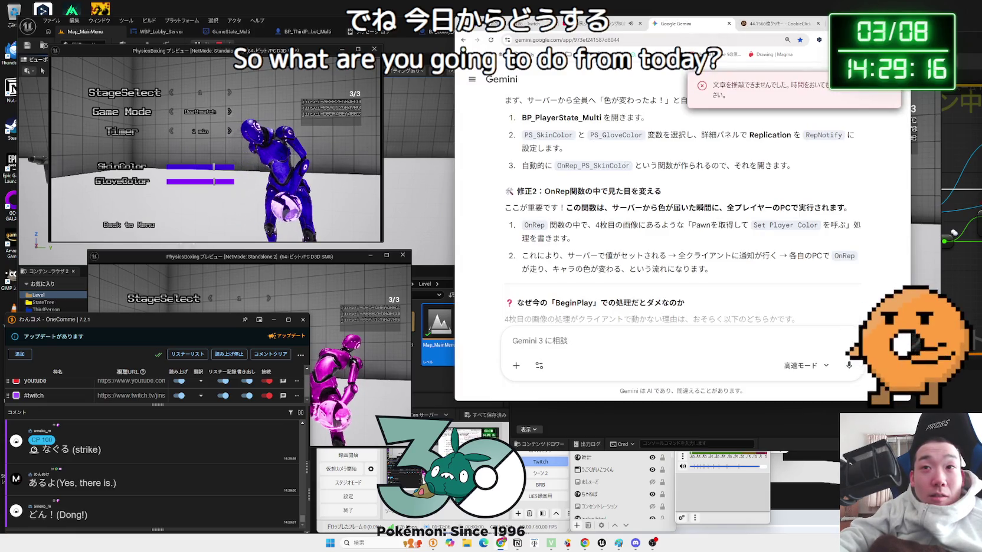
left_click(923, 177)
Start the match from the host lobby, try the second player's game, then stop play.
left_click(828, 298)
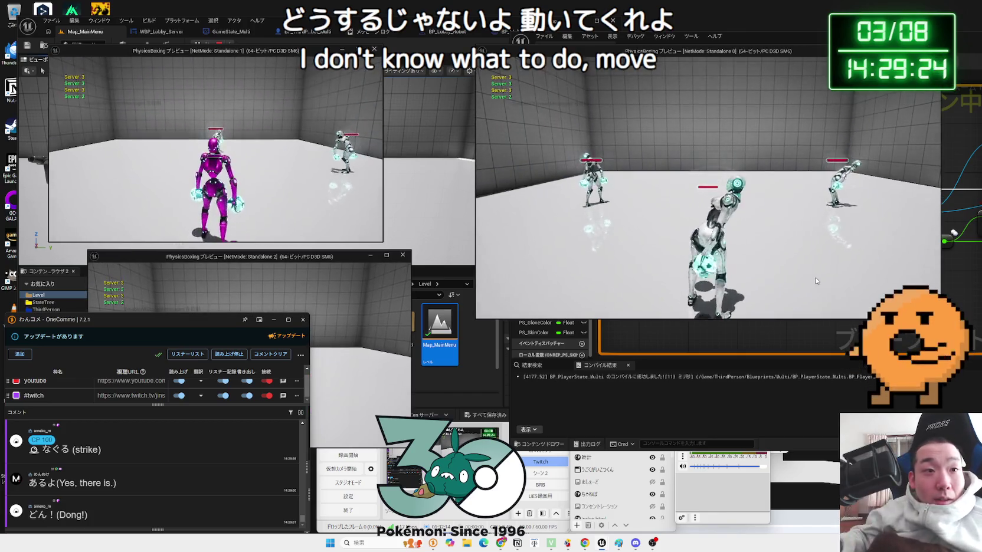
left_click(324, 256)
left_click(315, 92)
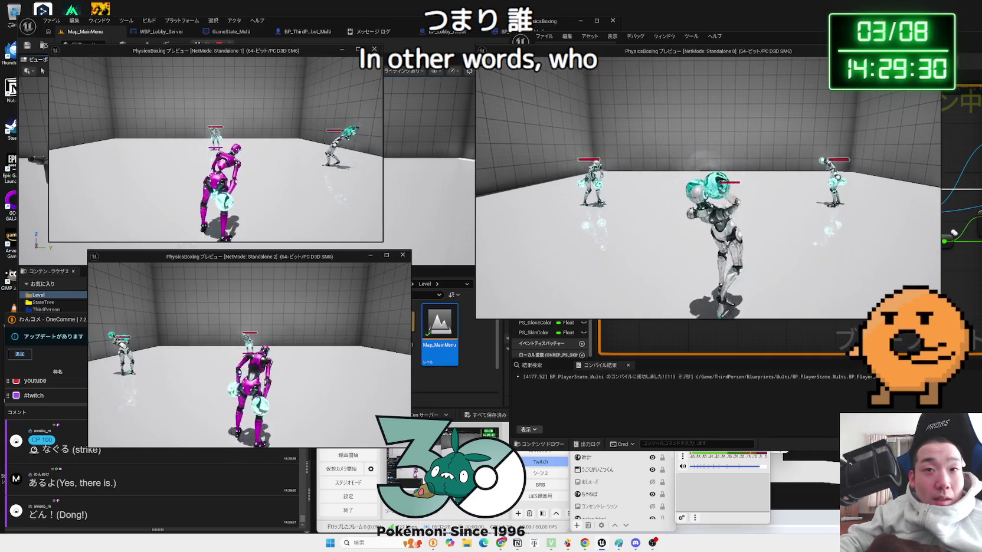
key("Escape")
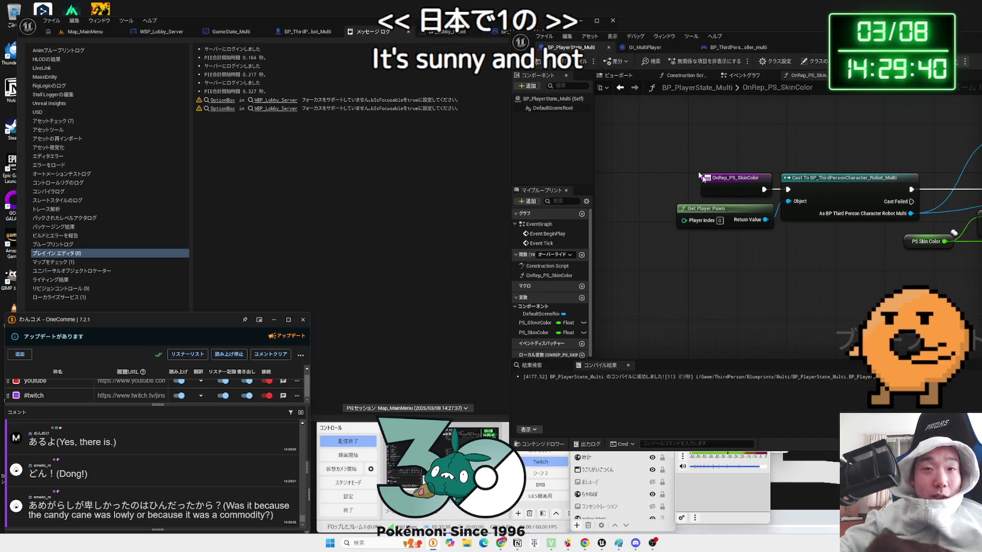
Flip through the open editor tabs to the WBP_Lobby_Server event graph.
left_click(307, 31)
left_click(230, 31)
left_click(160, 31)
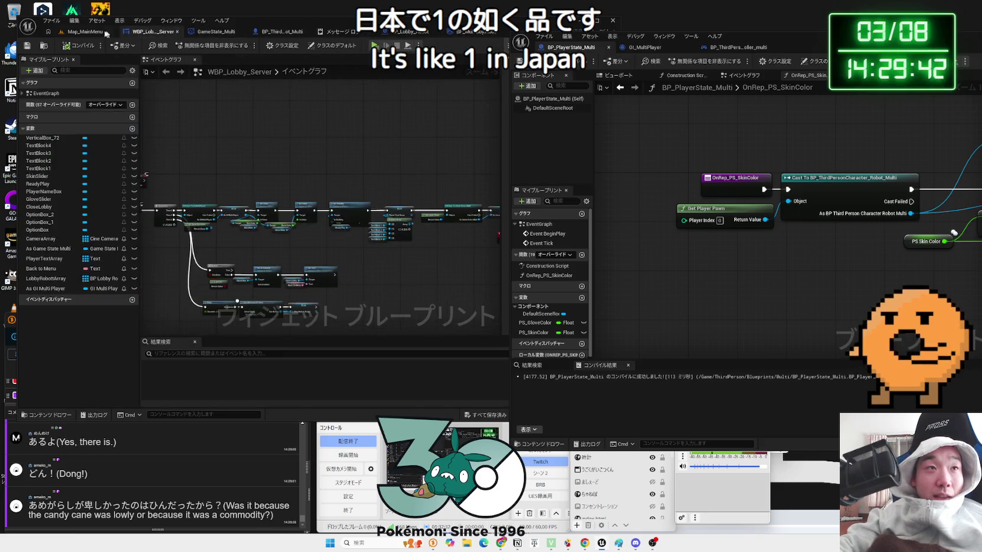
Open Map_MultiLobby from the Multi level folder and place the OnRep_PS_SkinColor graph beside it.
left_click(85, 31)
double_click(248, 325)
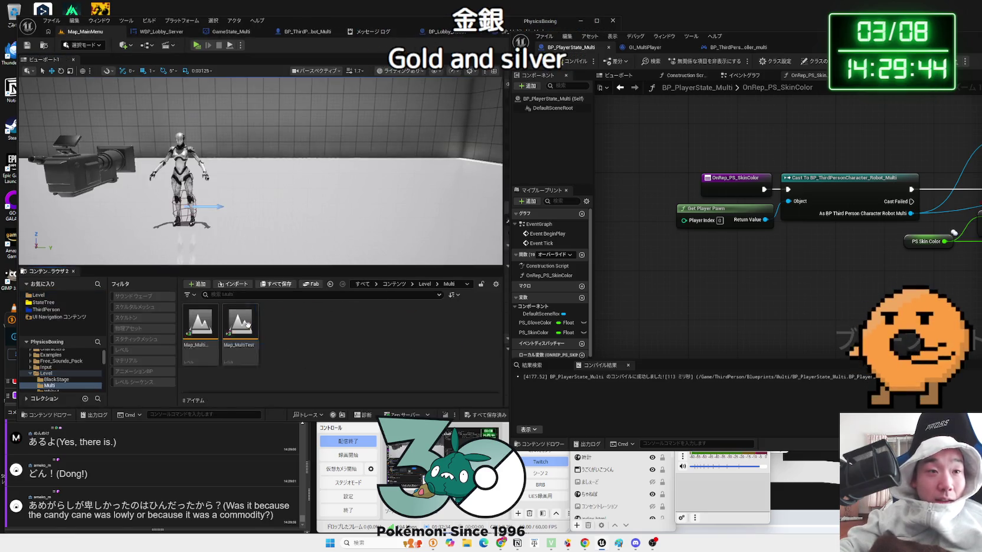
double_click(198, 322)
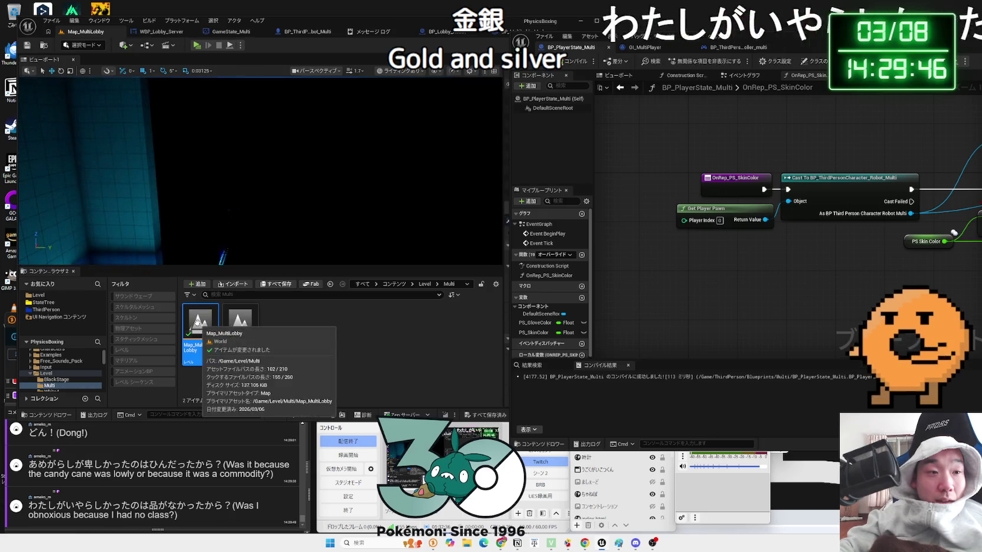
left_click(410, 346)
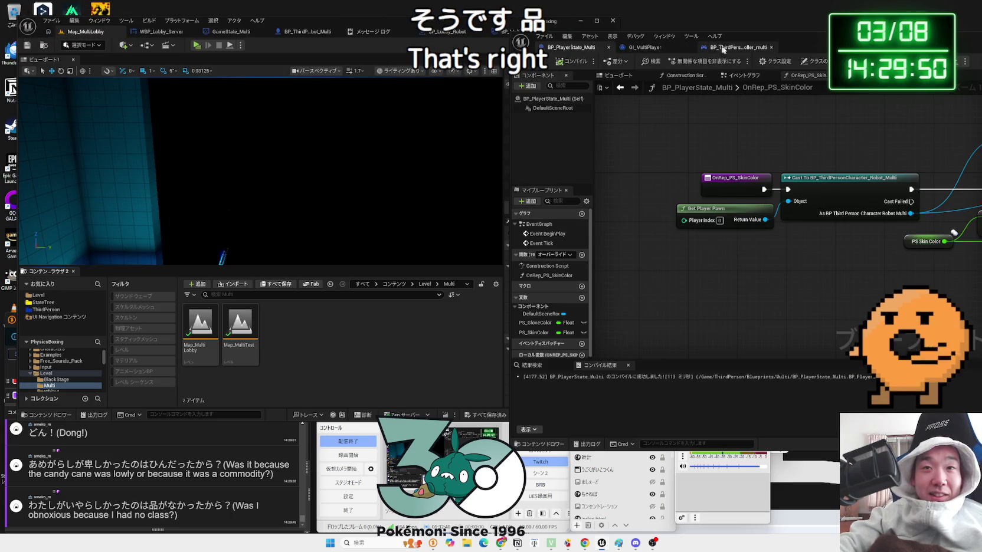
left_click_drag(792, 44, 671, 30)
left_click_drag(826, 248, 615, 270)
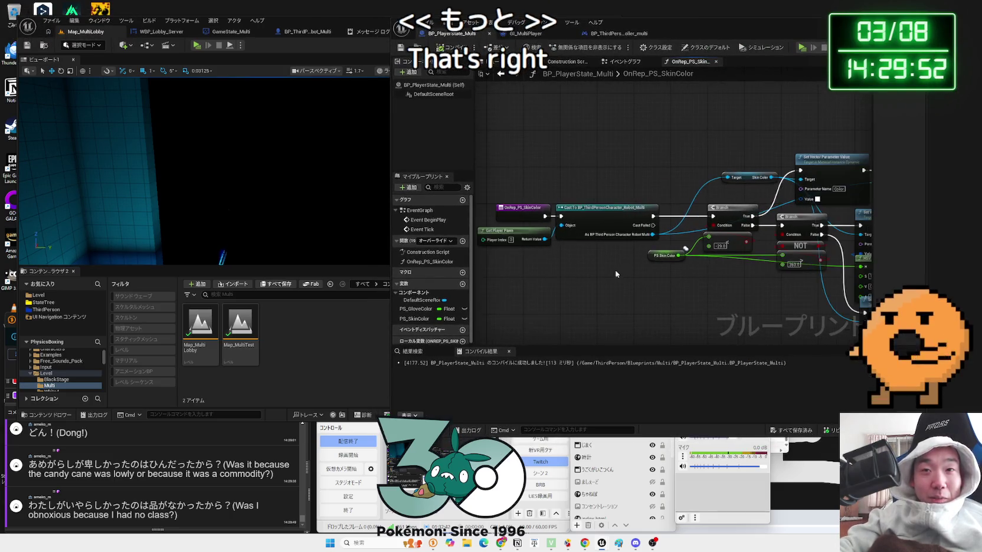
Inspect the Skin Color variable node's properties in the OnRep_PS_SkinColor graph.
scroll(666, 261, "down", 2)
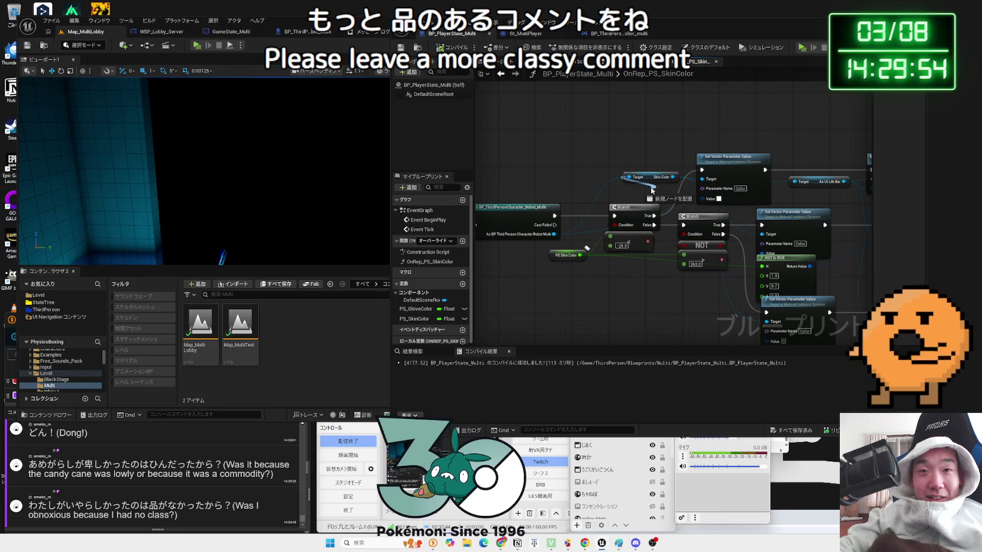
left_click(648, 178)
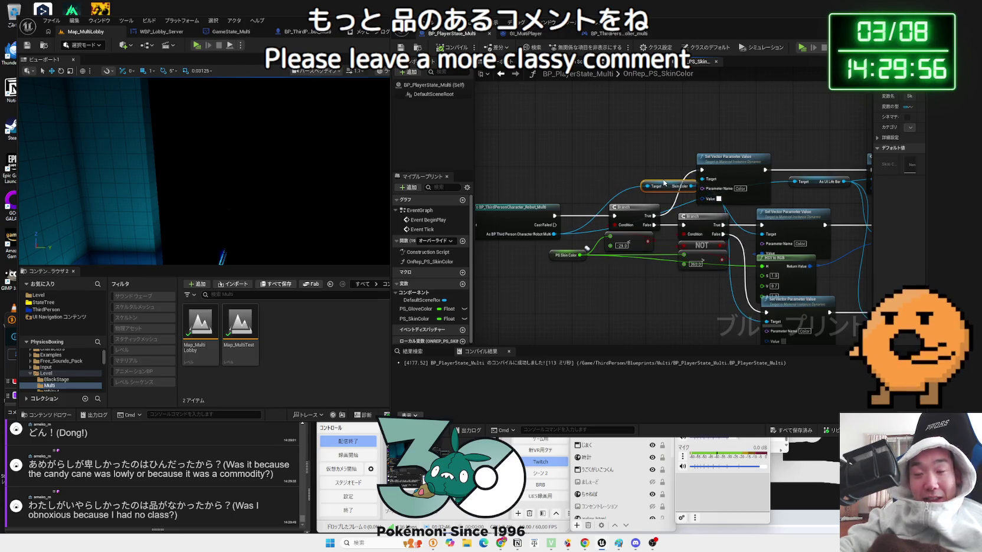
left_click(679, 204)
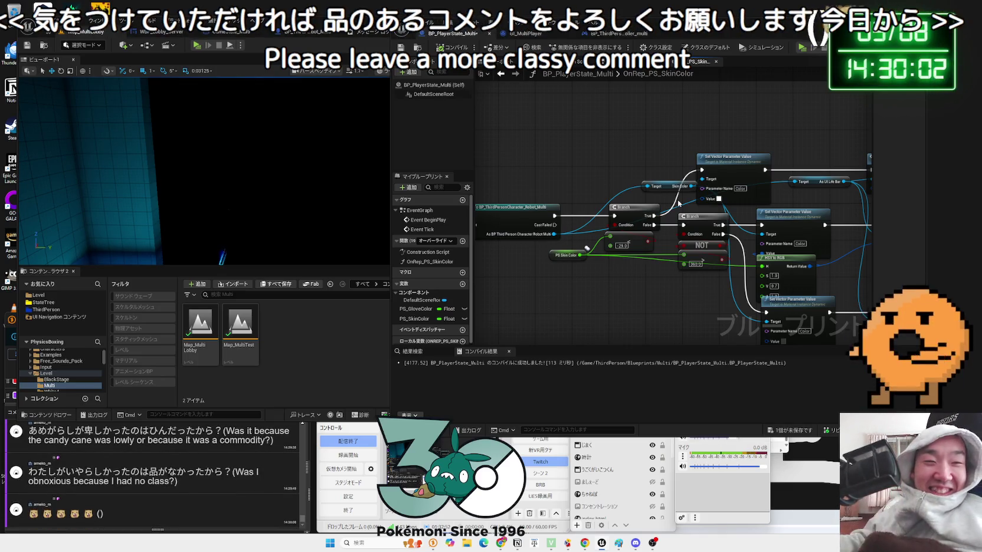
Box-select the Branch, NOT and skin-colour comparison nodes and move them left.
scroll(552, 279, "down", 3)
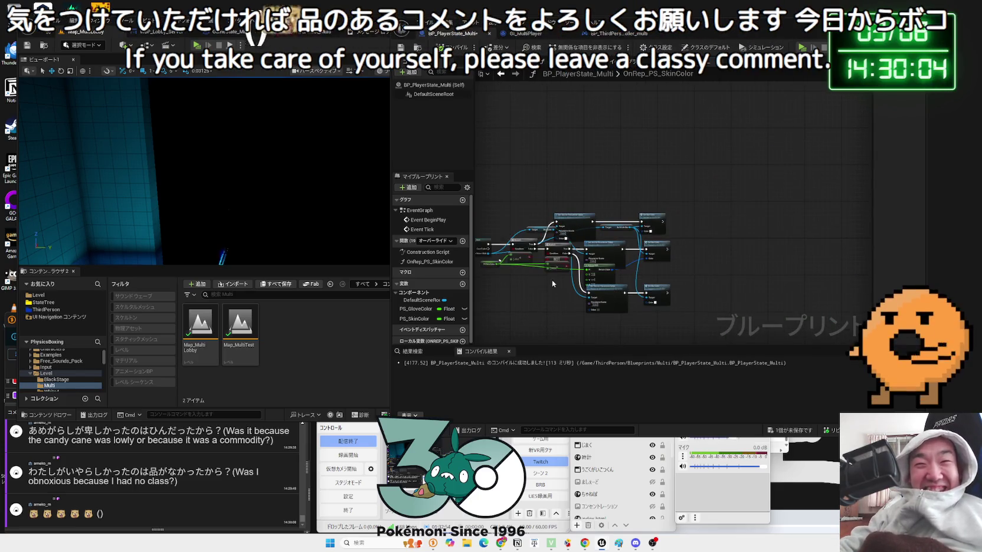
left_click_drag(527, 211, 594, 234)
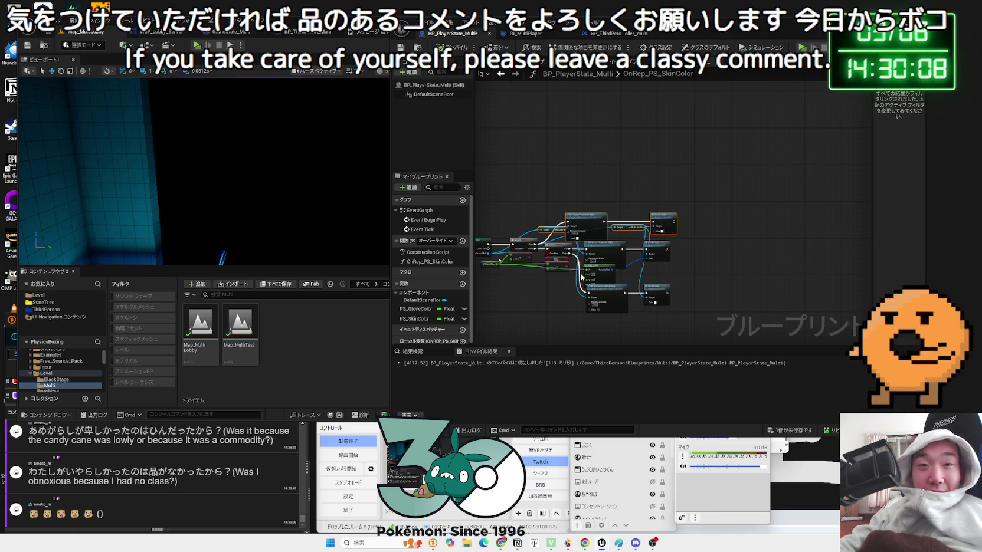
scroll(557, 298, "up", 4)
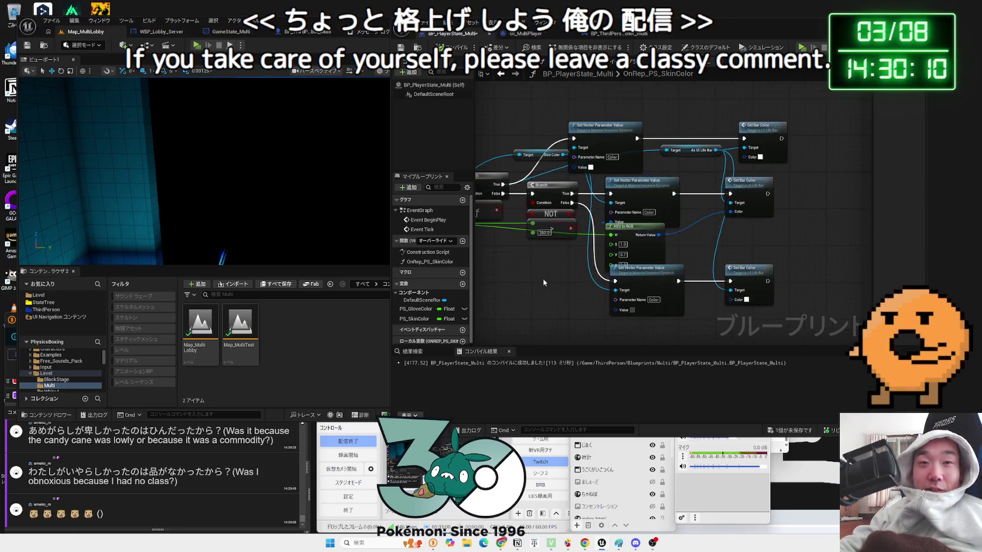
left_click_drag(691, 272, 641, 199)
left_click_drag(581, 196, 561, 194)
mouse_move(549, 237)
left_mouse_down()
mouse_move(521, 237)
mouse_move(576, 242)
left_mouse_up()
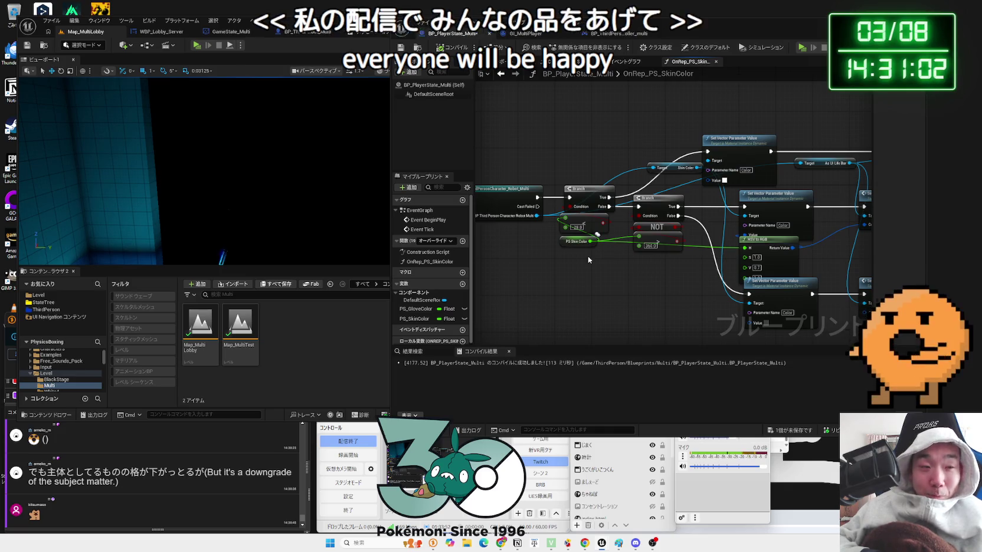
Nudge the PS Skin Color node slightly right and clear the selection.
left_click_drag(574, 243, 589, 222)
left_click(605, 269)
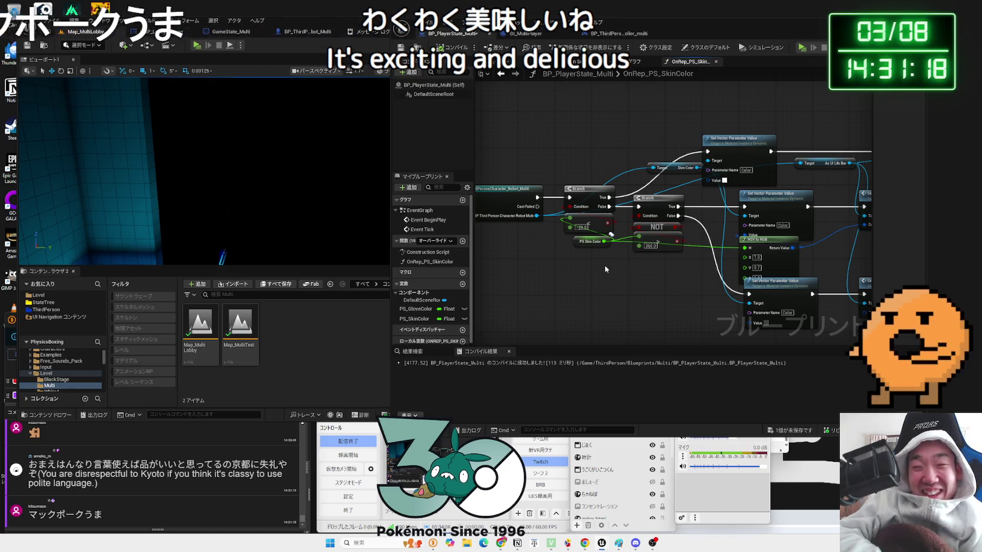
scroll(607, 199, "up", 2)
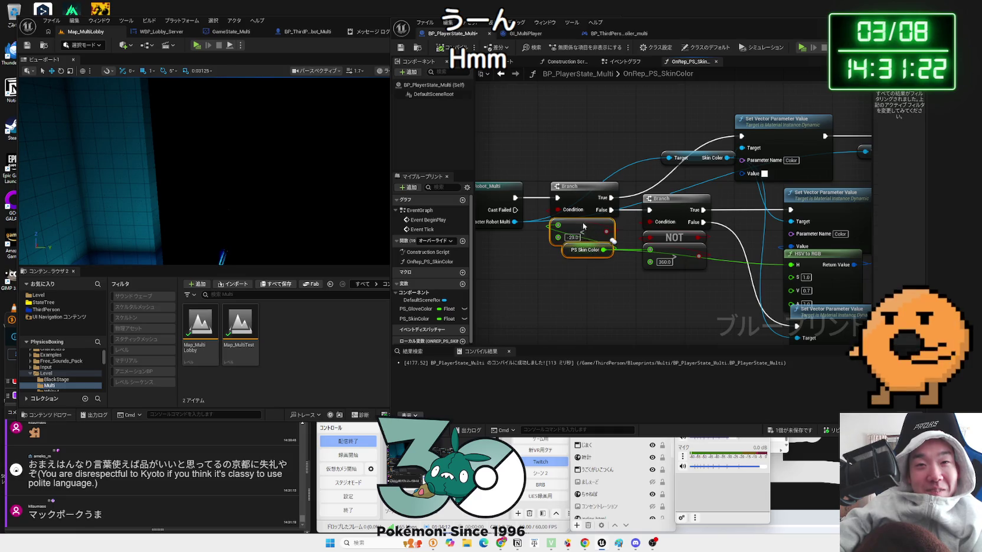
scroll(554, 287, "down", 3)
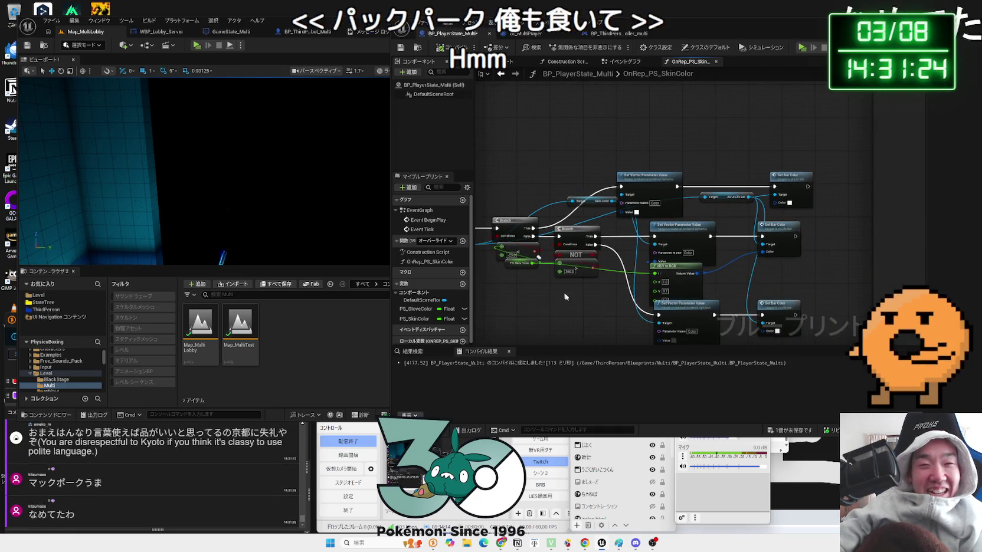
Shift the Set Vector Parameter Value and Set Bar Color nodes slightly right.
left_click_drag(506, 208, 561, 209)
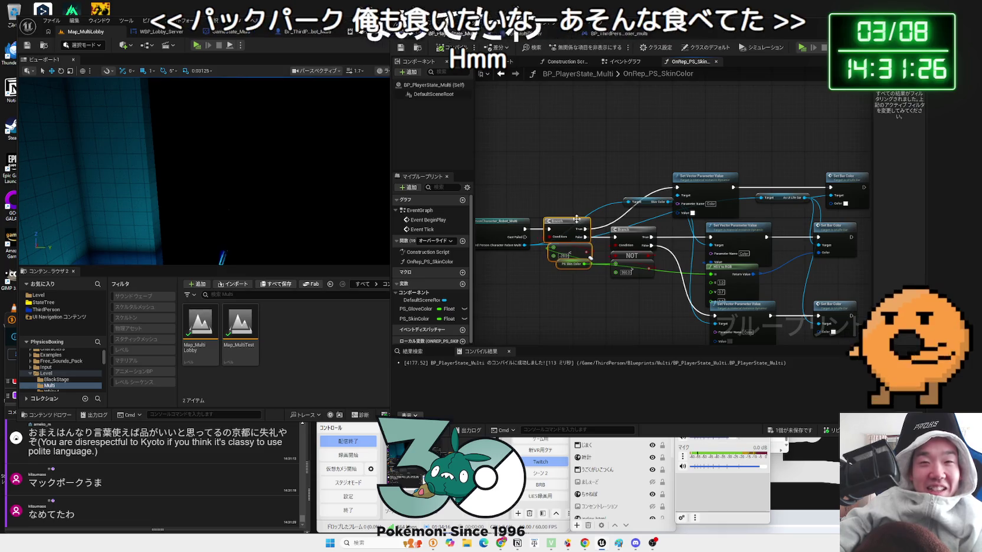
left_click_drag(669, 190, 597, 171)
left_click(603, 159)
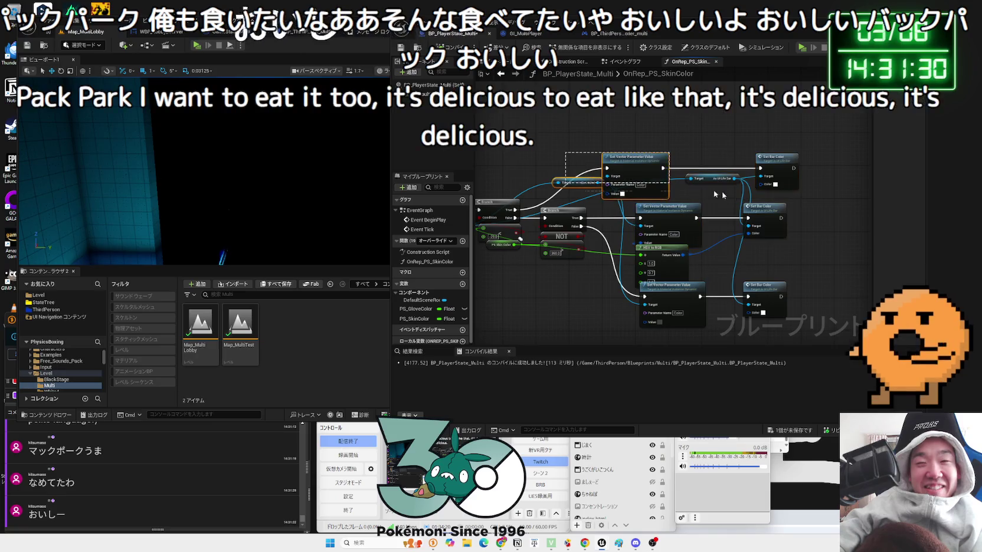
left_click_drag(624, 171, 637, 171)
left_click_drag(514, 174, 642, 165)
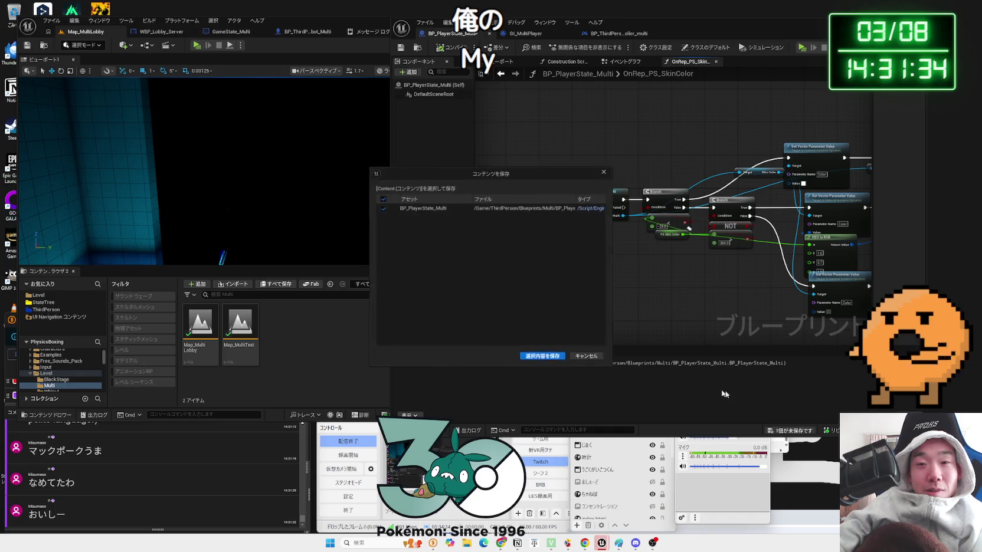
Save BP_PlayerState_Multi and bring up the robot character's event graph at its Print String nodes.
left_click(804, 434)
left_click(537, 355)
left_click(619, 33)
left_click_drag(727, 33, 771, 38)
left_click(328, 32)
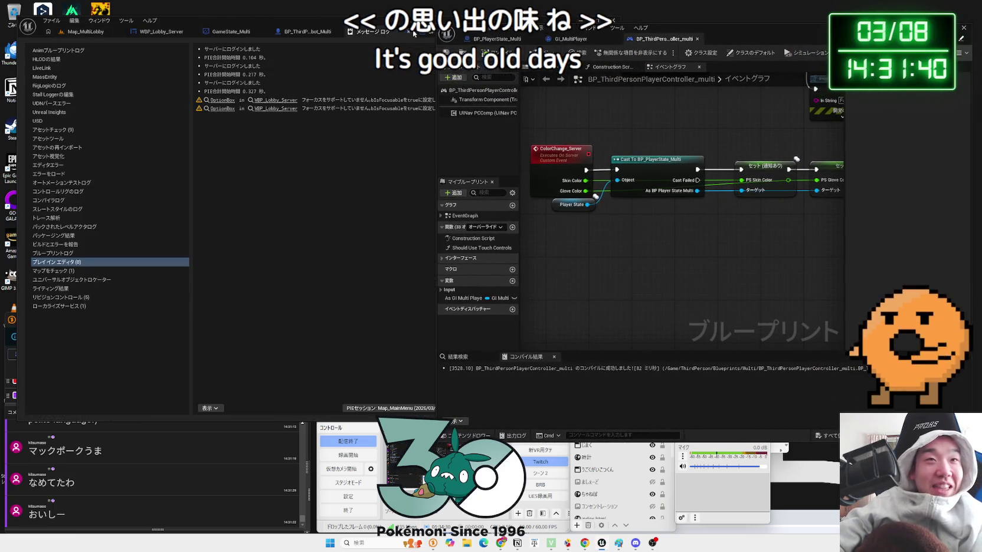
left_click_drag(378, 198, 244, 164)
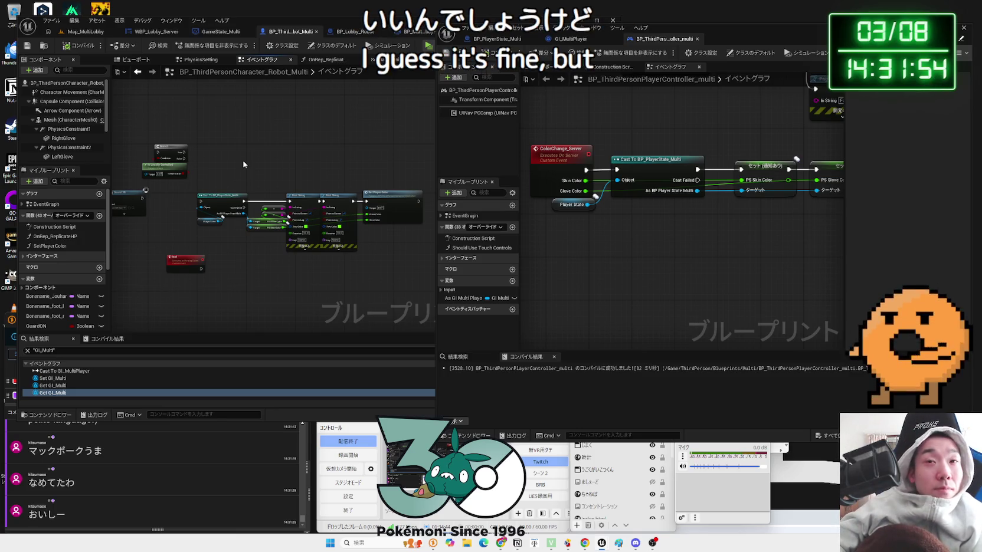
Move the Player State node down-left in the blueprint graph.
left_click(512, 40)
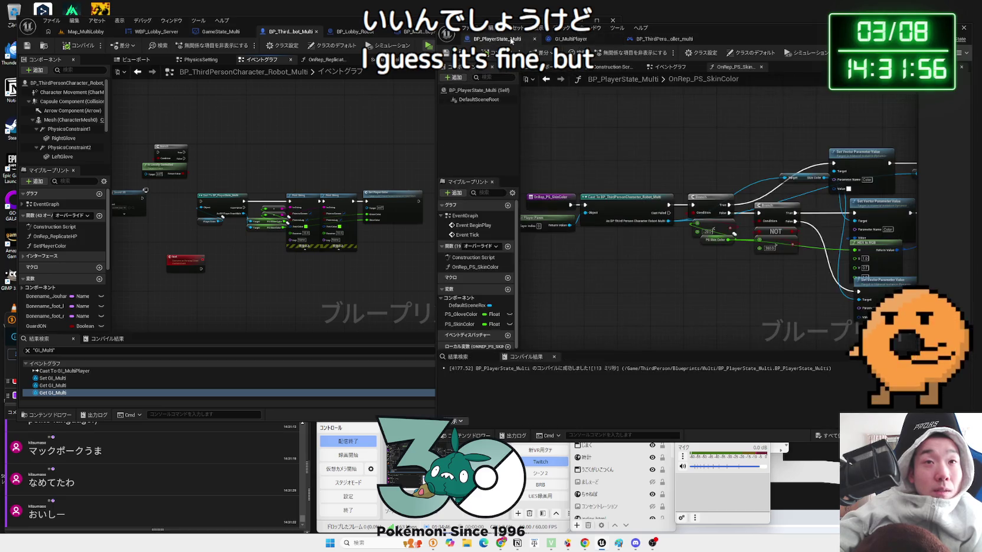
left_click(660, 39)
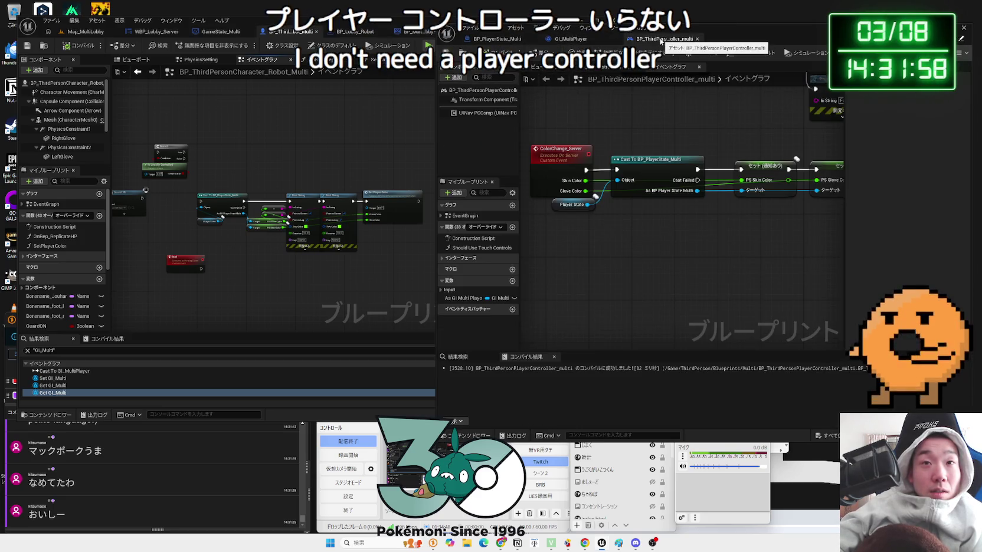
scroll(694, 229, "down", 4)
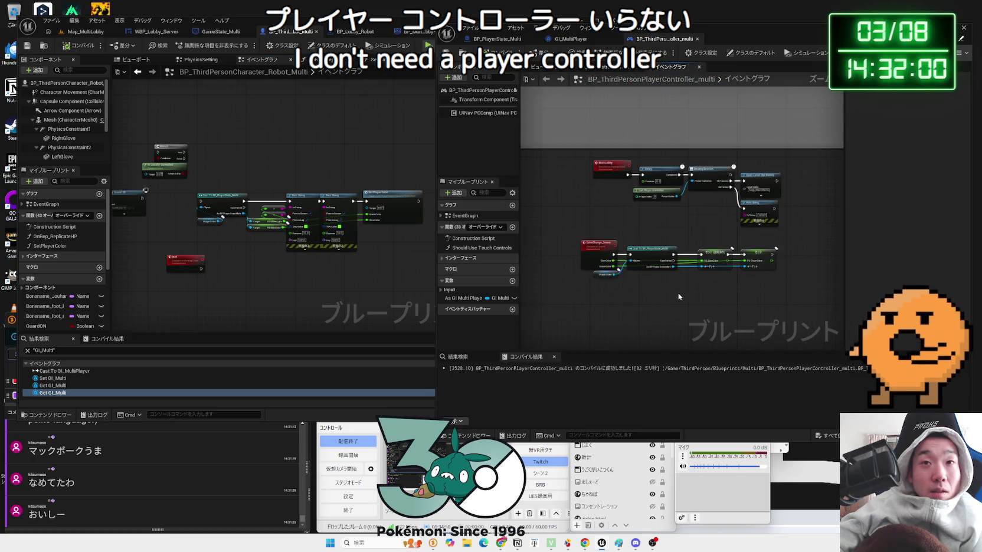
scroll(678, 291, "up", 2)
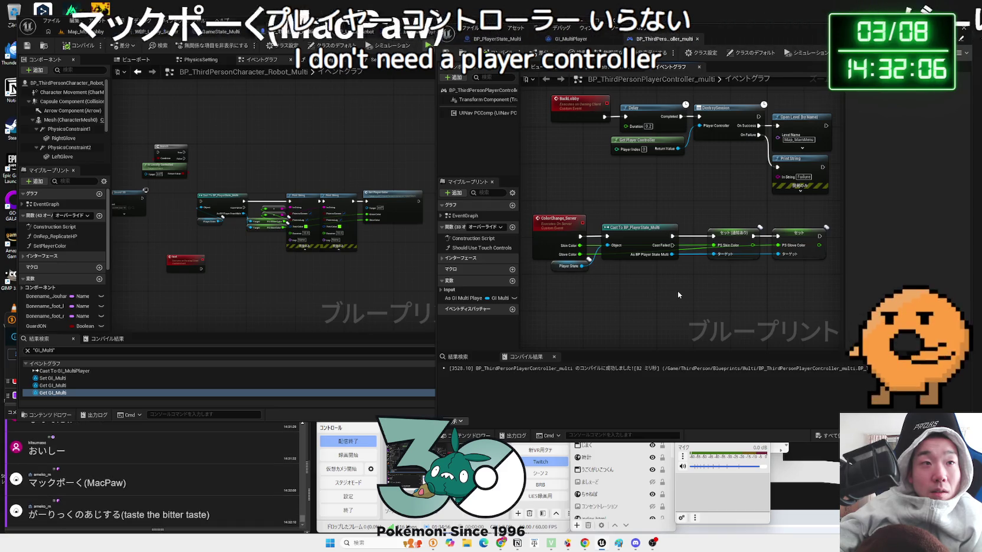
scroll(262, 239, "up", 4)
mouse_move(272, 214)
left_mouse_down()
mouse_move(222, 243)
mouse_move(149, 263)
left_mouse_up()
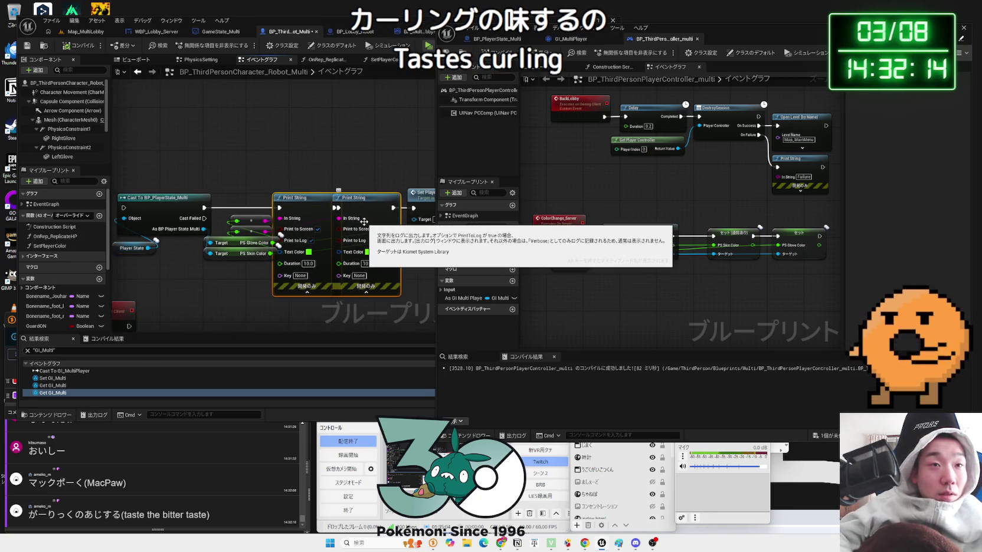
Delete the extra Print String node and both reroute nodes.
key("Delete")
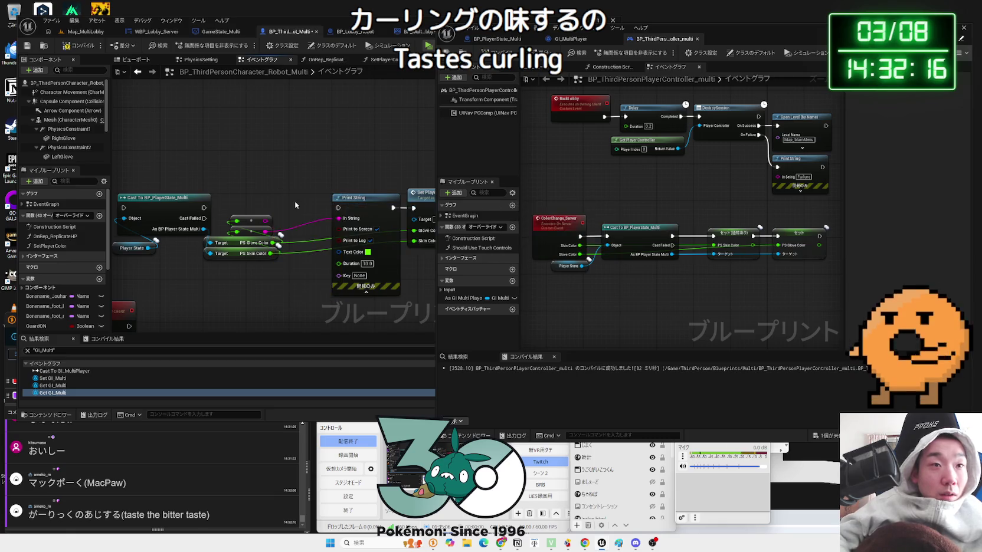
key("Delete")
left_click_drag(348, 199, 326, 193)
left_click(254, 229)
key("Delete")
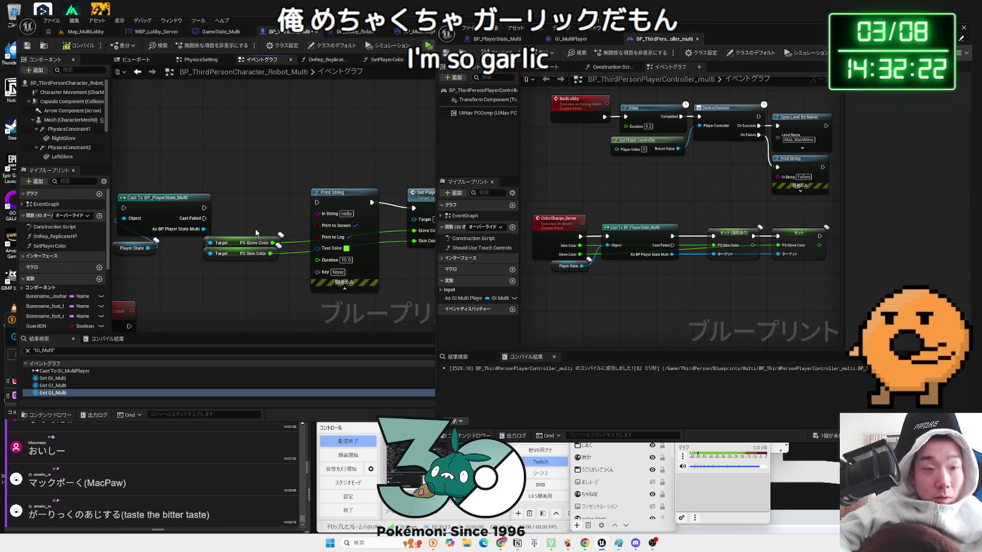
Wire the Player State into the Print String's In String through Get Display Name.
left_click(319, 203)
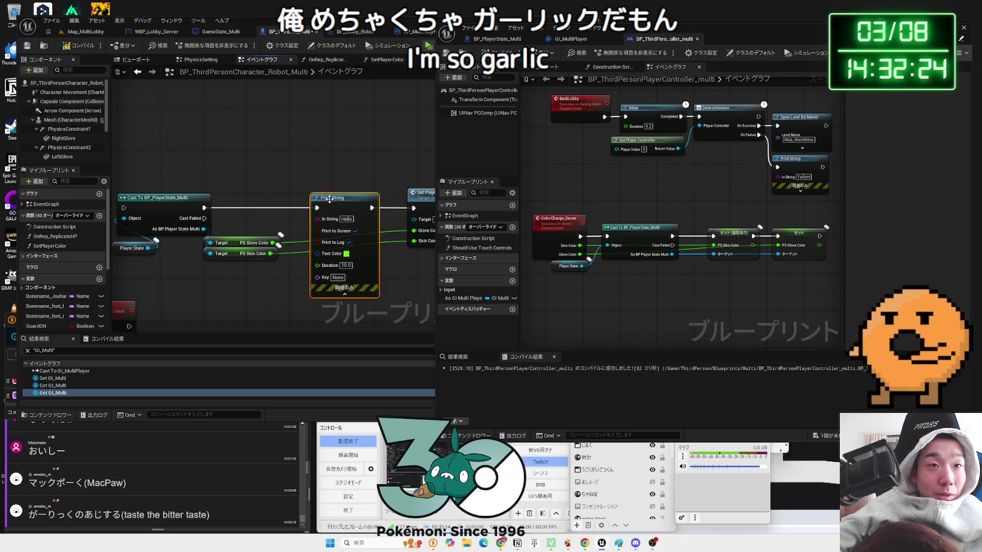
scroll(230, 216, "down", 2)
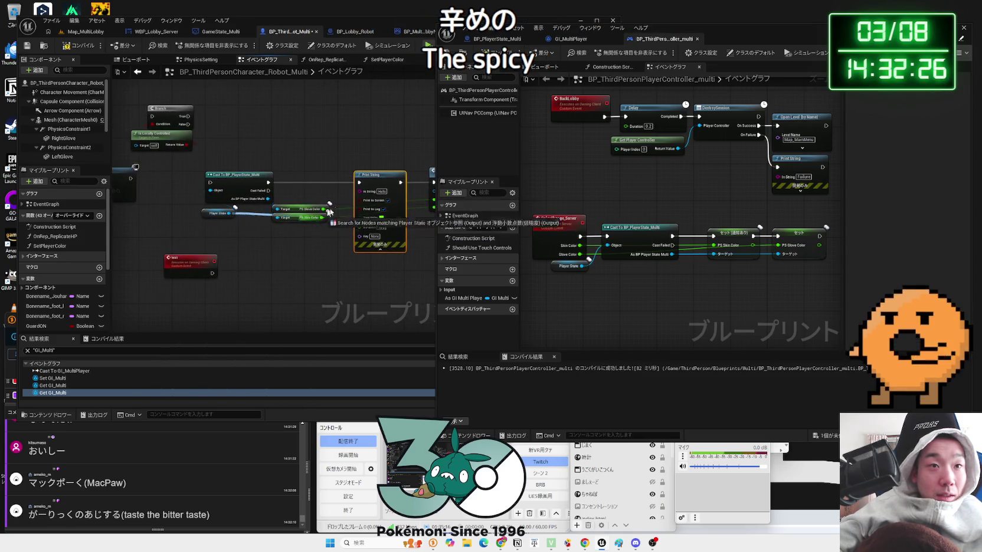
left_click_drag(324, 213, 360, 193)
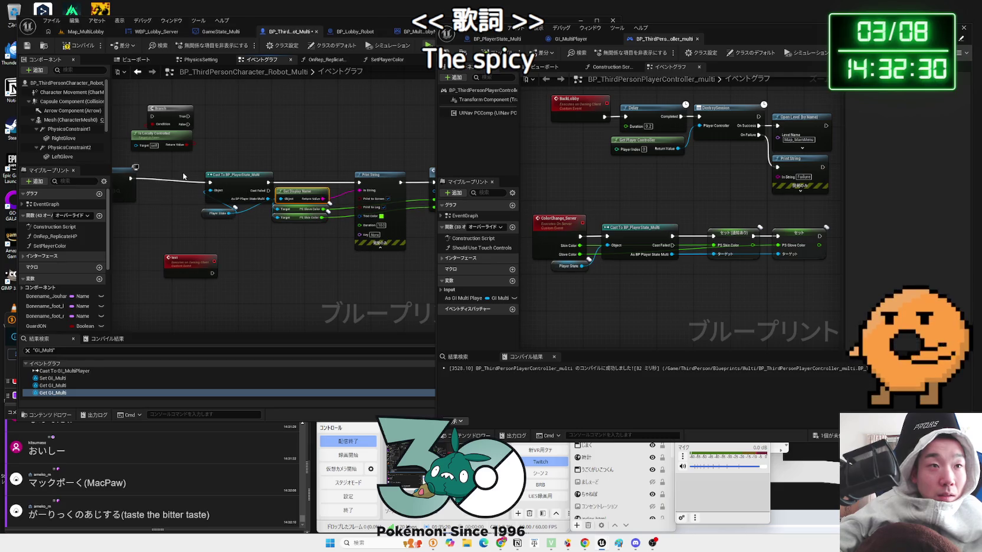
left_click_drag(114, 120, 250, 177)
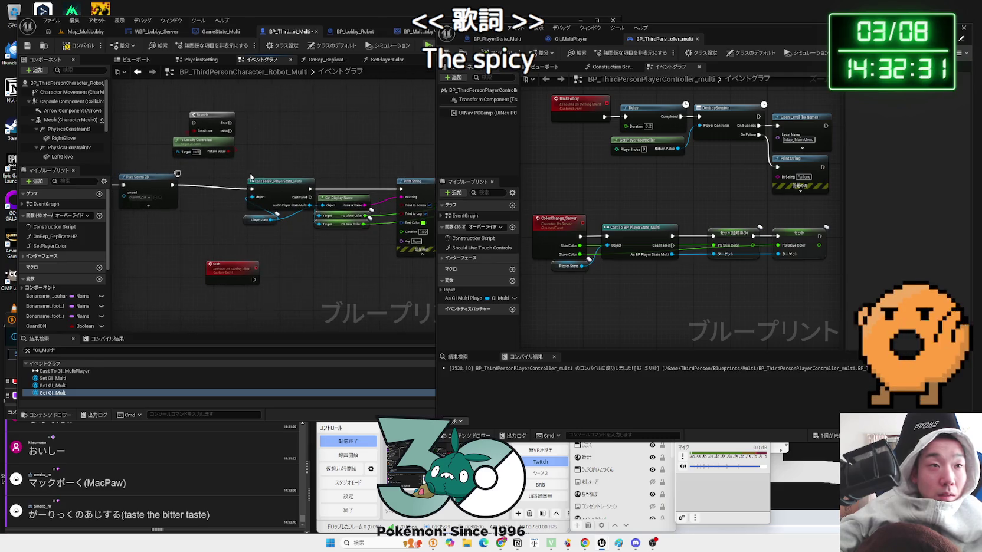
left_click(82, 33)
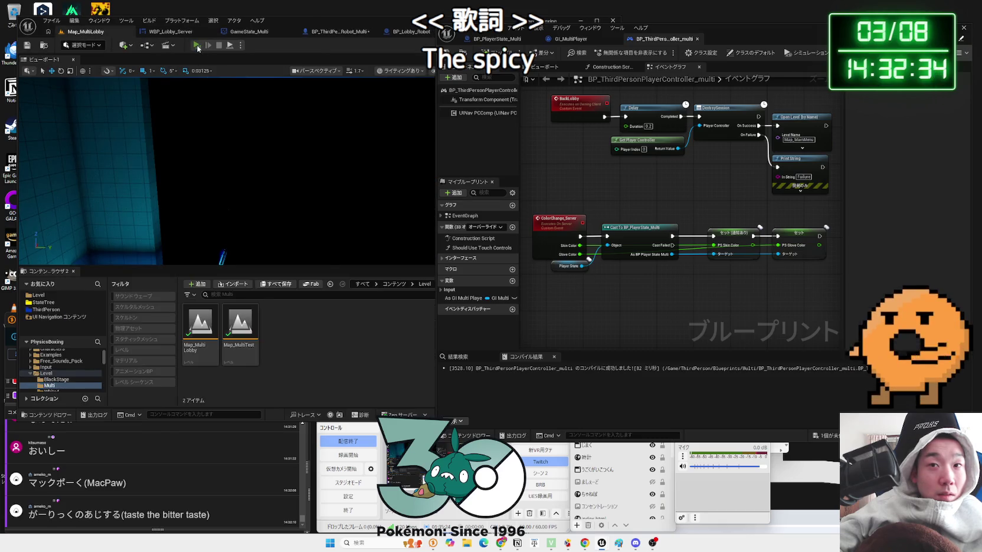
Launch the three-player preview with yellow-green skin and gloves for one robot, purple for another.
left_click(197, 46)
left_click(663, 214)
left_click(667, 236)
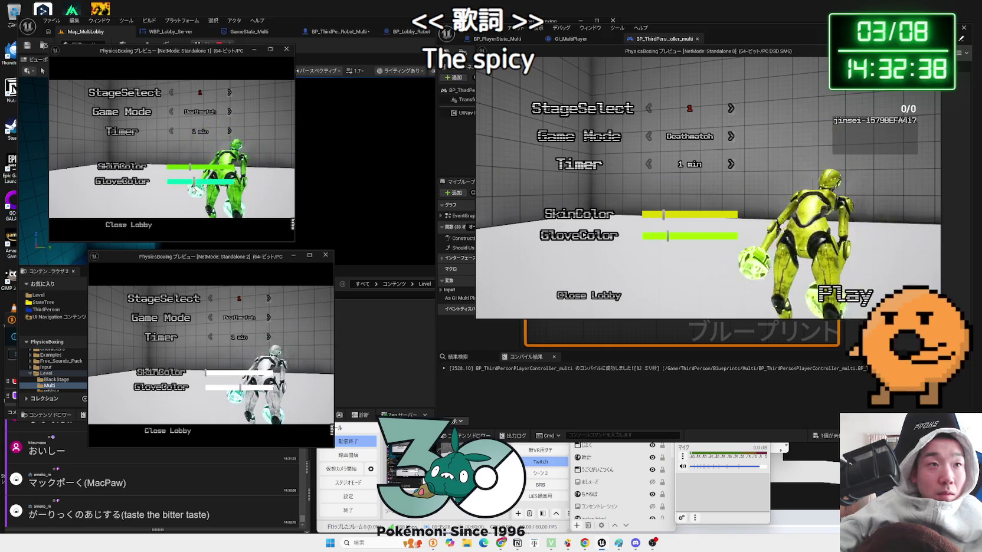
left_click(254, 372)
left_click(255, 388)
Start the match, stop the preview session, and open the Play options menu.
left_click(866, 295)
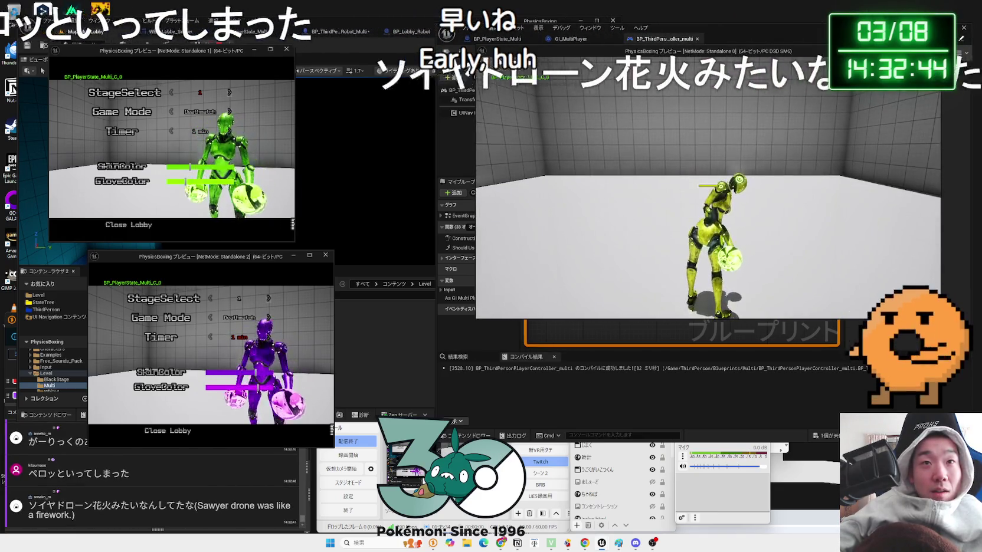
key("Escape")
left_click(240, 45)
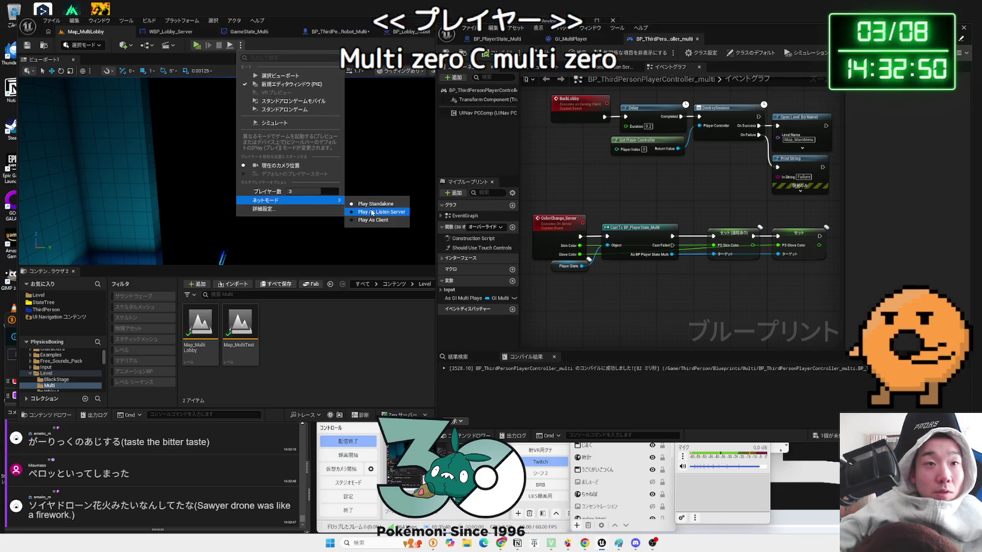
Launch the listen-server preview and set lobby colours: server magenta, Client 1 green skin and gloves, Client 2 teal.
left_click(202, 48)
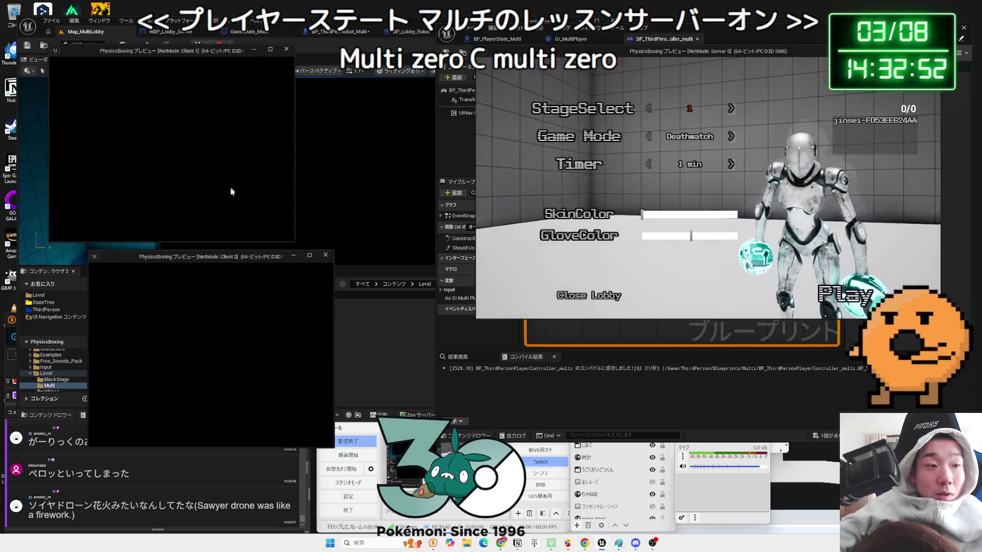
left_click_drag(334, 324, 401, 324)
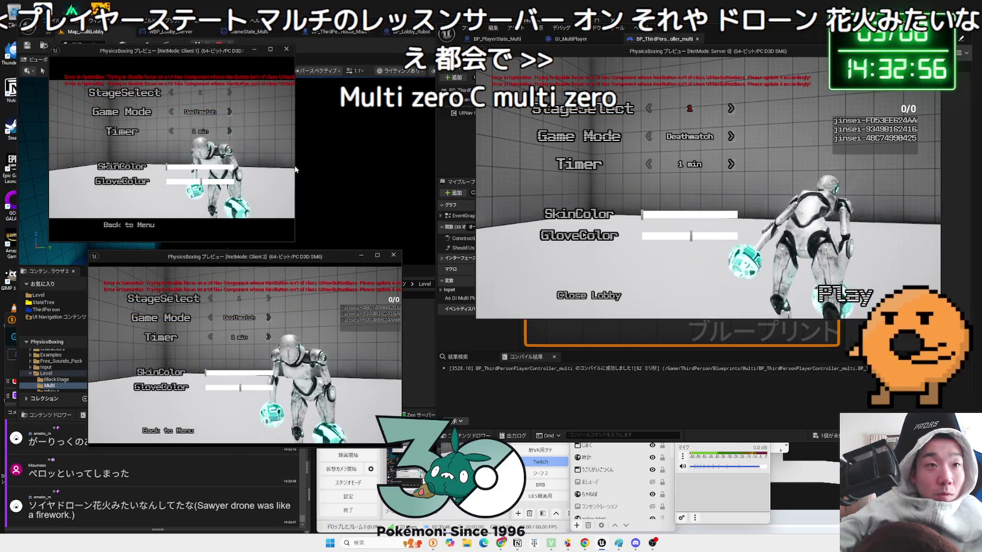
left_click_drag(294, 169, 367, 169)
left_click_drag(715, 218, 722, 214)
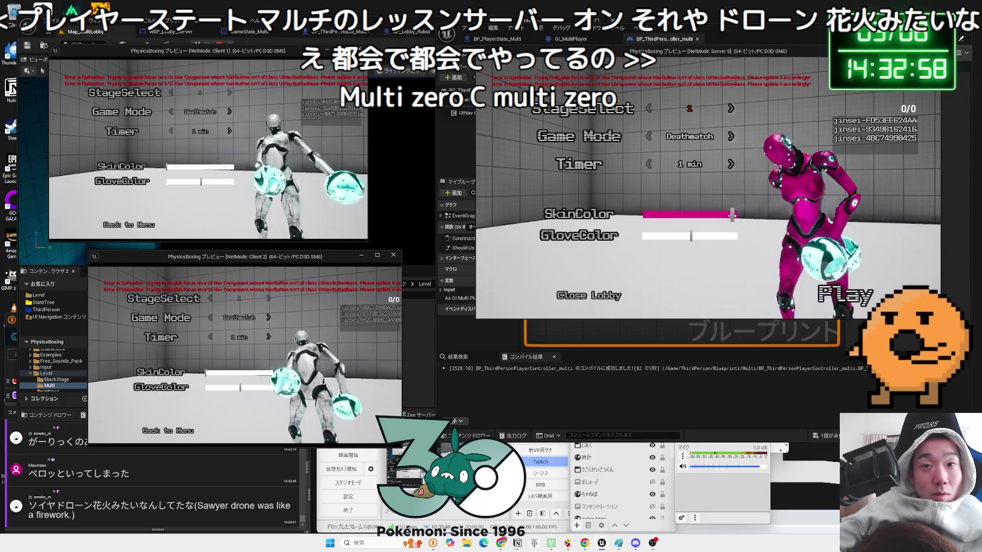
left_click(187, 166)
left_click(185, 182)
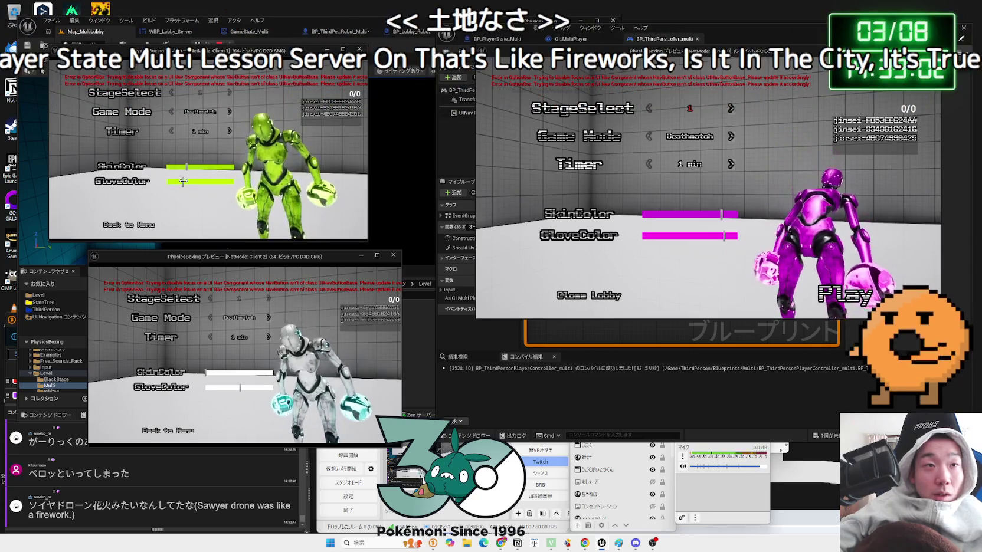
left_click(240, 372)
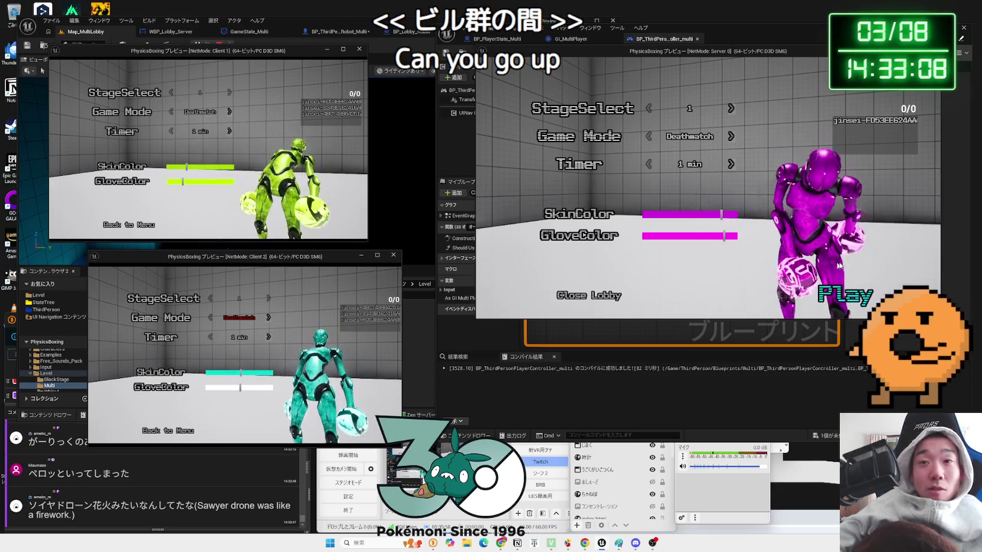
Start the match, test a punch with the server robot, then stop the preview.
left_click(844, 298)
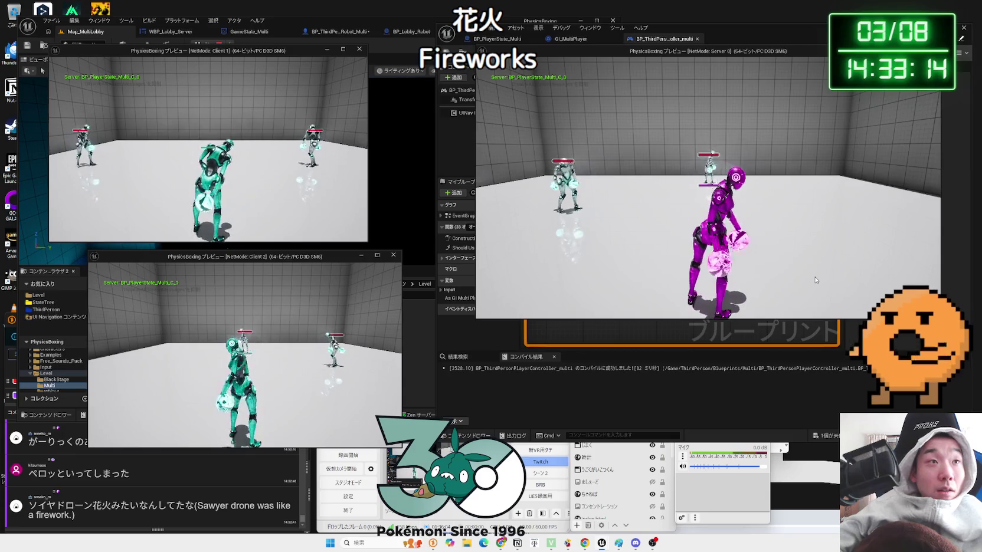
left_click(815, 280)
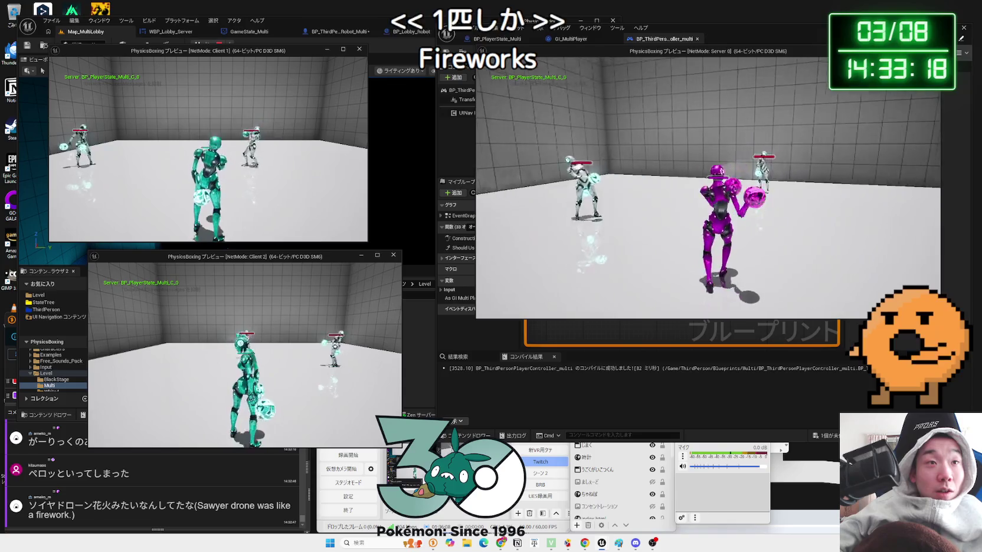
key("Escape")
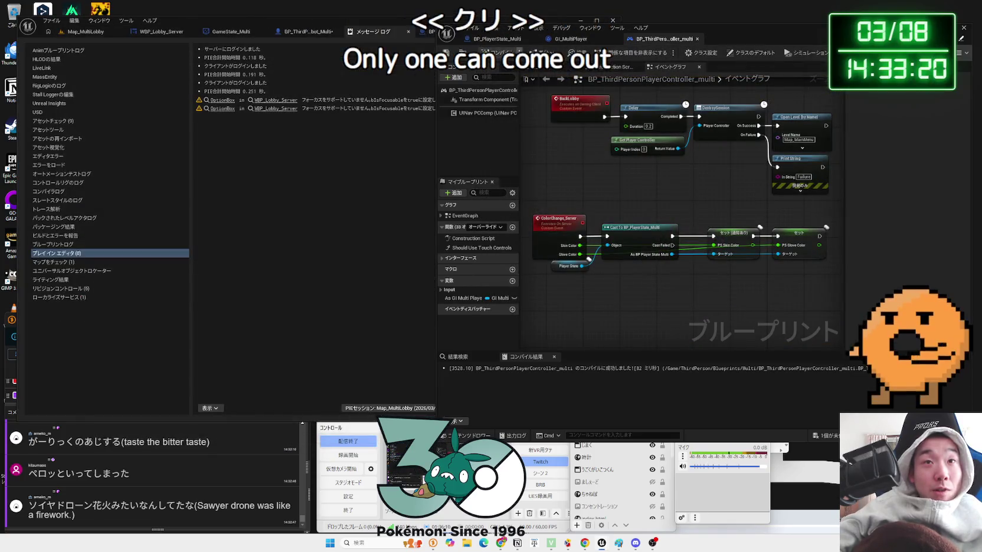
left_click(304, 33)
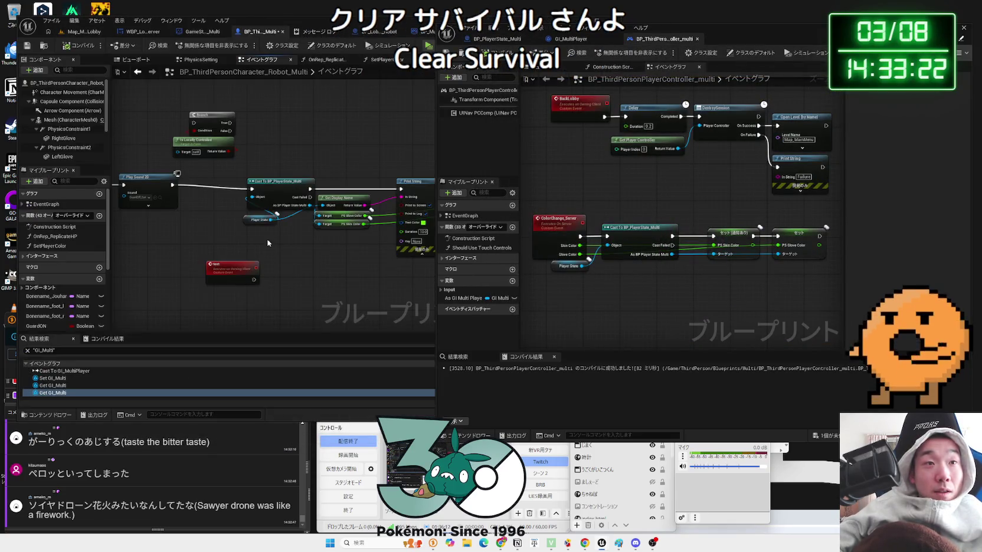
Add a Get Player State node feeding the Cast To BP_PlayerState_Multi and tidy nearby nodes.
scroll(252, 222, "up", 3)
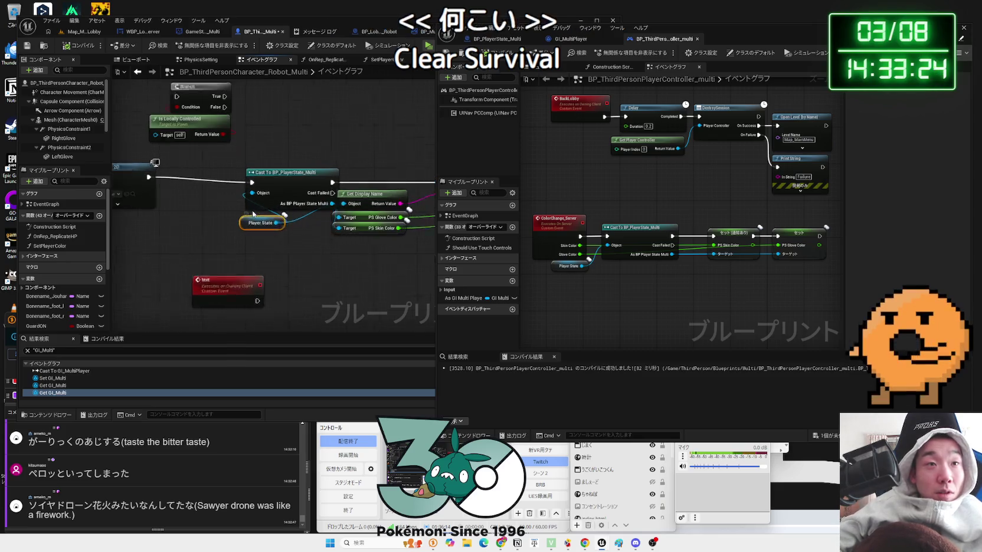
right_click(206, 254)
type("ge")
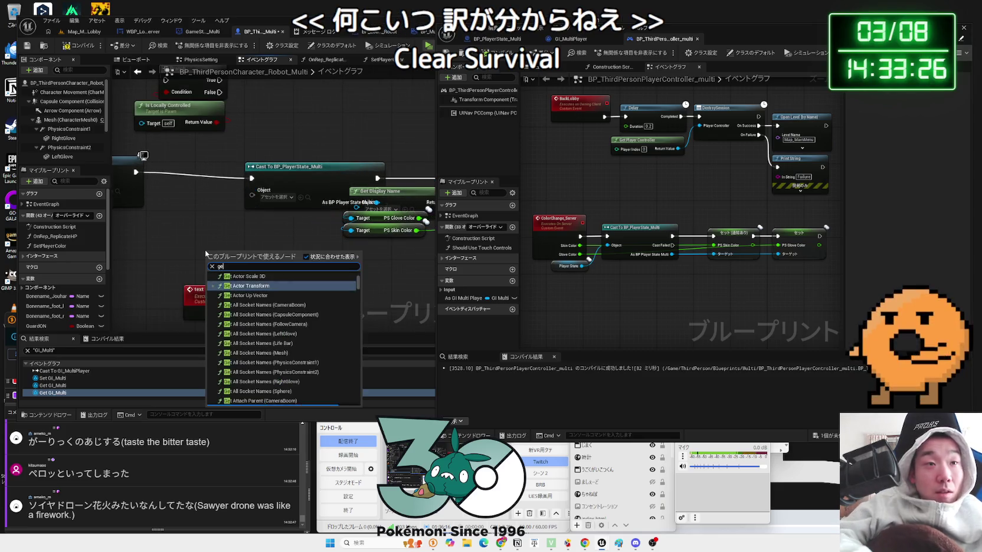
type("t player sta")
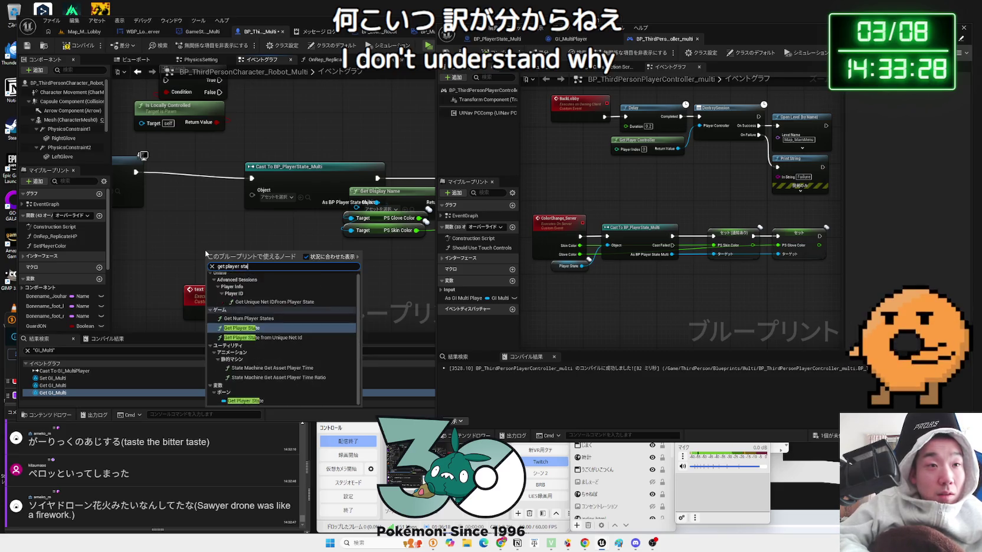
left_click(251, 328)
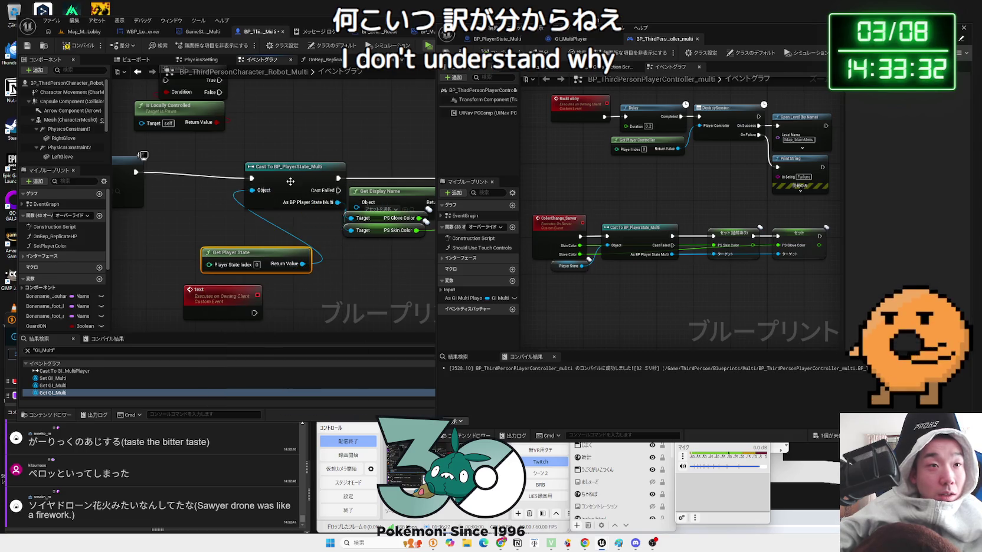
left_click_drag(255, 257, 261, 232)
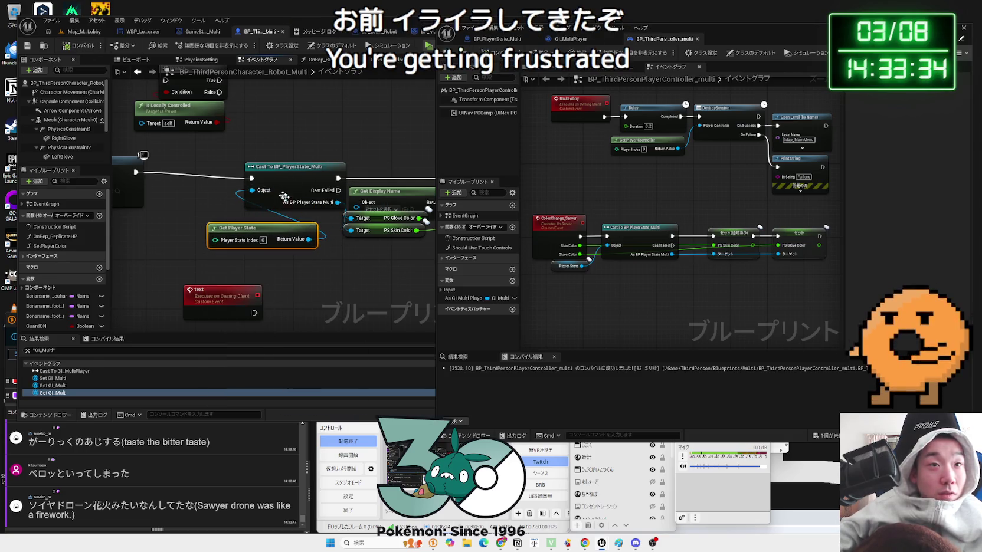
left_click_drag(265, 189, 153, 208)
left_click_drag(288, 212, 298, 188)
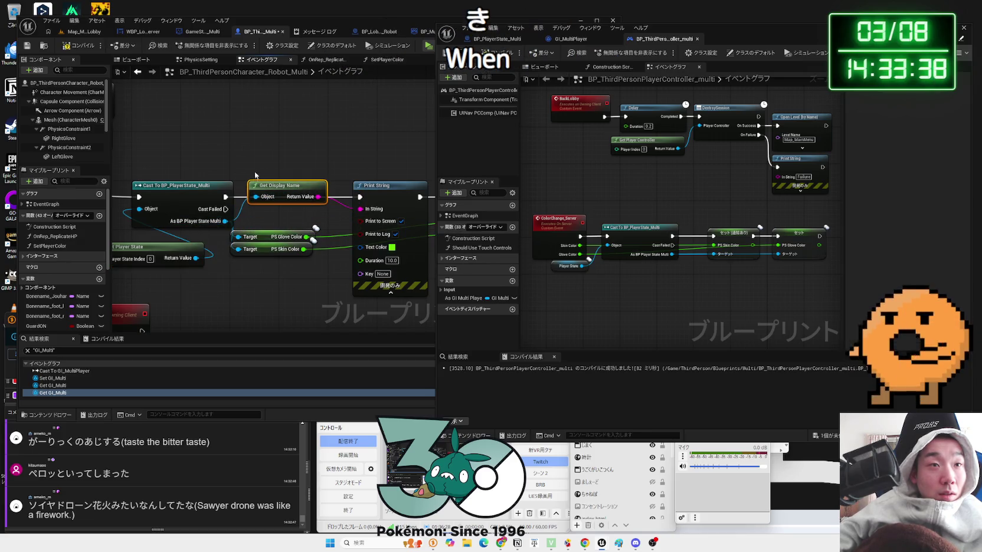
left_click(77, 33)
Run the server-plus-two-clients preview, start the match with Enter, then stop it with Esc.
left_click(197, 45)
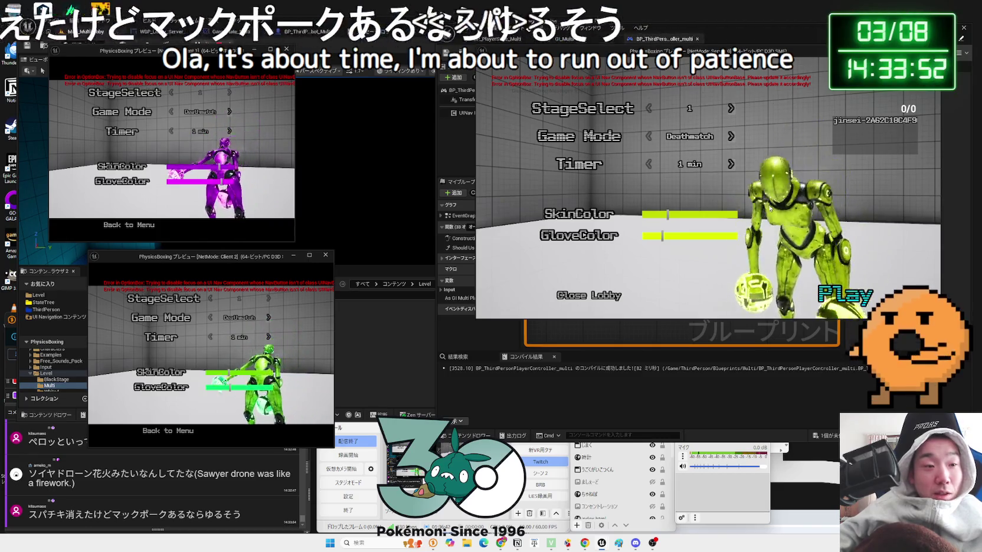
key("Return")
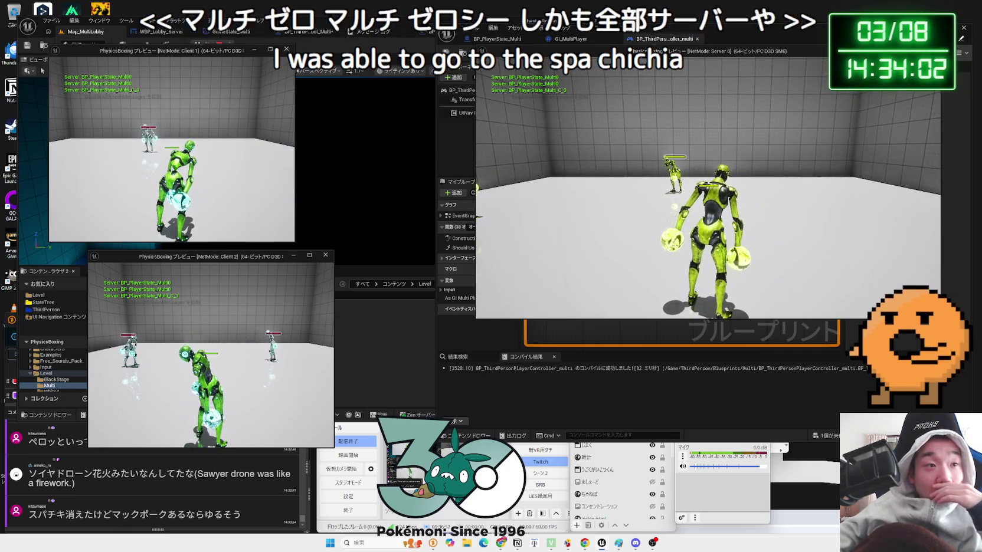
key("Escape")
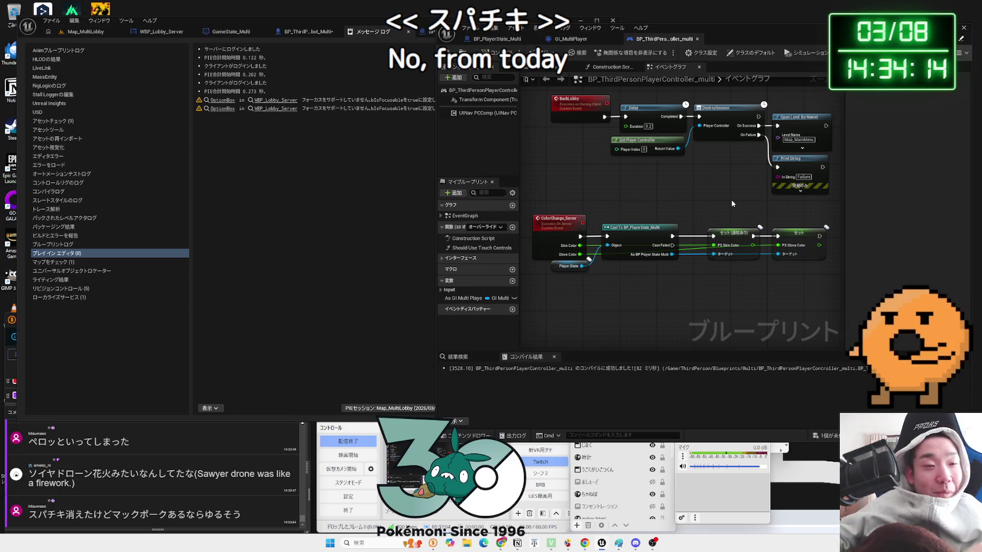
Add a Print String node after Play Sound 2D in the robot character graph.
left_click(304, 32)
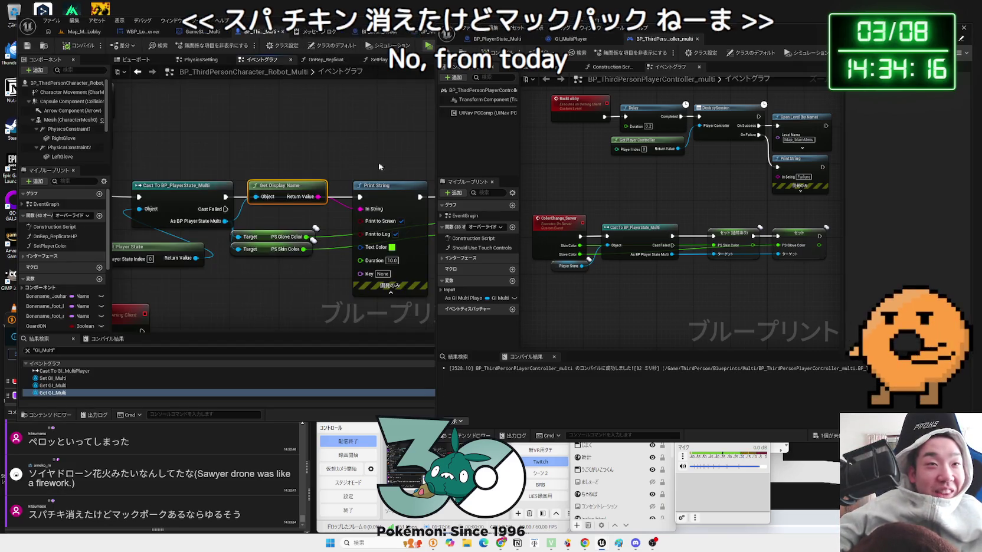
left_click_drag(255, 164, 331, 162)
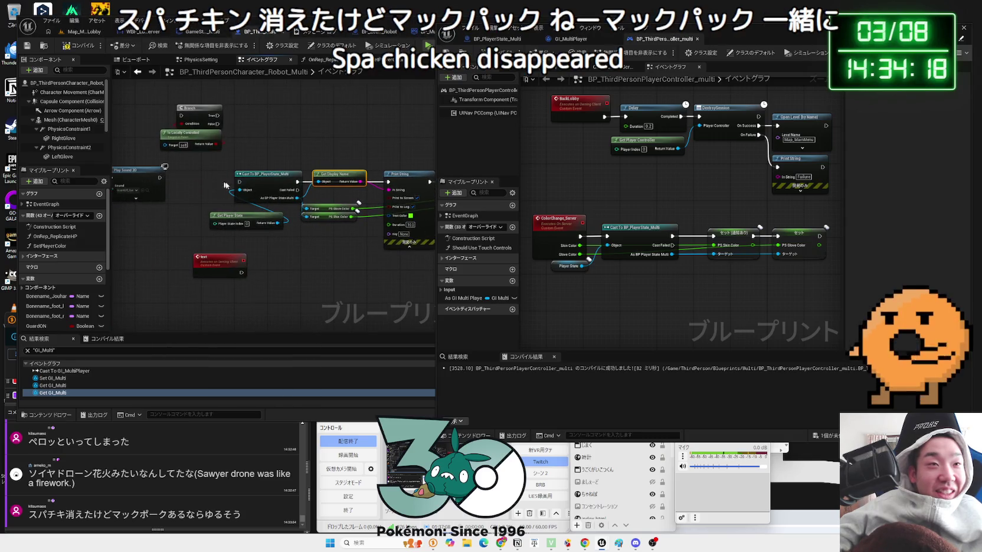
scroll(219, 185, "down", 6)
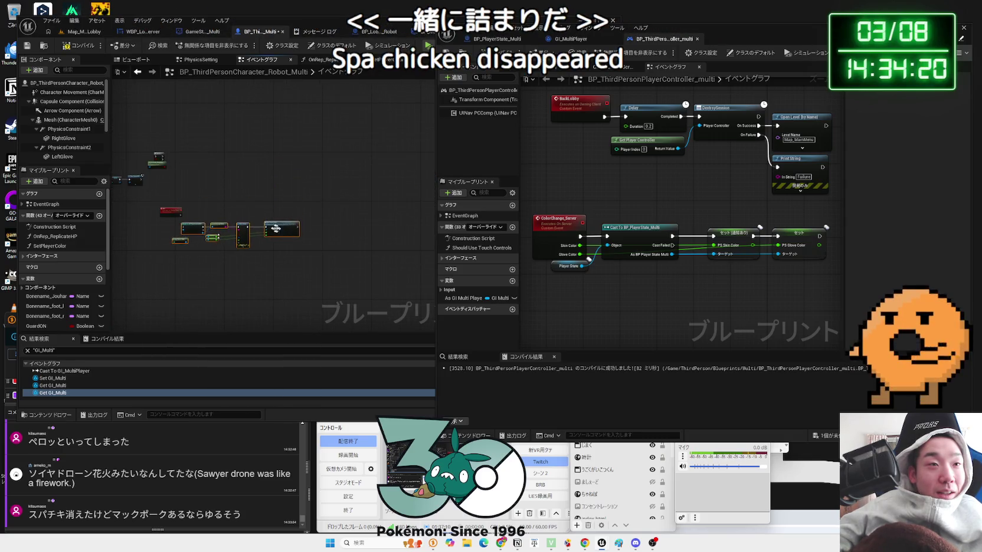
scroll(294, 217, "up", 6)
left_click_drag(212, 236, 259, 242)
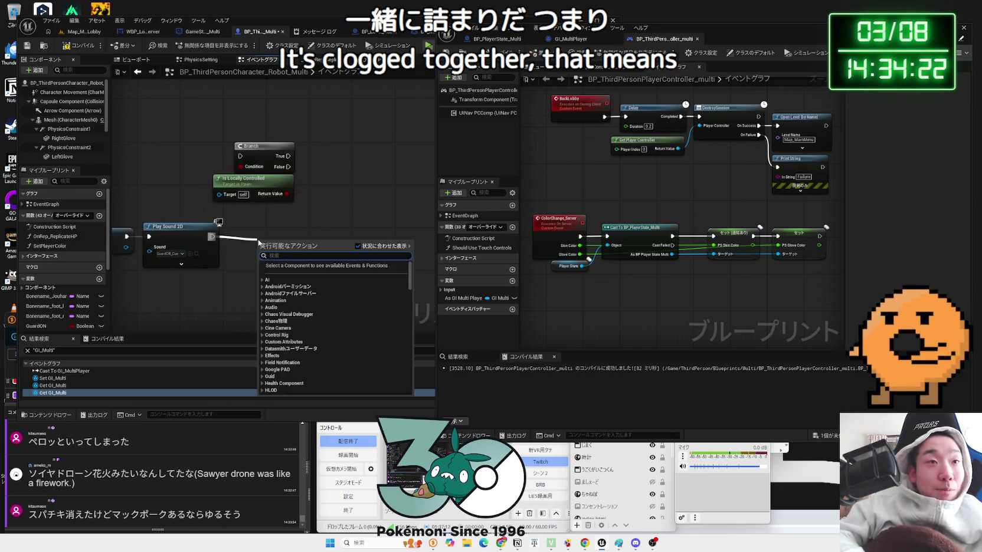
type("print st")
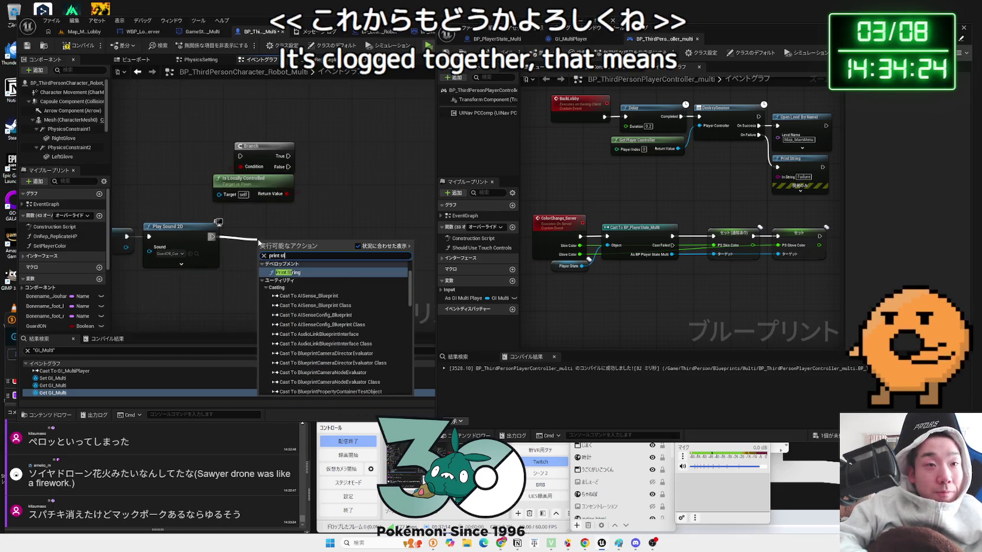
type("ing")
key("Return")
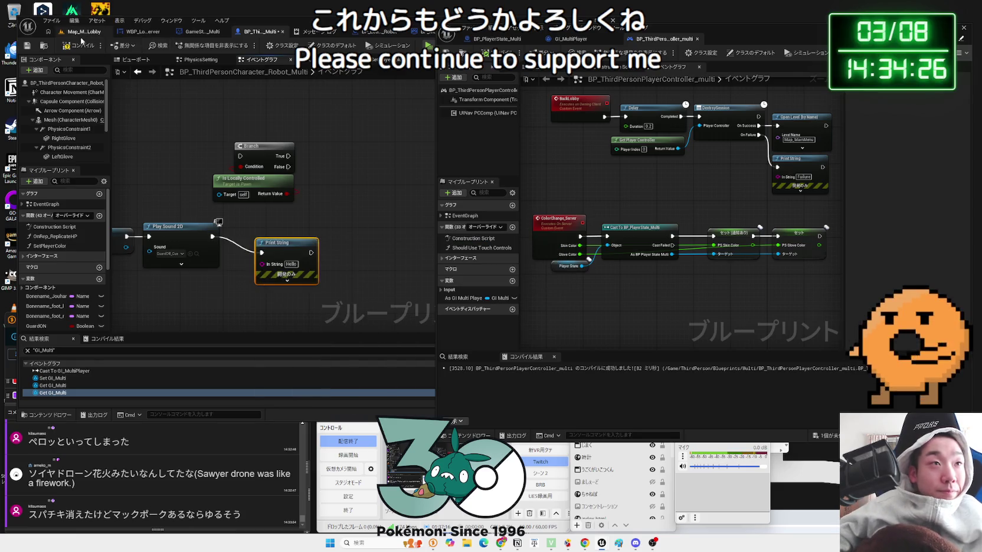
Test it in a three-player preview from Map_MultiLobby, starting the match, then stopping.
left_click(82, 31)
left_click(199, 44)
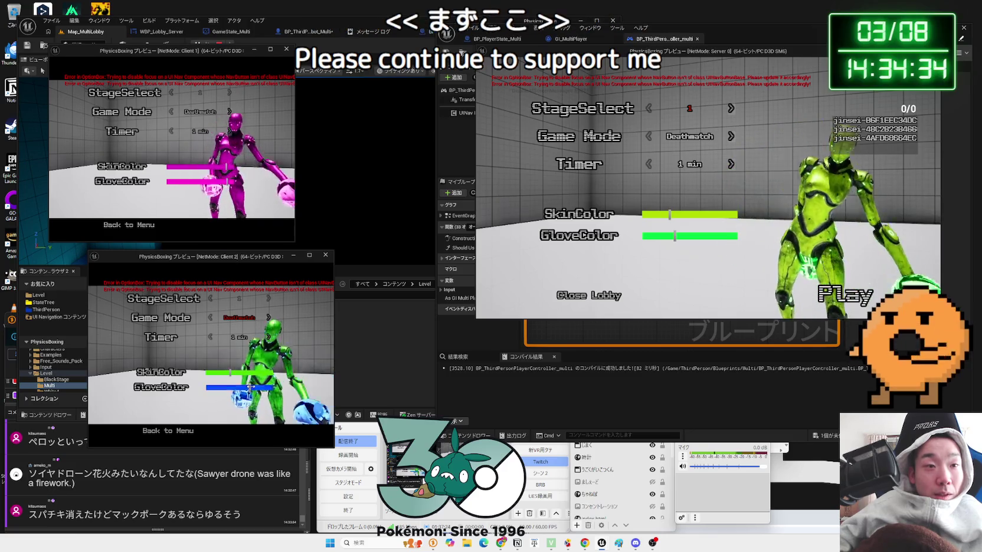
left_click(631, 297)
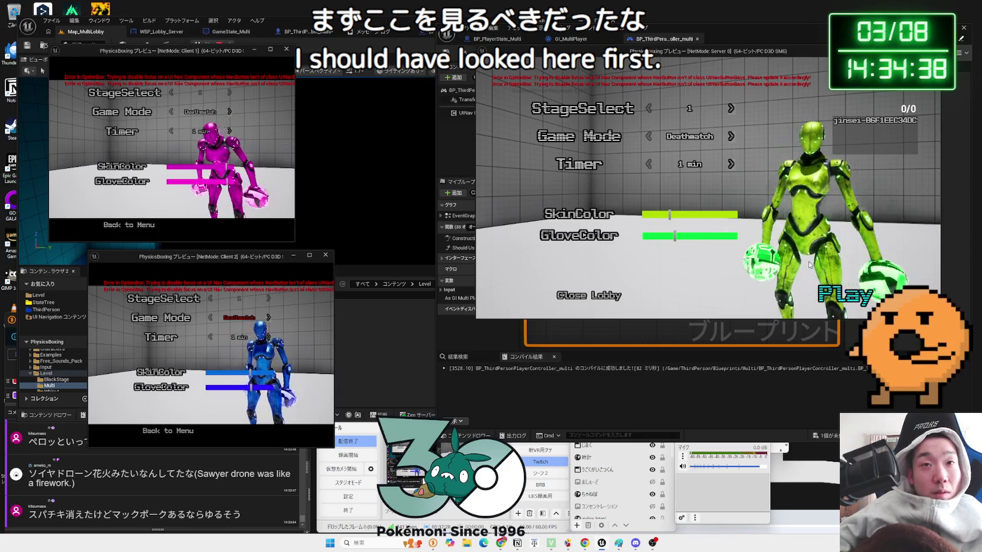
left_click(832, 294)
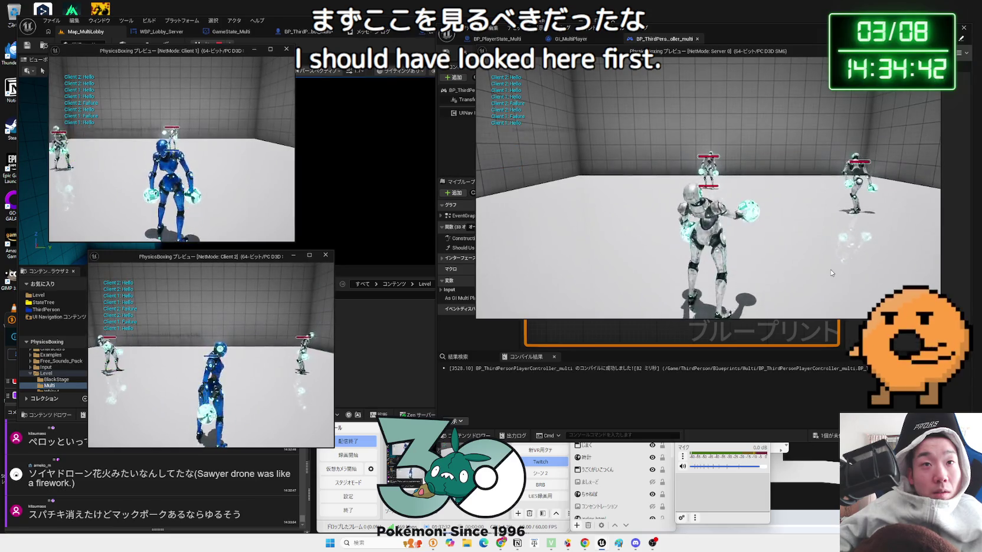
key("Escape")
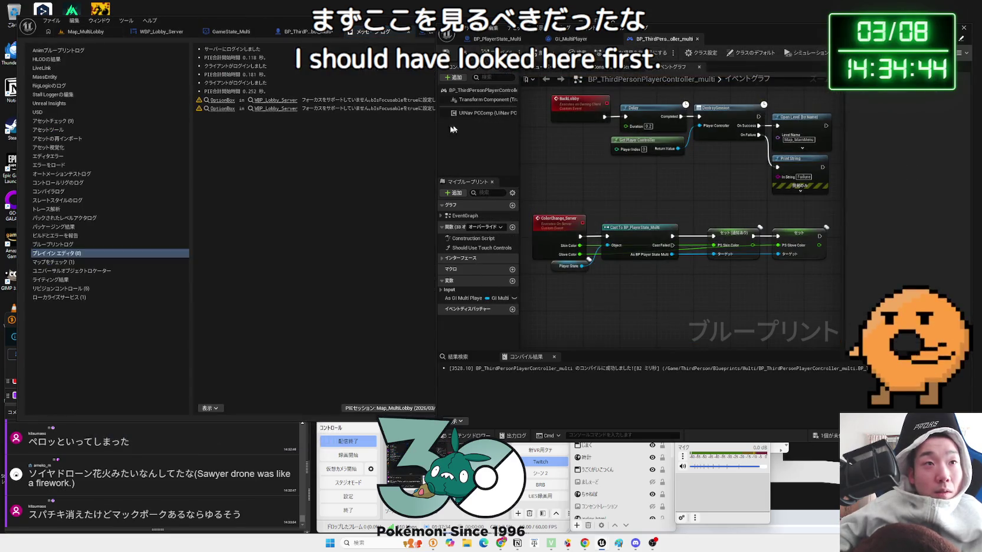
Change the Print String text colour to red, then to magenta.
left_click(303, 32)
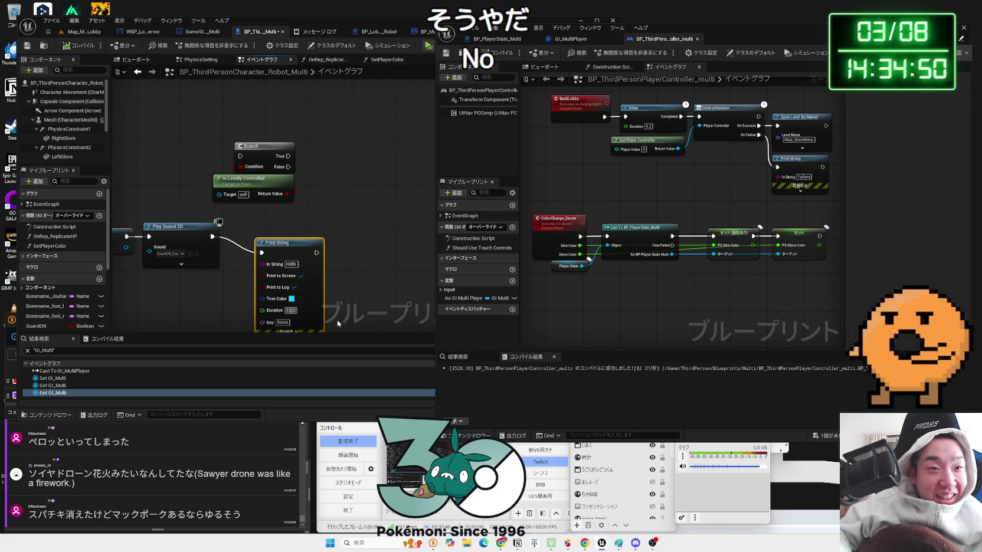
left_click(291, 299)
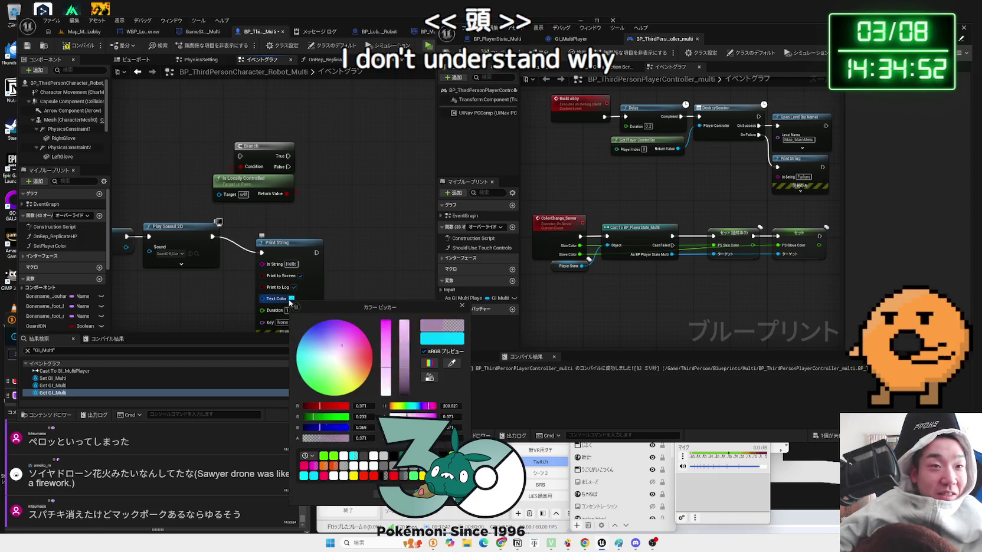
left_click_drag(363, 380, 364, 382)
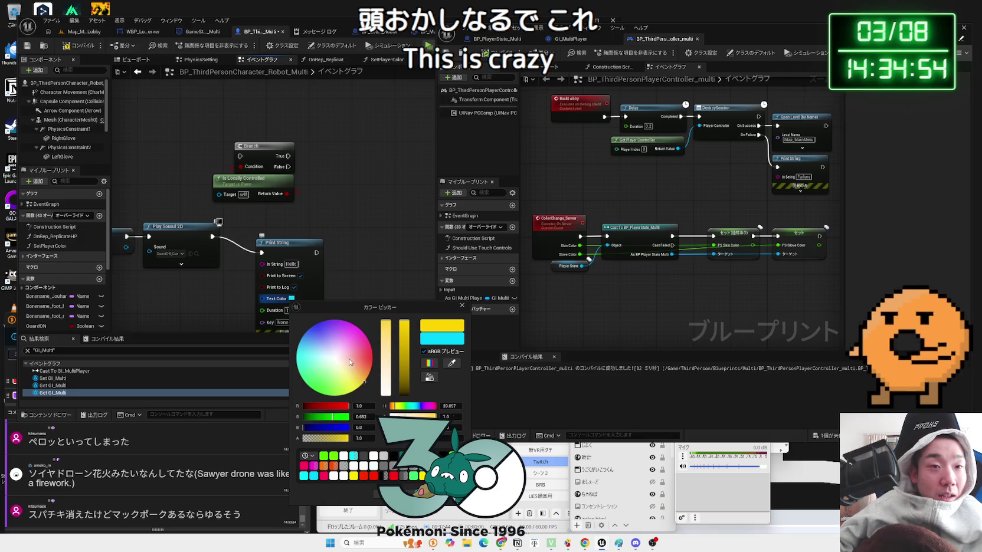
left_click(104, 50)
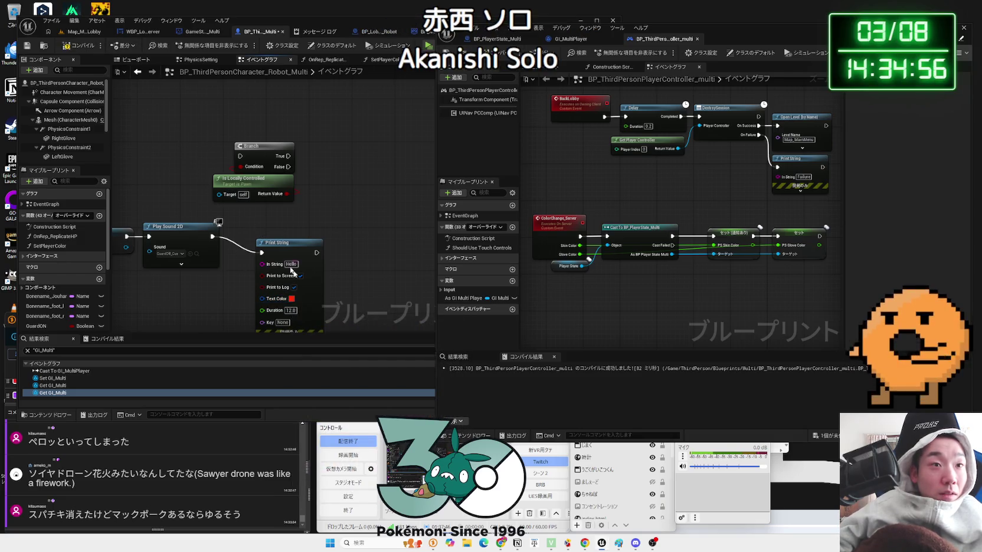
left_click(292, 299)
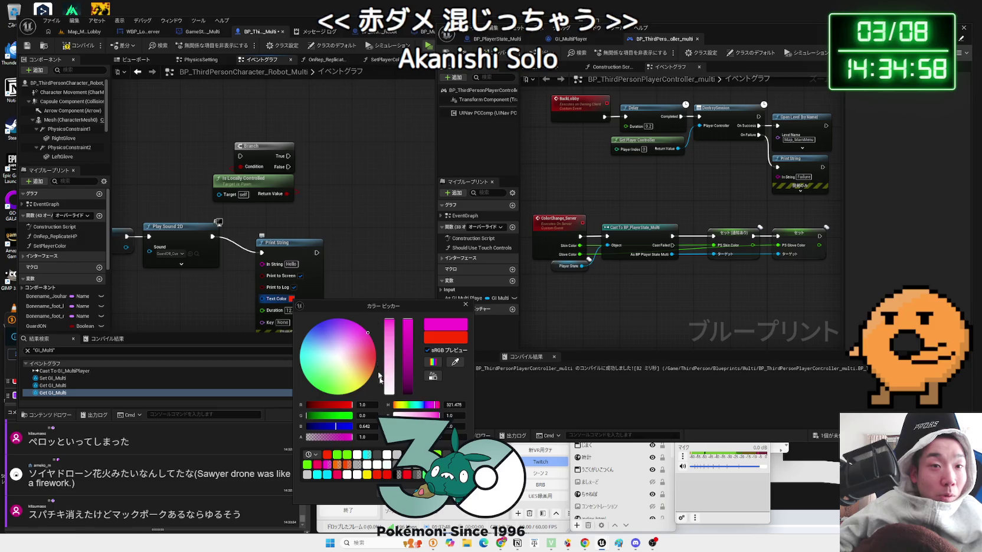
left_click(129, 55)
left_click(78, 35)
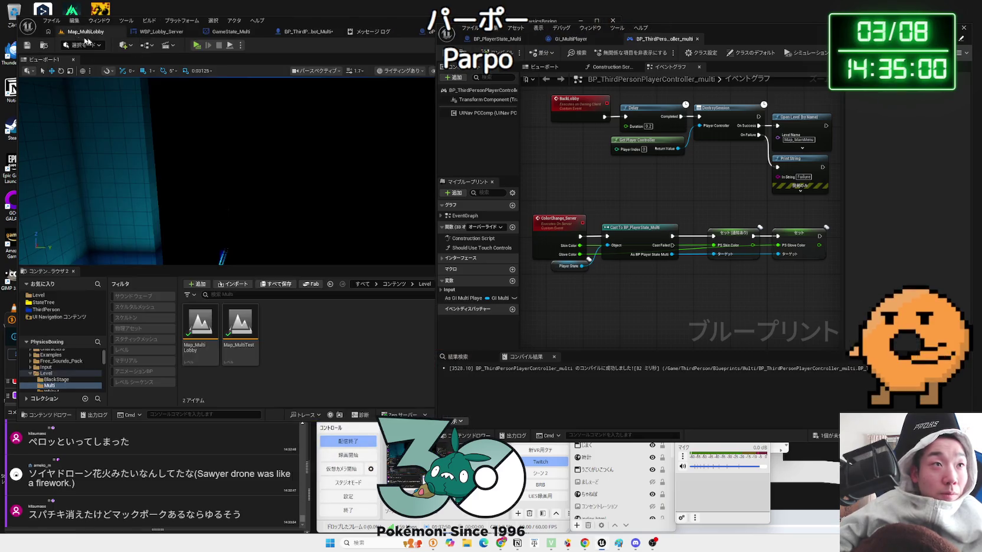
Run a three-player preview with Client 2's skin and gloves set to magenta, then stop it.
left_click(195, 45)
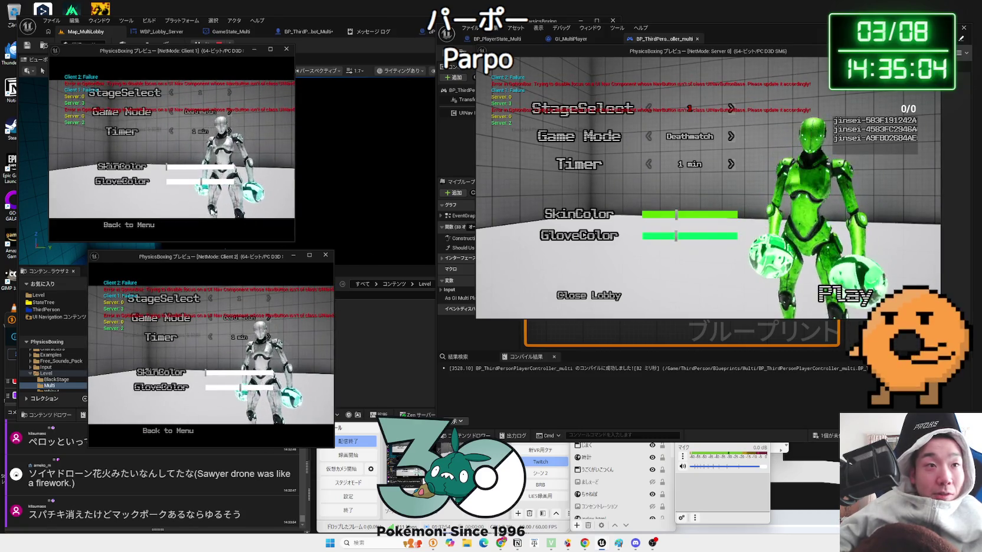
left_click_drag(215, 371, 262, 387)
left_click(262, 387)
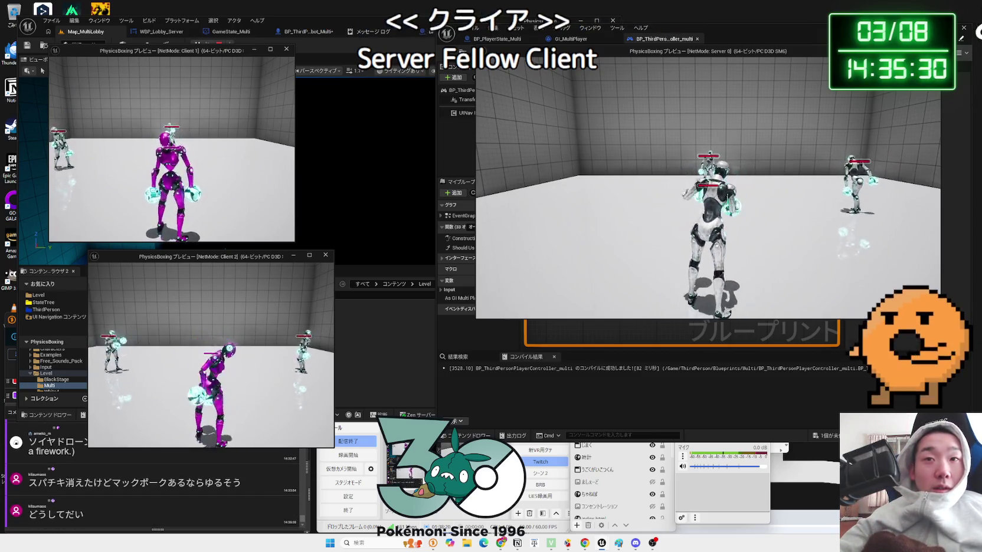
key("Escape")
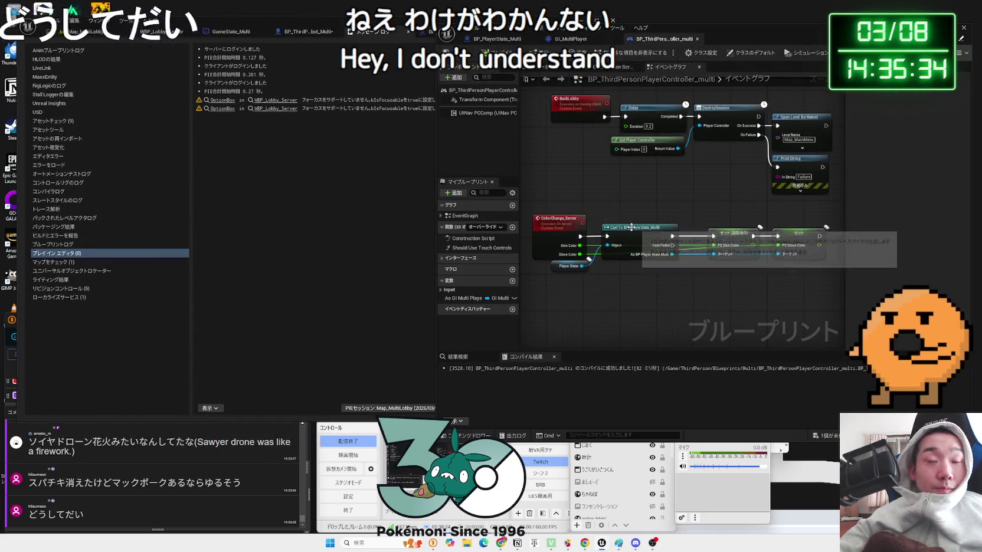
Move Branch and Is Locally Controlled between Play Sound 2D and Print String, then rerun the preview.
left_click(496, 39)
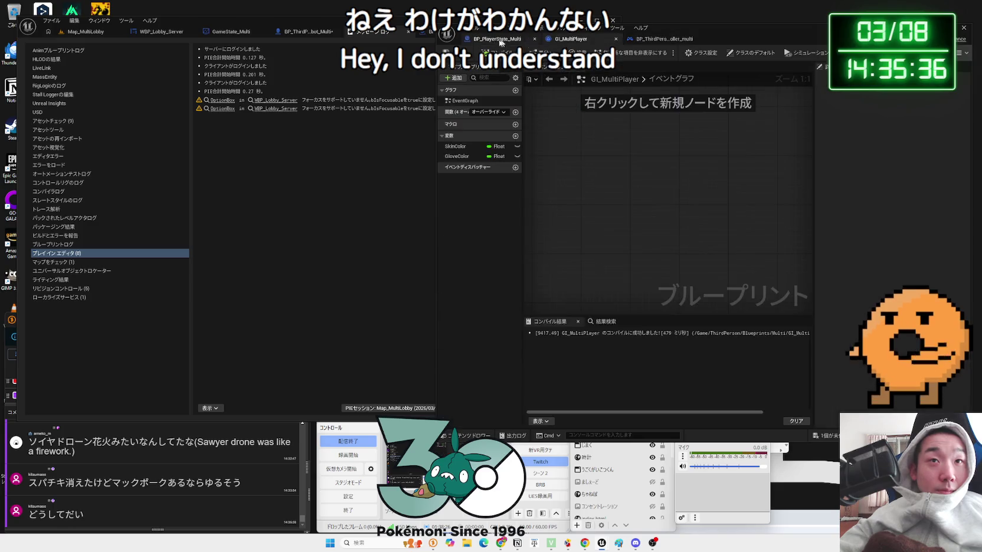
left_click(102, 33)
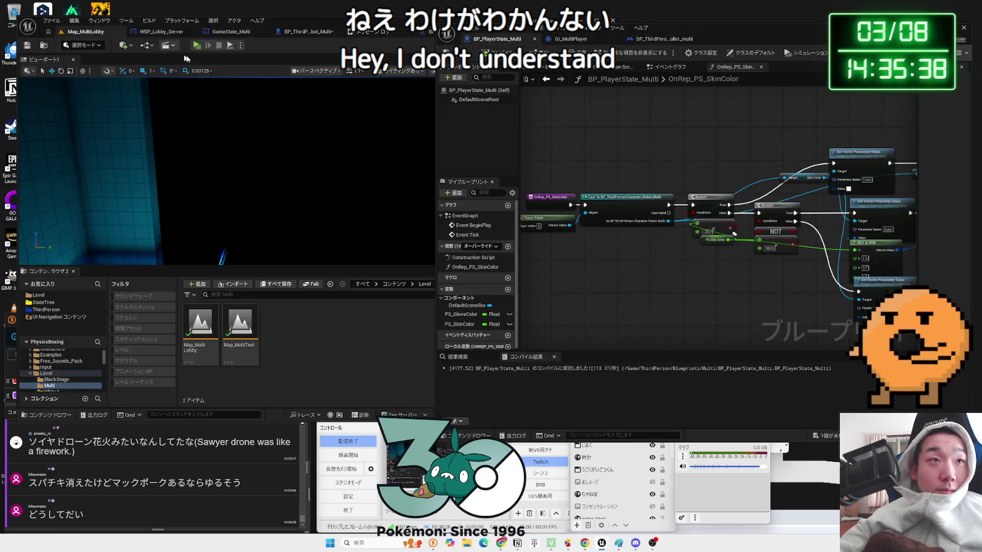
left_click(303, 32)
left_click_drag(270, 205, 263, 139)
left_click_drag(214, 108, 222, 182)
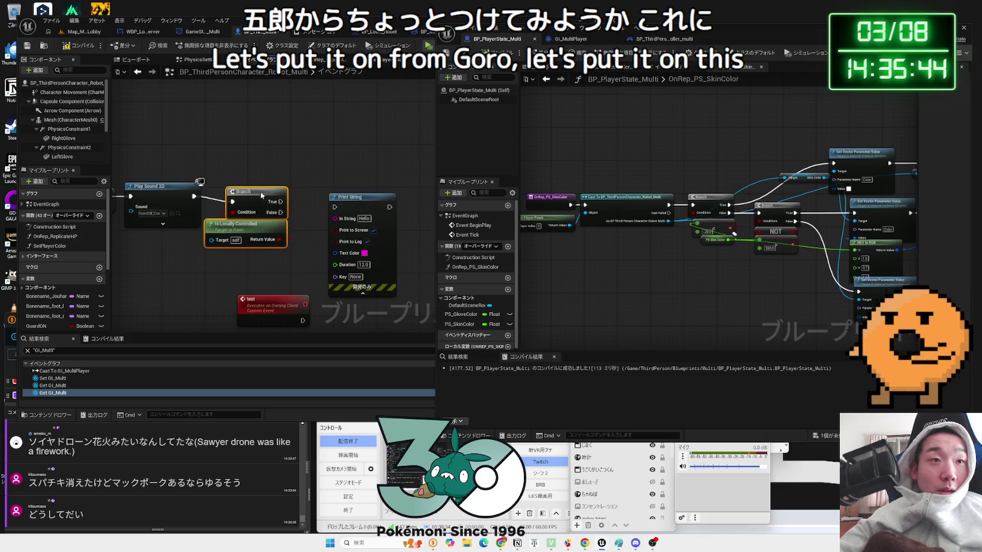
left_click(77, 33)
left_click(197, 46)
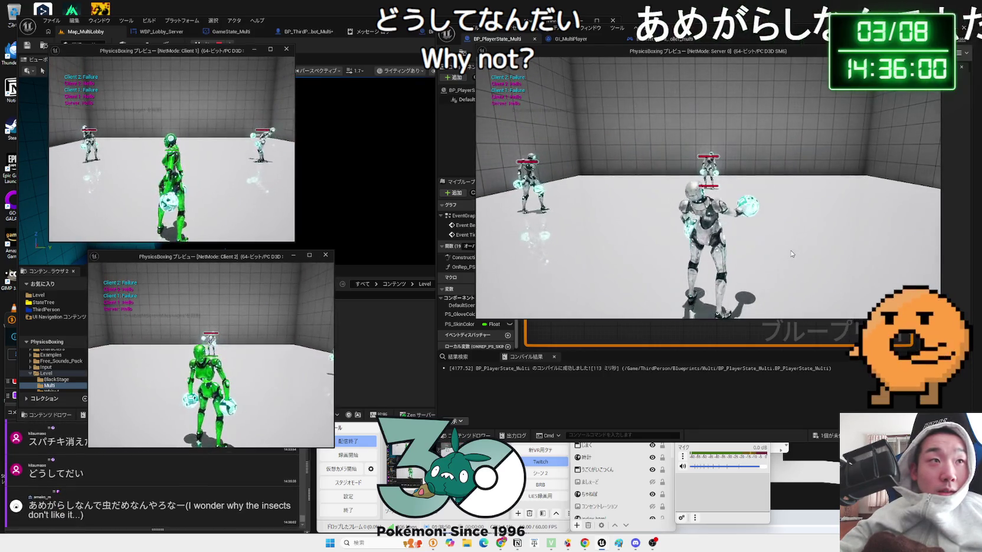
Walk the server robot forward and throw a punch in the preview, then stop play.
left_click(621, 141)
key("w")
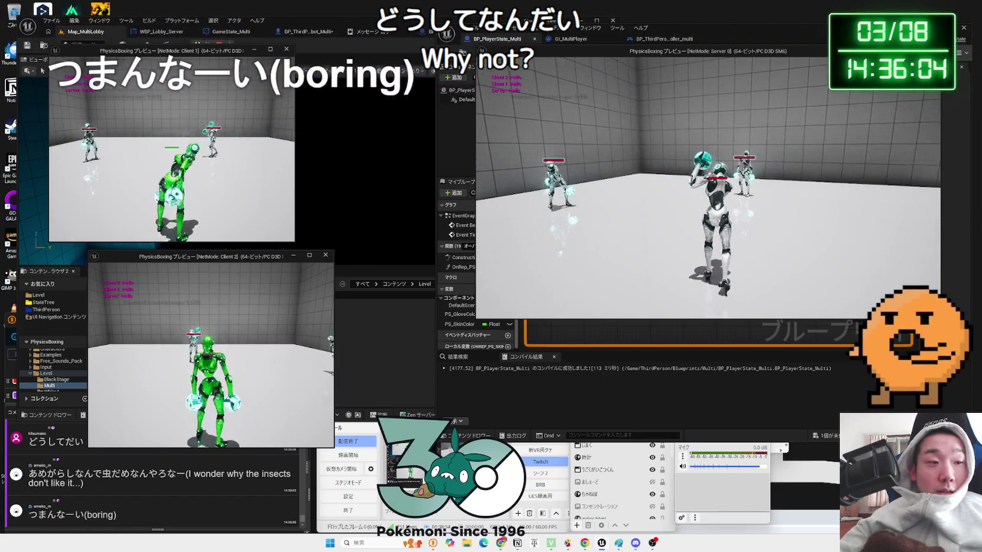
left_click(708, 188)
key("w")
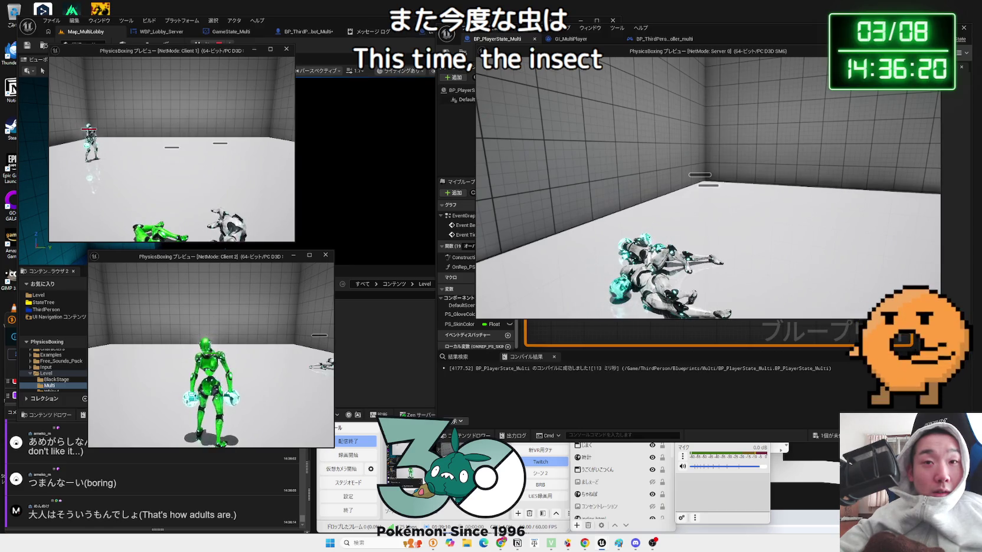
key("Escape")
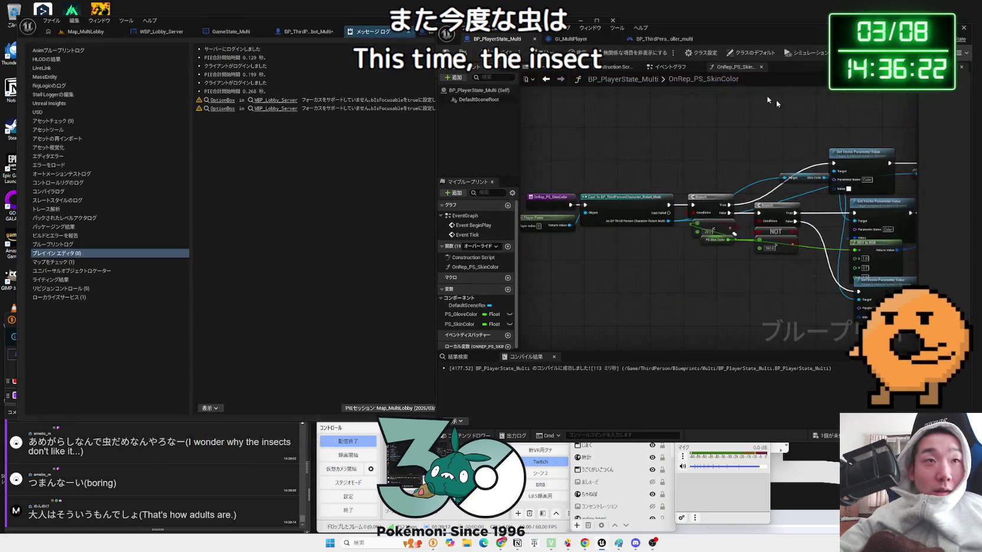
left_click(82, 33)
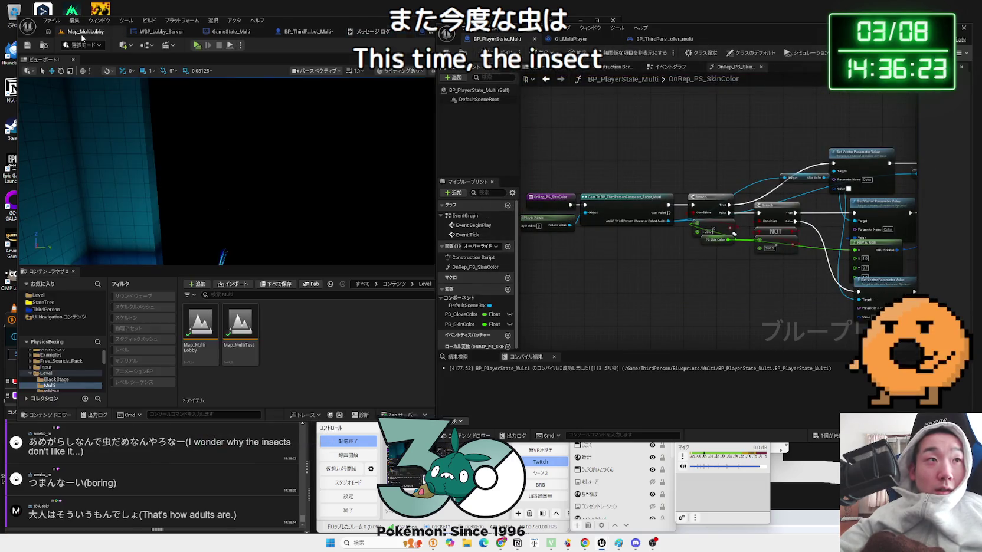
left_click(198, 47)
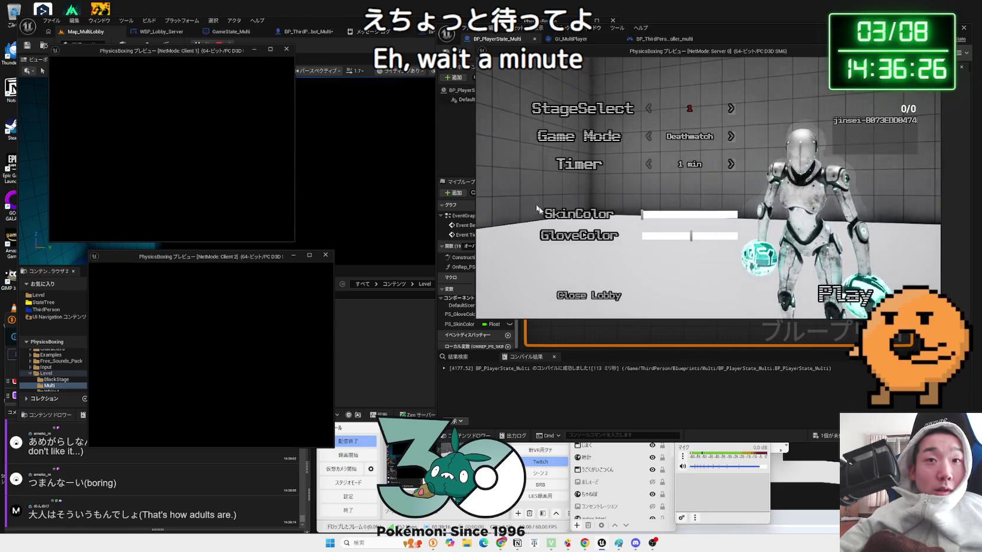
left_click_drag(677, 235, 661, 236)
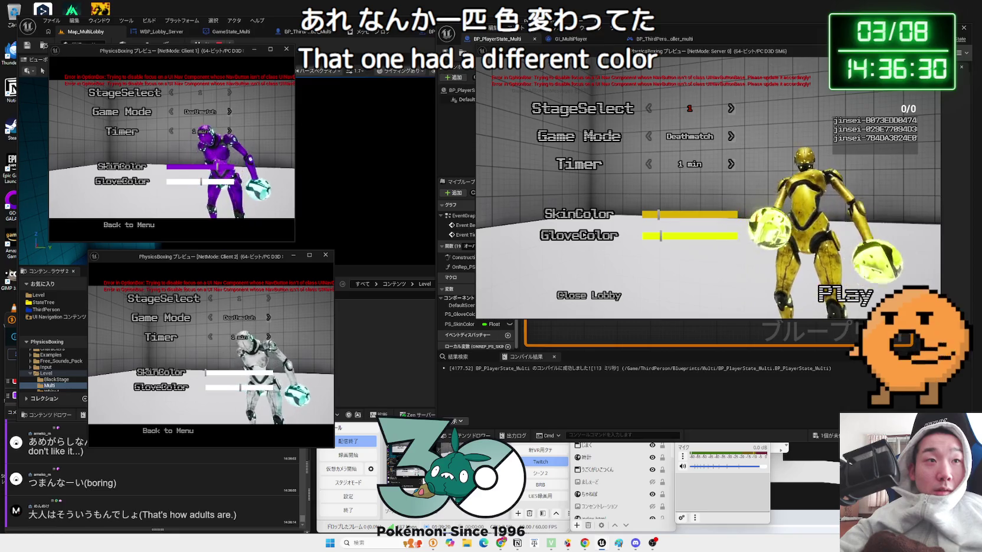
key("alt+Tab")
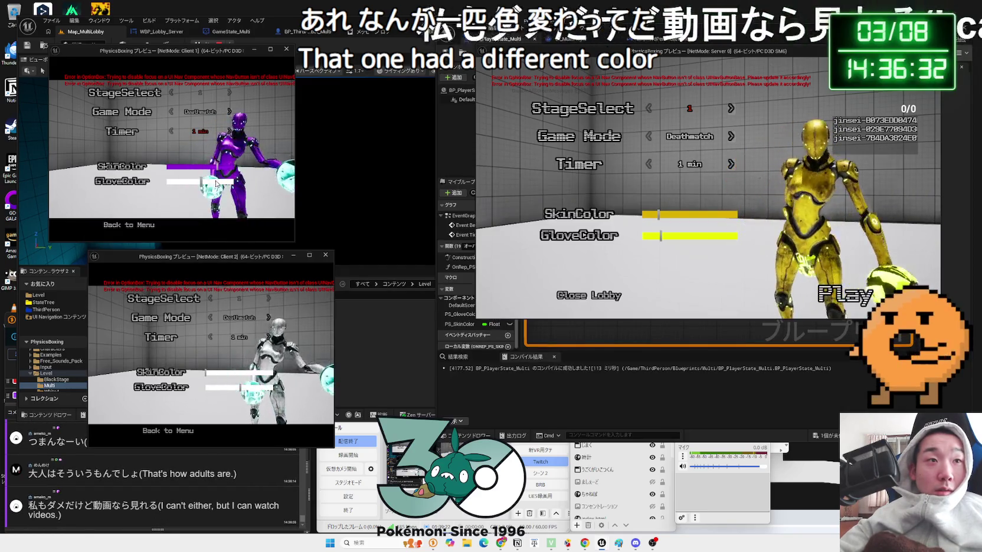
left_click(221, 373)
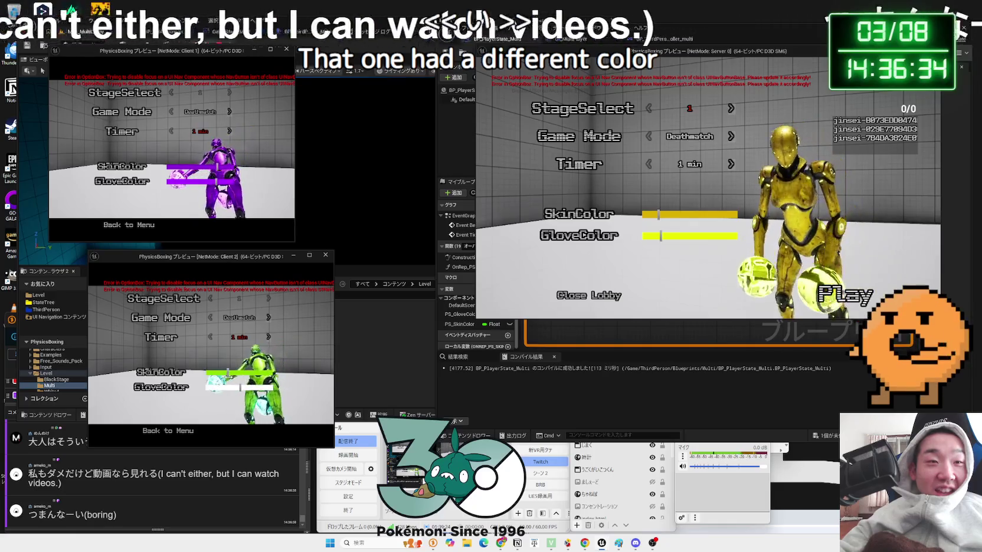
left_click(225, 387)
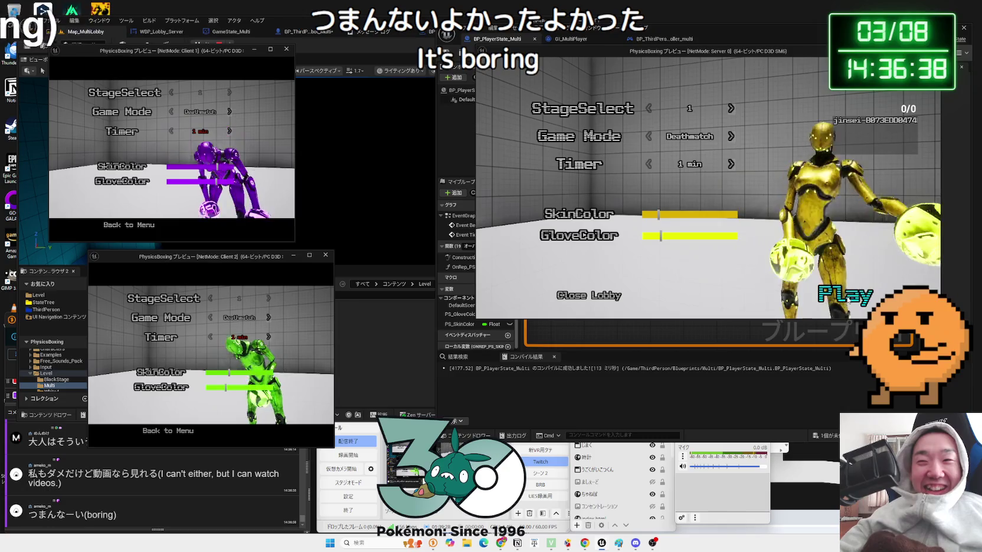
left_click(829, 242)
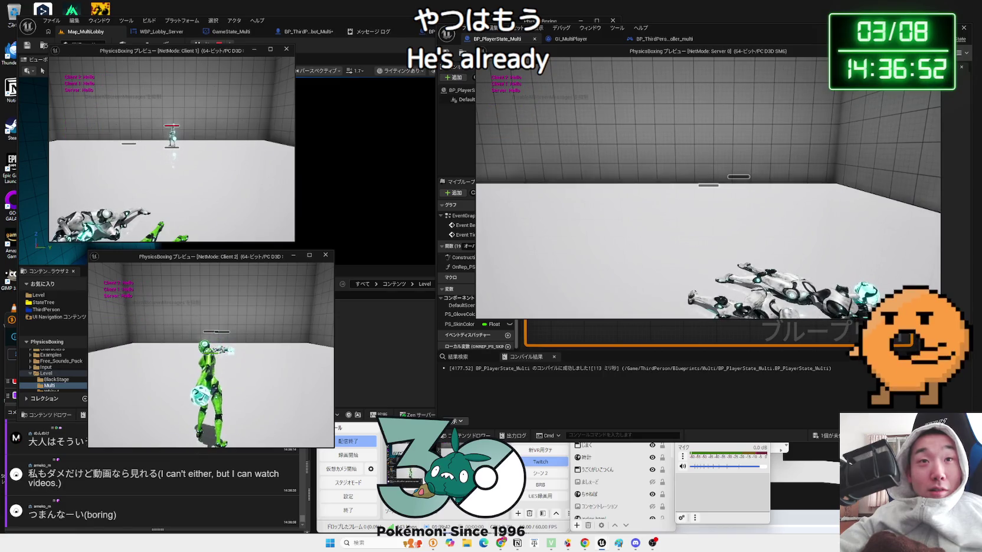
key("alt+Tab")
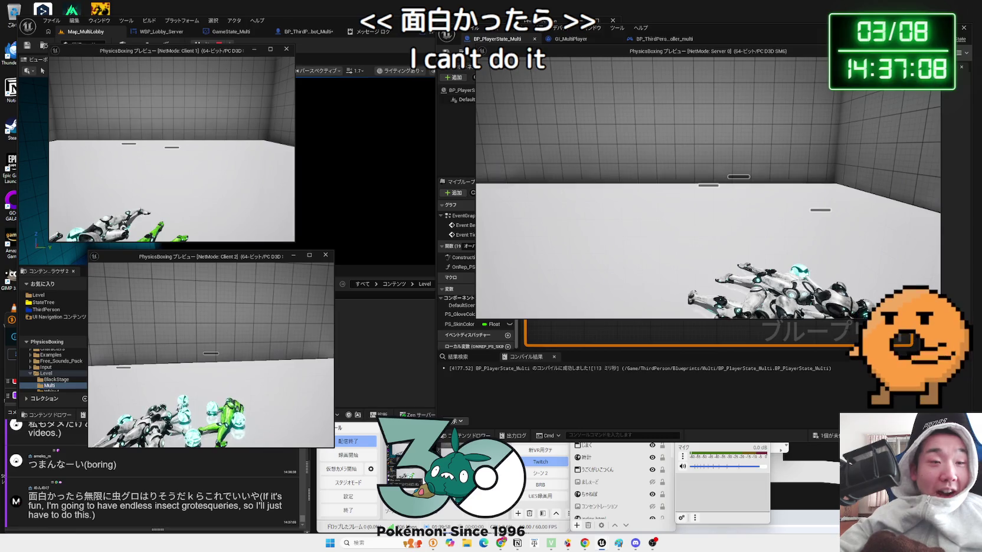
key("Escape")
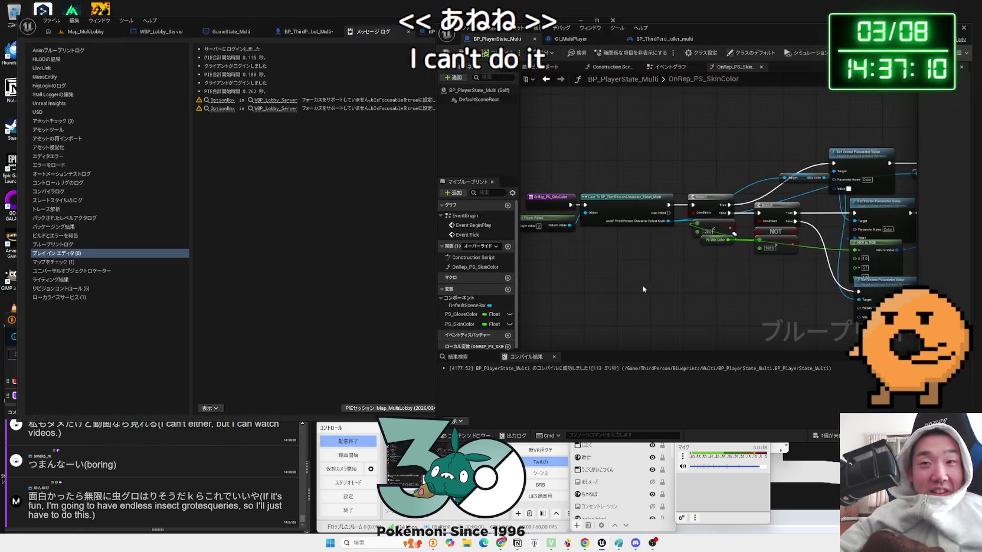
Nudge a node slightly left in the OnRep_PS_SkinColor graph.
scroll(642, 288, "down", 2)
left_click(783, 206)
left_click_drag(783, 206, 774, 207)
left_click(545, 171)
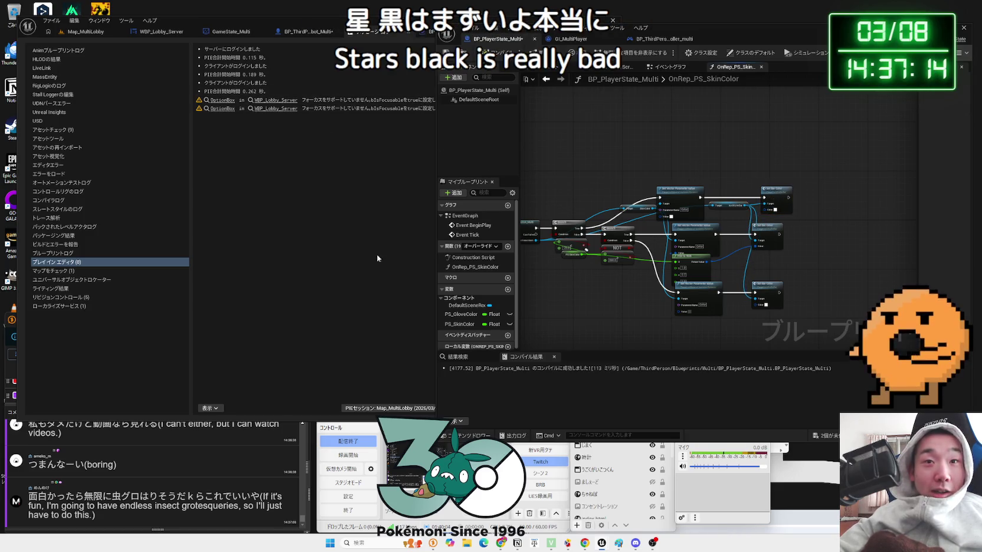
scroll(649, 267, "up", 4)
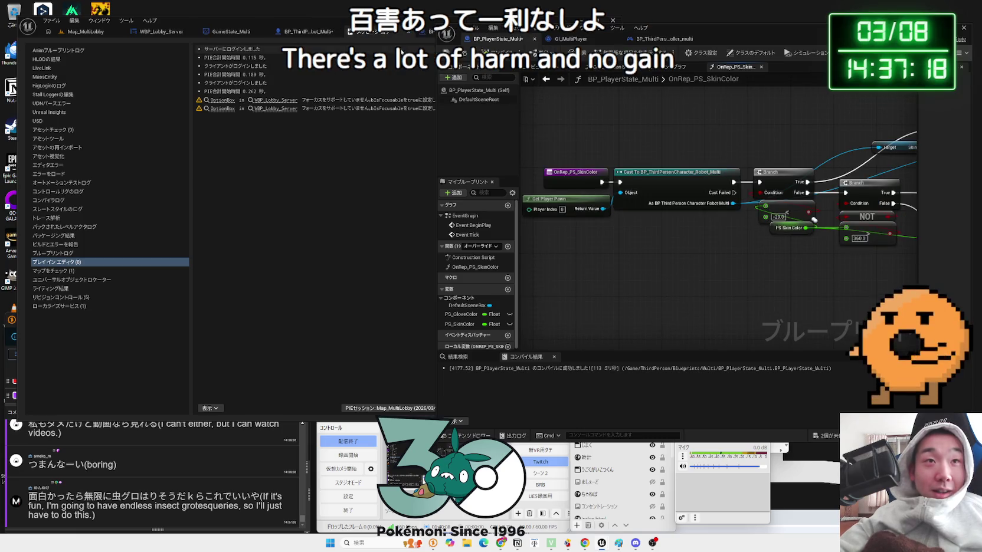
Check the robot character graph, then launch another three-player preview from Map_MultiLobby.
left_click(309, 33)
mouse_move(308, 259)
left_mouse_down()
mouse_move(274, 258)
mouse_move(251, 240)
left_mouse_up()
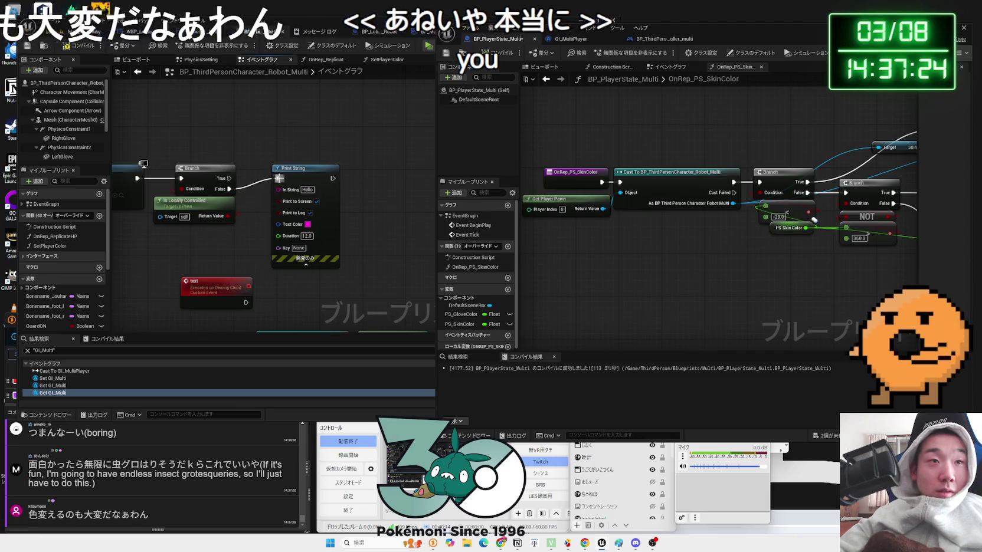
left_click(100, 33)
left_click(230, 32)
left_click(307, 31)
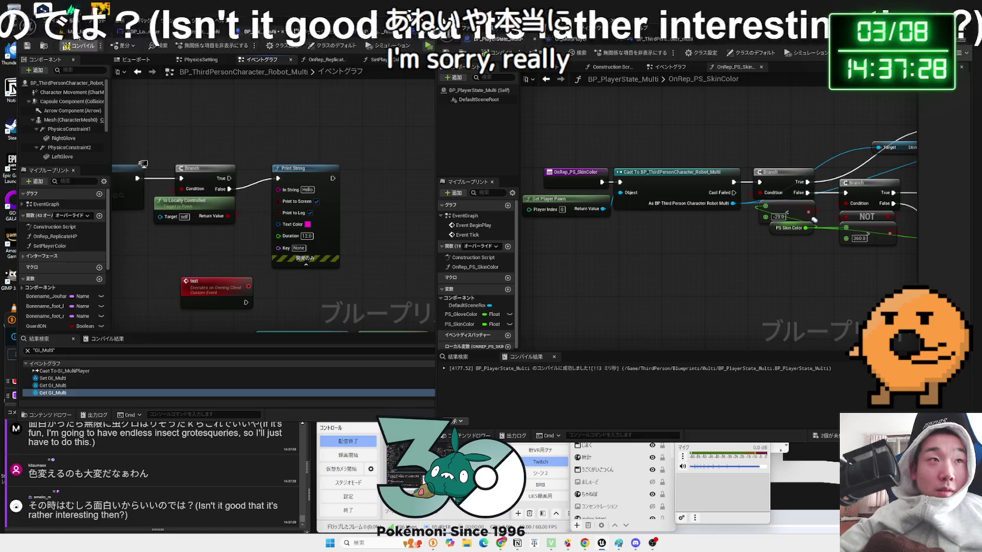
left_click(88, 31)
left_click(196, 46)
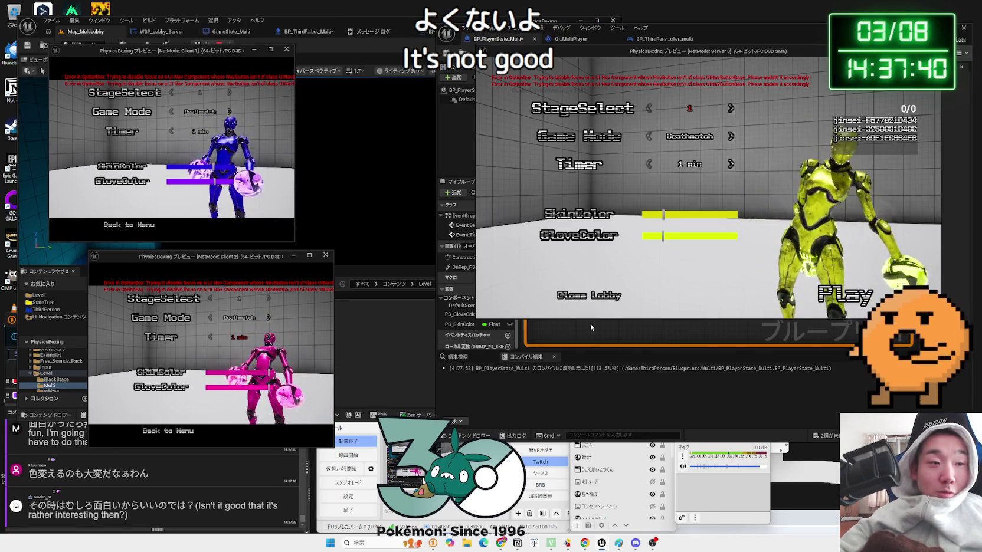
Start the match from the server lobby, watch it, then end the session.
left_click(781, 285)
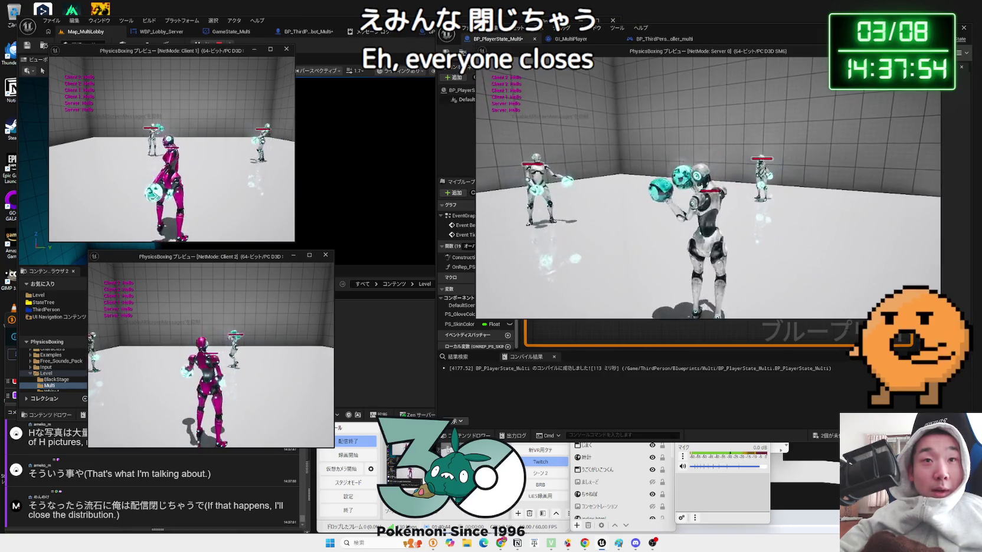
key("Escape")
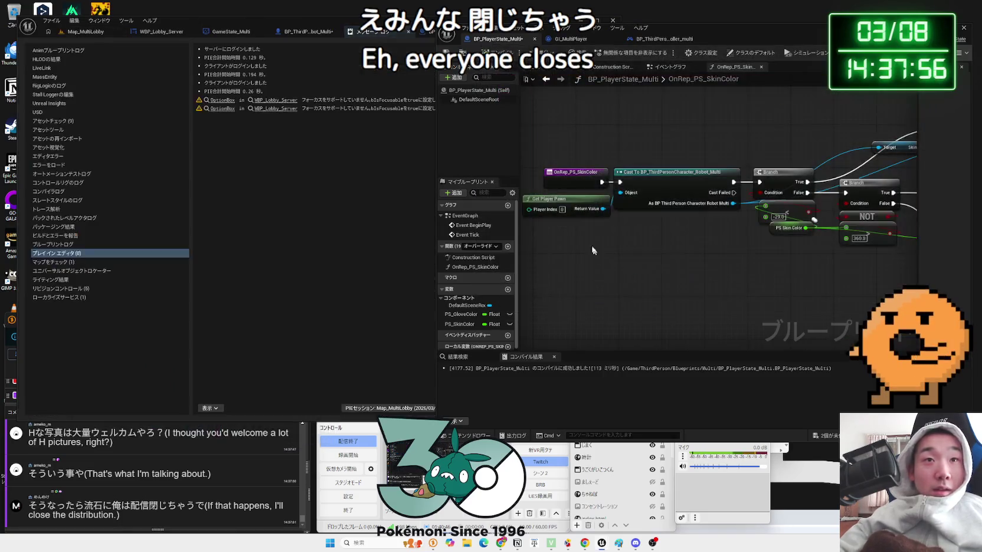
Delete the group of skin colour nodes around the OnRep_PS_SkinColor event.
scroll(687, 248, "down", 4)
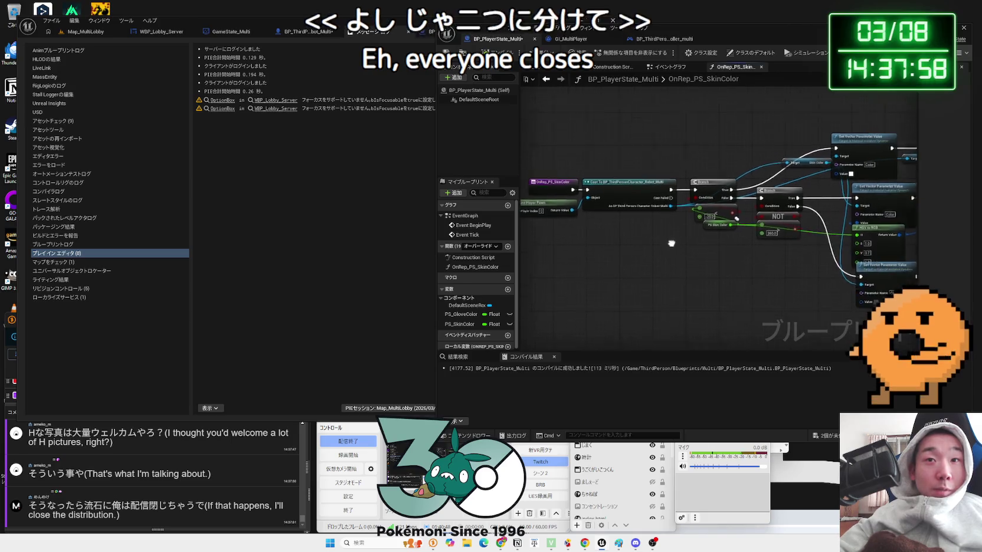
mouse_move(555, 173)
left_mouse_down()
mouse_move(760, 259)
mouse_move(906, 293)
left_mouse_up()
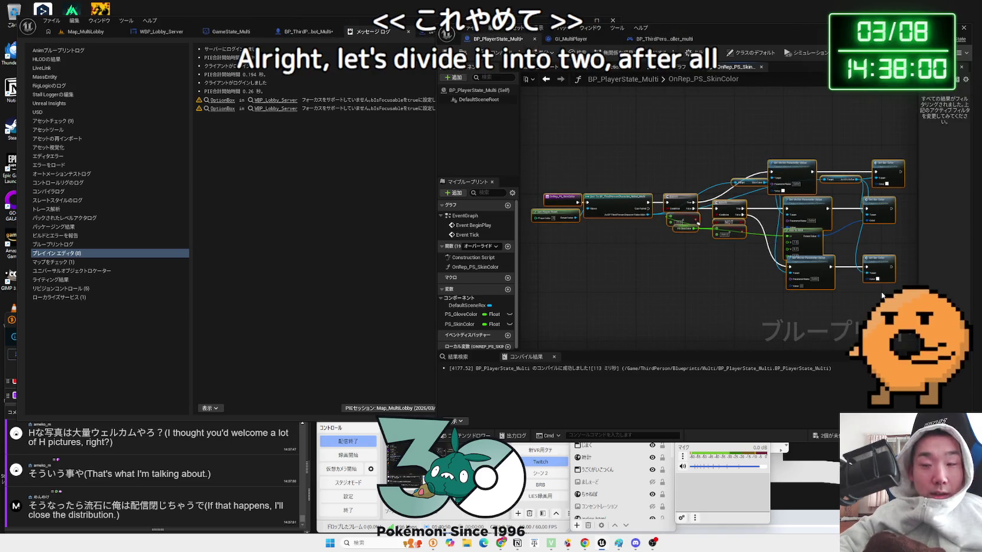
key("Delete")
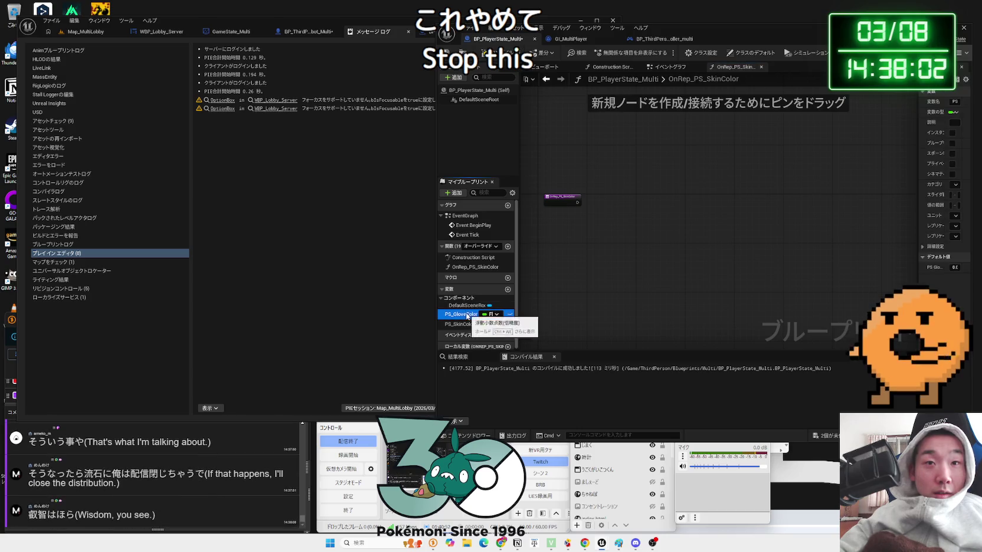
Inspect the PS_GloveColor and PS_SkinColor variable settings and widen the Details panel.
left_click(459, 317)
left_click(460, 324)
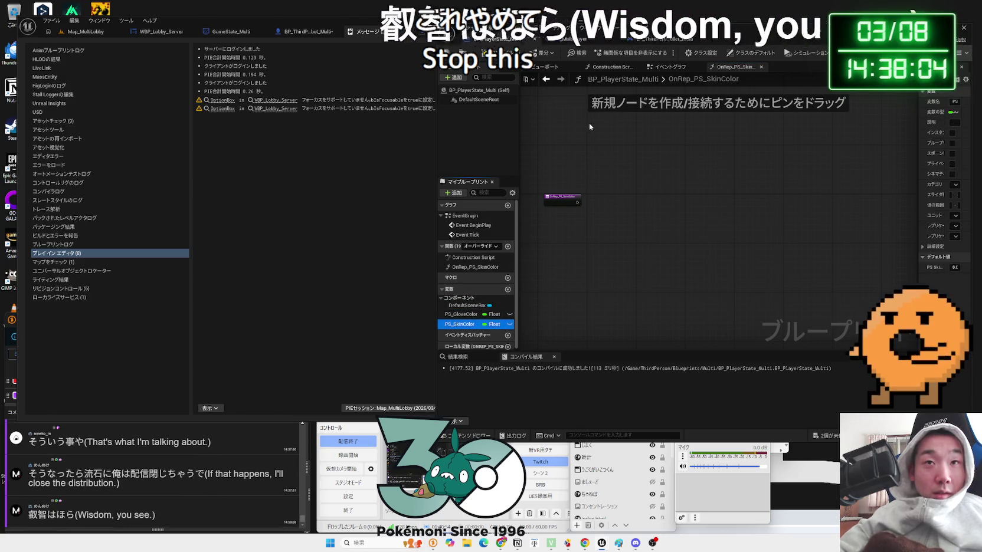
left_click(670, 67)
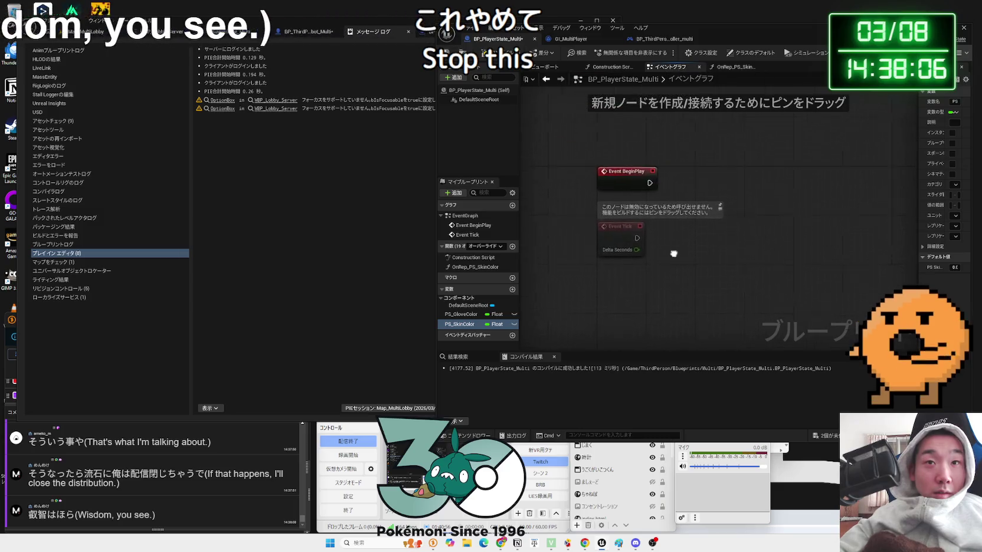
left_click(463, 313)
left_click_drag(754, 32, 595, 34)
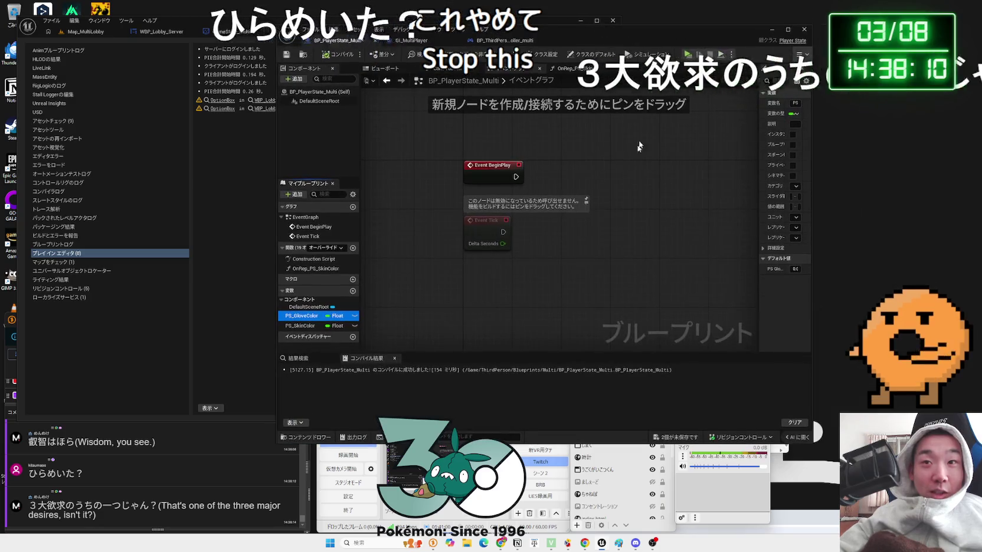
left_click_drag(714, 198, 636, 199)
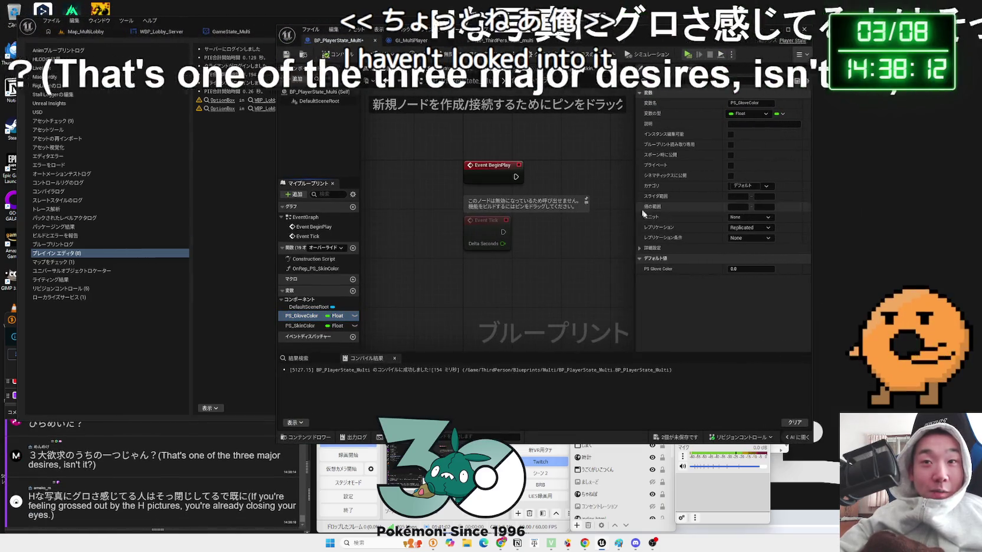
Set PS_SkinColor replication to Replicated and delete the OnRep_PS_SkinColor function.
left_click(305, 328)
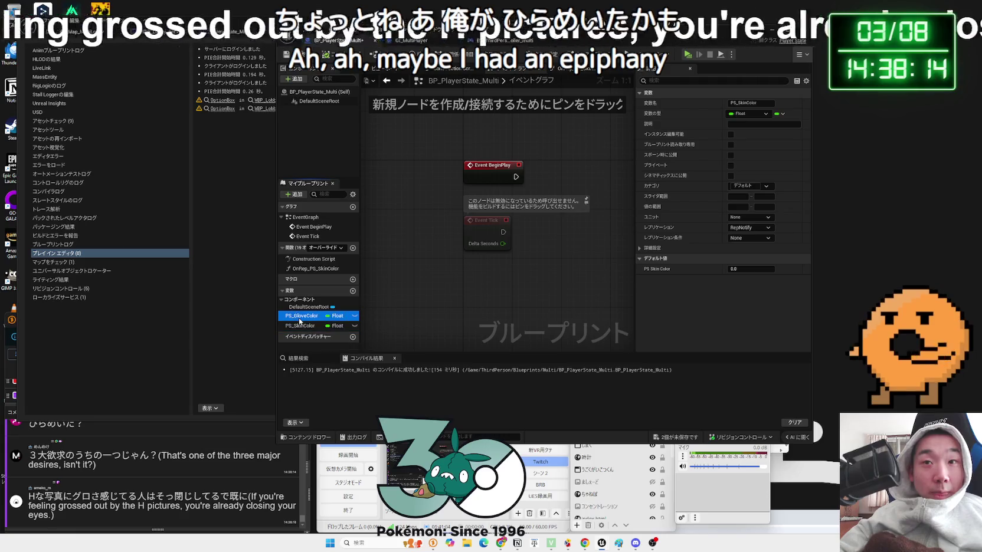
left_click(748, 228)
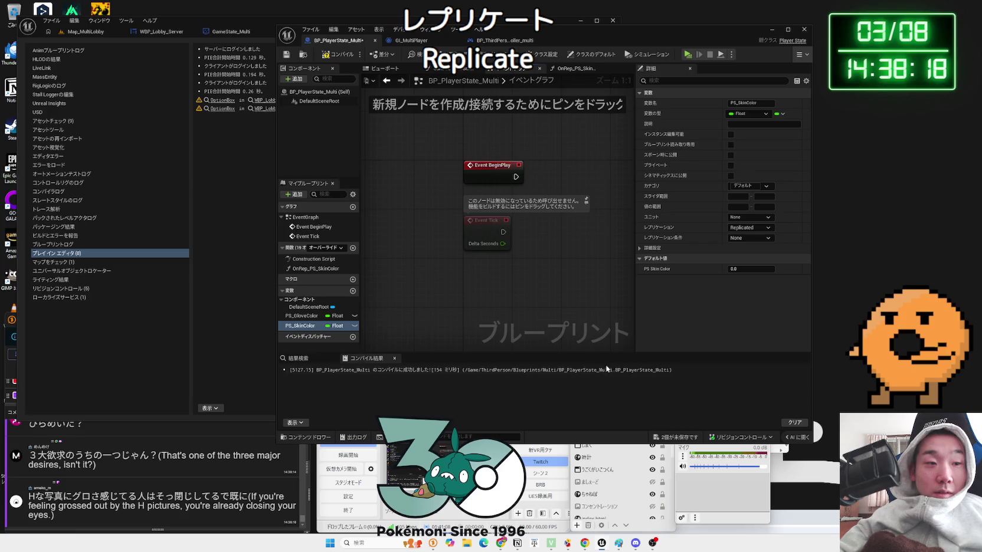
left_click(688, 440)
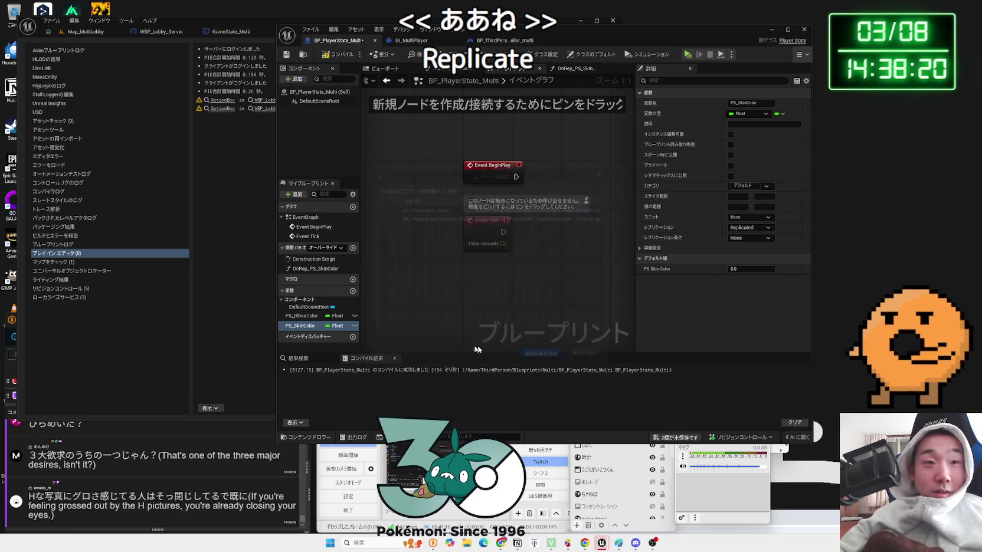
right_click(311, 269)
key("Delete")
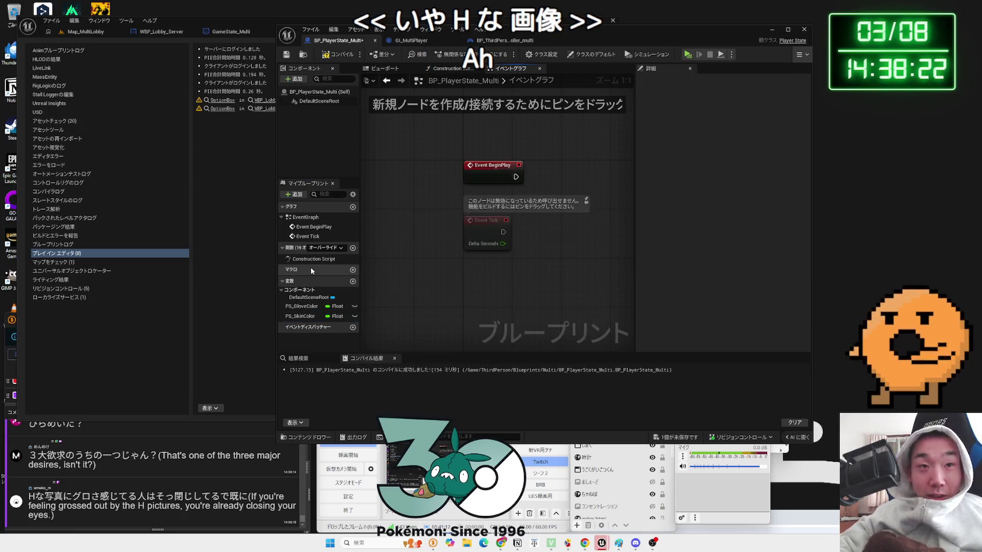
Open the BP_ThirdPersonPlayerController_multi event graph alongside the Map_MultiLobby level.
left_click(412, 40)
left_click_drag(518, 42, 678, 43)
left_click(678, 42)
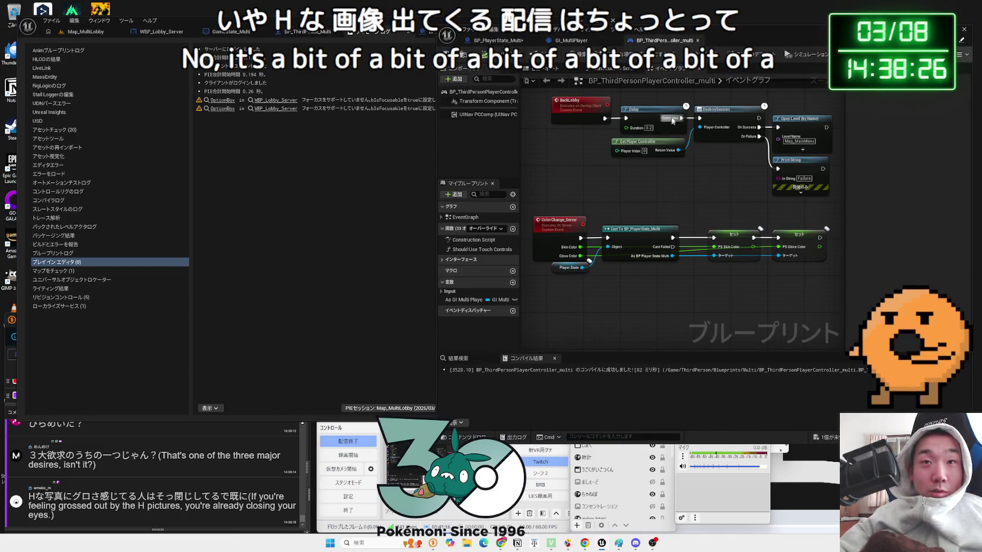
left_click_drag(411, 16, 334, 17)
left_click_drag(585, 46, 626, 56)
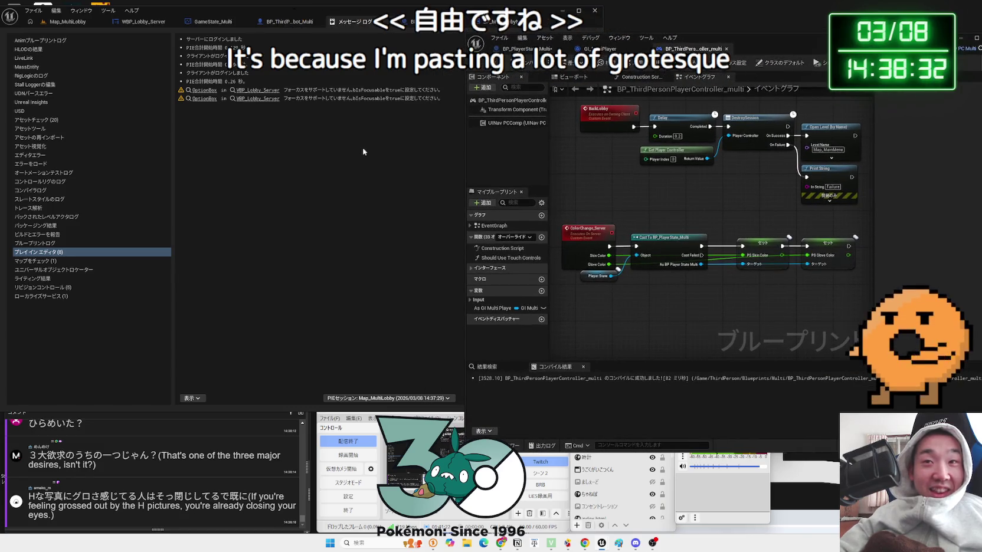
left_click(143, 24)
left_click(73, 24)
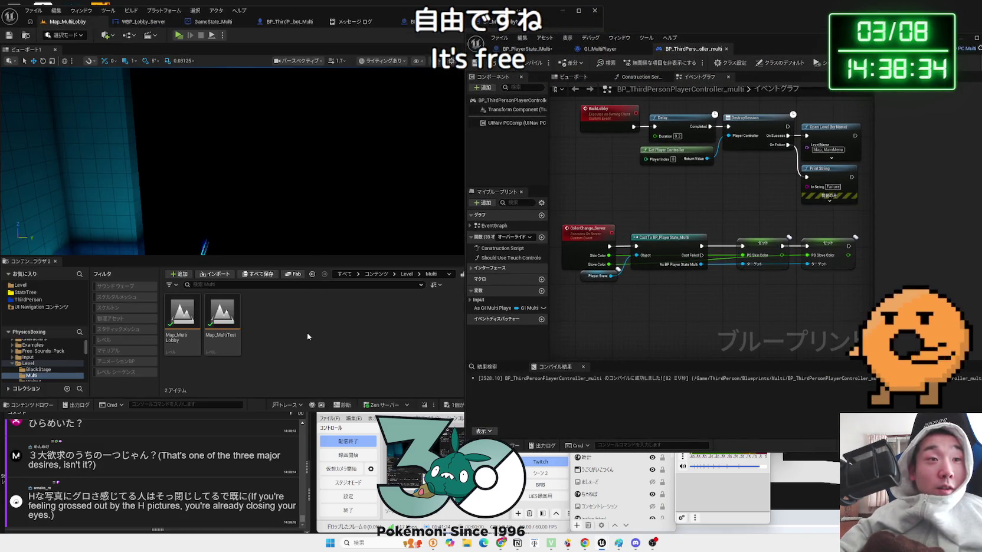
Add a Get Player State node beside the Cast To BP_PlayerState_Multi node, then view Gemini's chat.
mouse_move(464, 103)
left_mouse_down()
mouse_move(602, 104)
mouse_move(501, 104)
left_mouse_up()
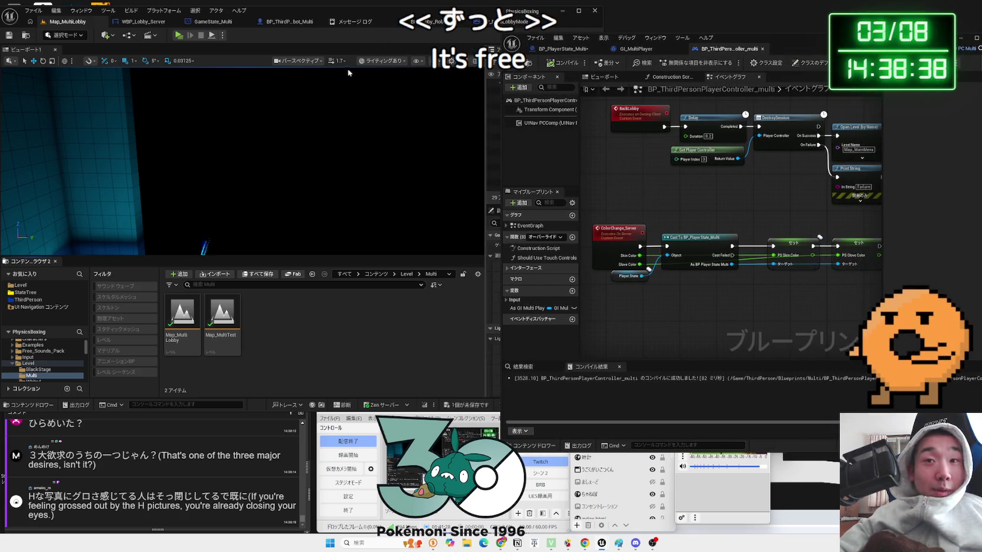
left_click_drag(662, 190, 640, 174)
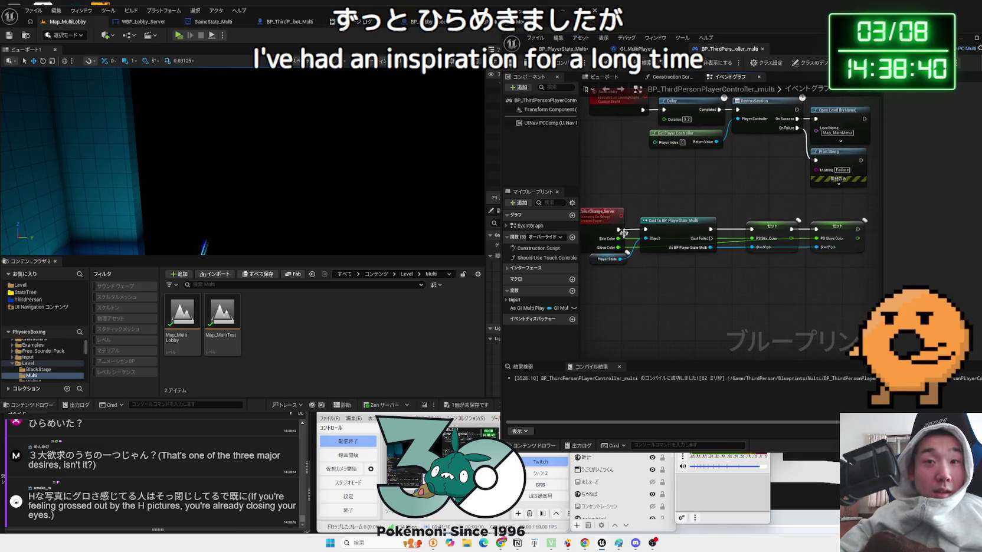
scroll(626, 230, "up", 3)
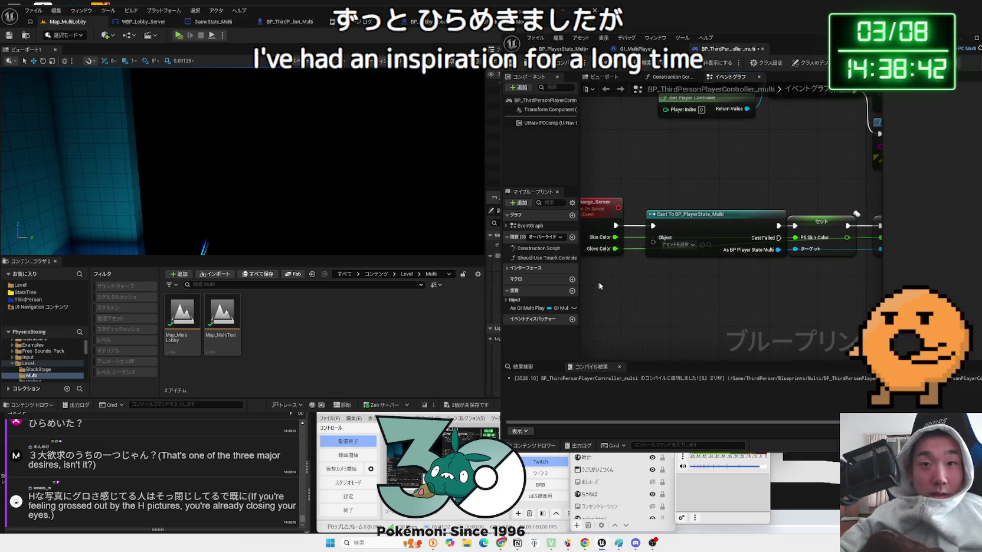
right_click(606, 282)
type("get player ")
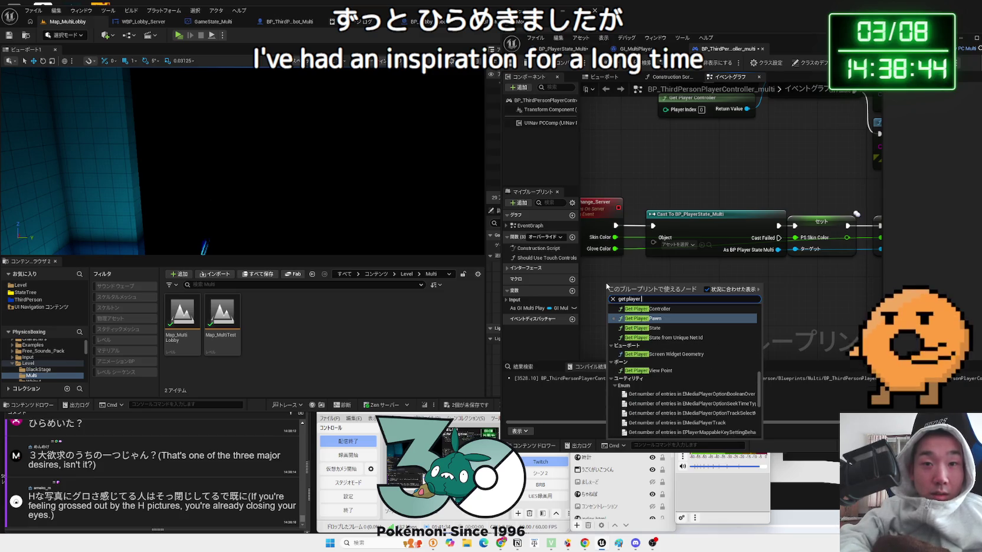
type("state")
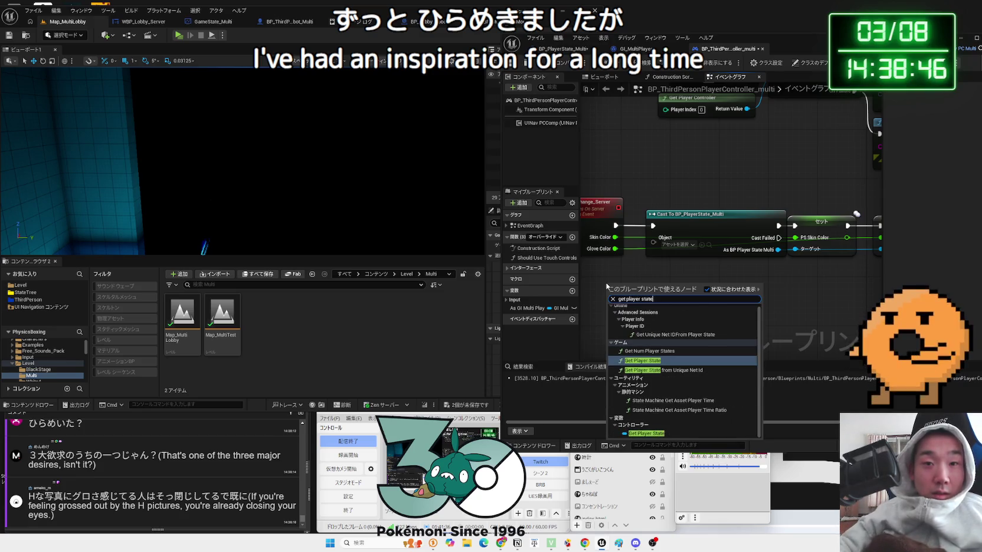
left_click(649, 360)
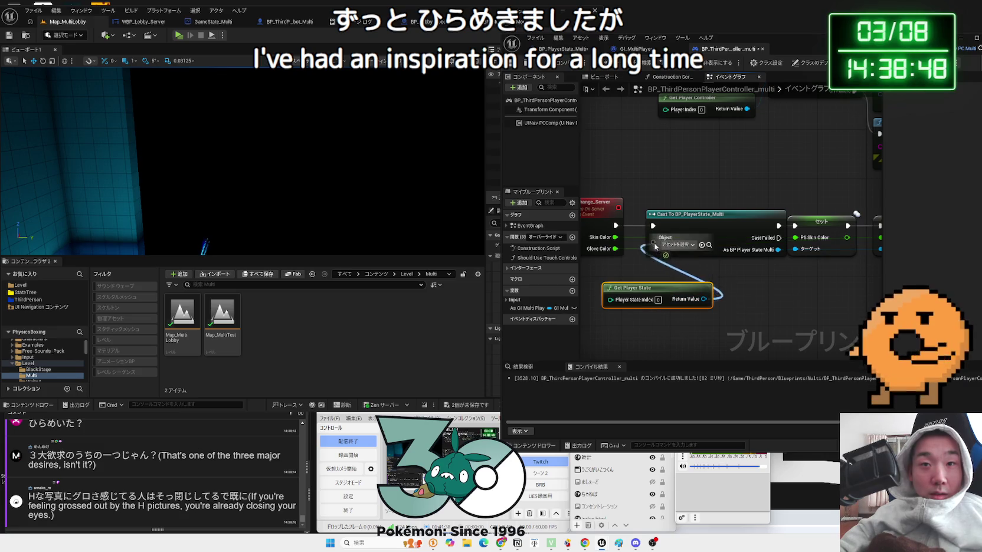
left_click_drag(655, 295, 672, 276)
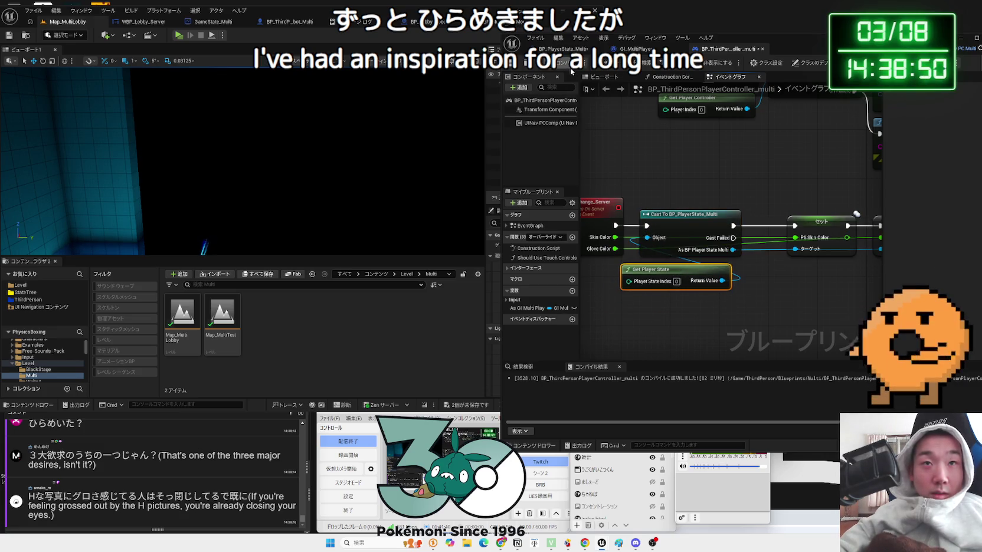
left_click_drag(744, 162, 774, 151)
mouse_move(786, 53)
left_mouse_down()
mouse_move(579, 23)
mouse_move(512, 62)
mouse_move(689, 37)
left_mouse_up()
key("alt+Tab")
scroll(670, 273, "down", 5)
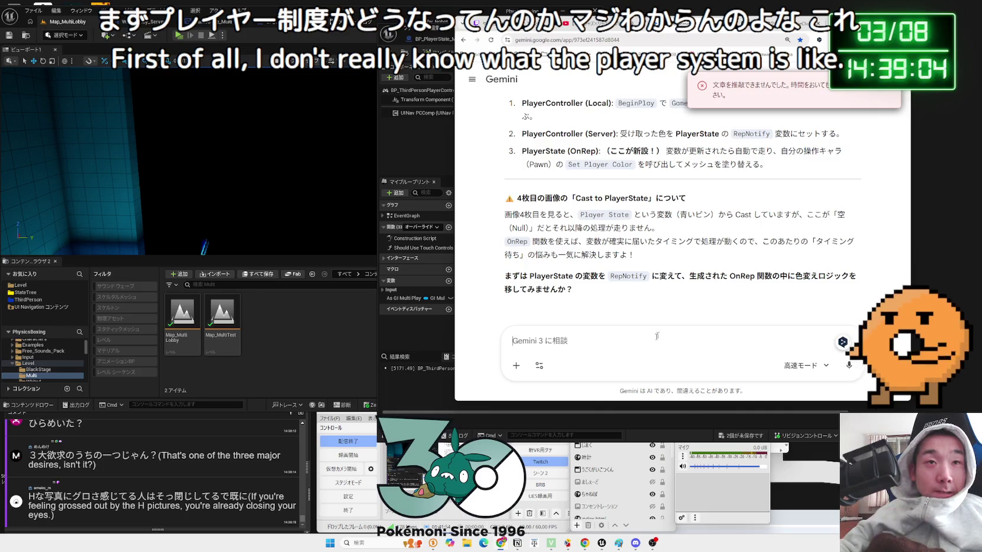
Minimize the Gemini browser and arrange the Paint RPC diagram and Unreal blueprint editor windows.
mouse_move(849, 27)
left_mouse_down()
mouse_move(883, 9)
mouse_move(799, 41)
left_mouse_up()
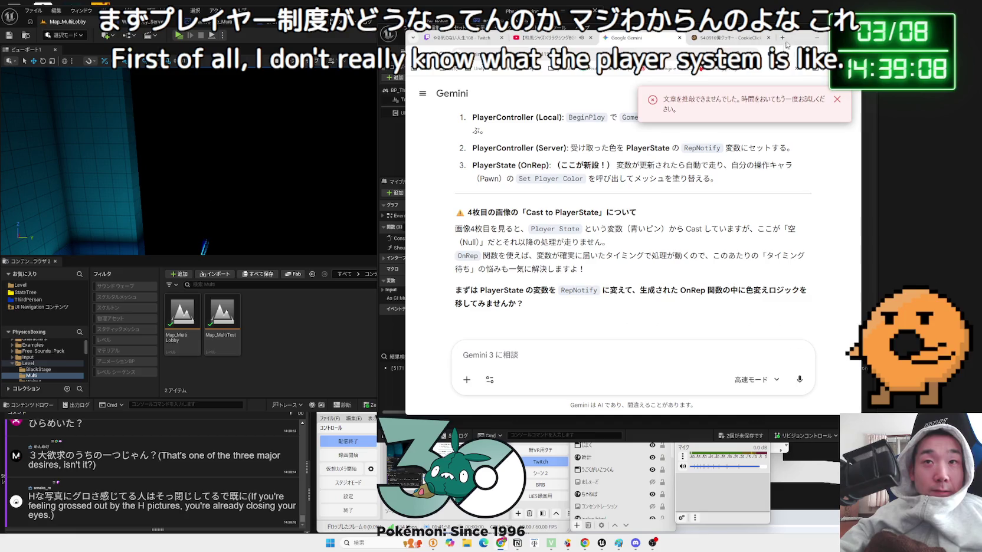
left_click(816, 39)
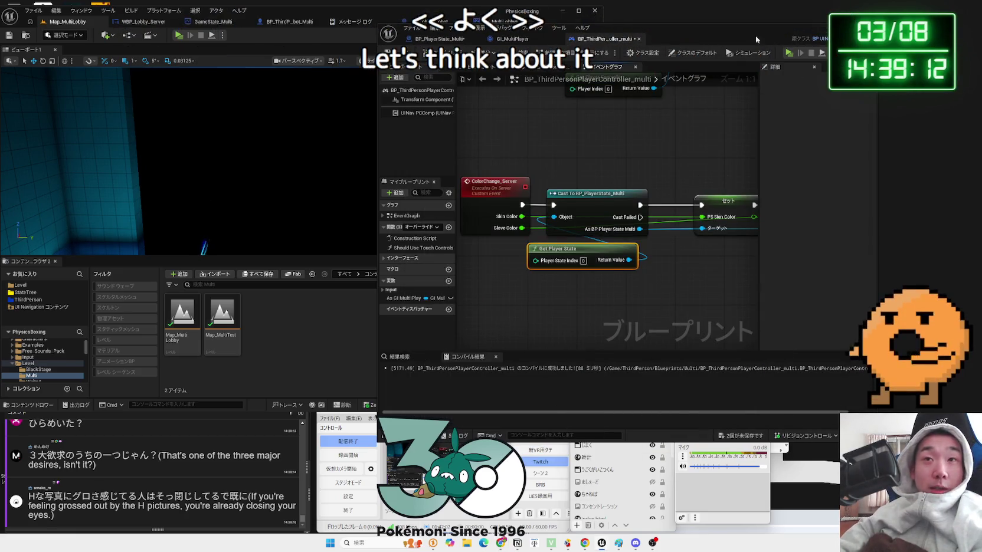
key("alt+Tab")
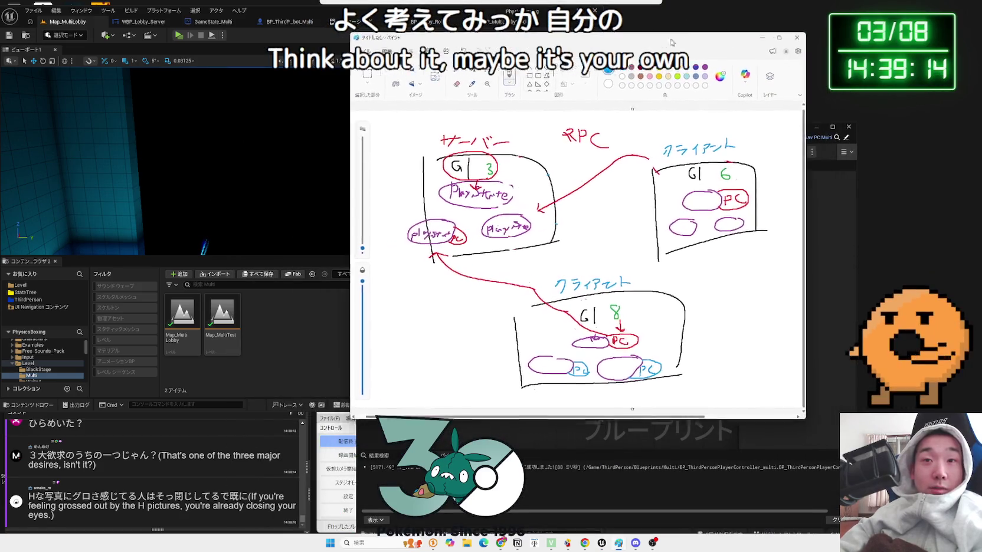
left_click_drag(671, 43, 470, 43)
left_click(787, 66)
left_click_drag(787, 67, 791, 58)
left_click(618, 542)
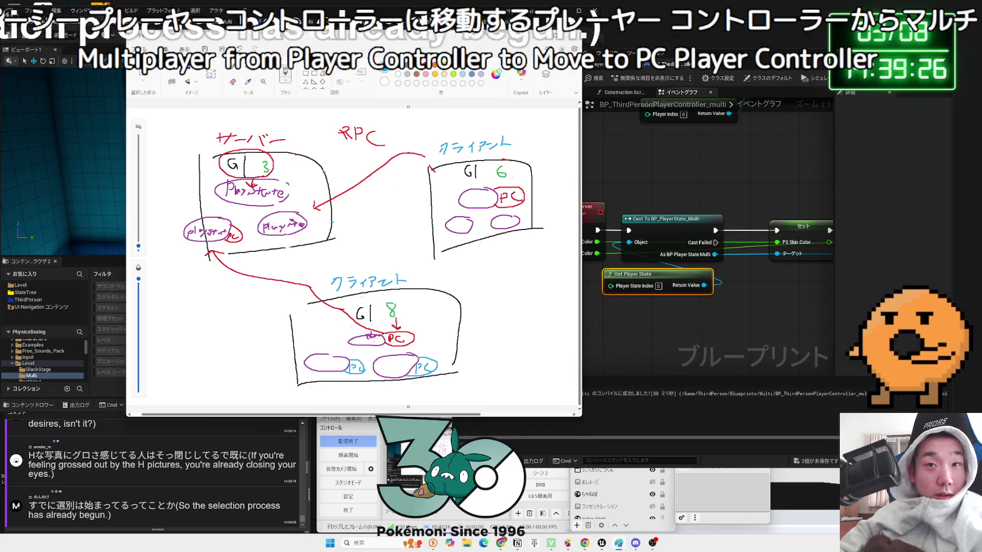
Review the Paint RPC server/client diagram on the right side, then minimize it to reveal the blueprint graph.
left_click(794, 222)
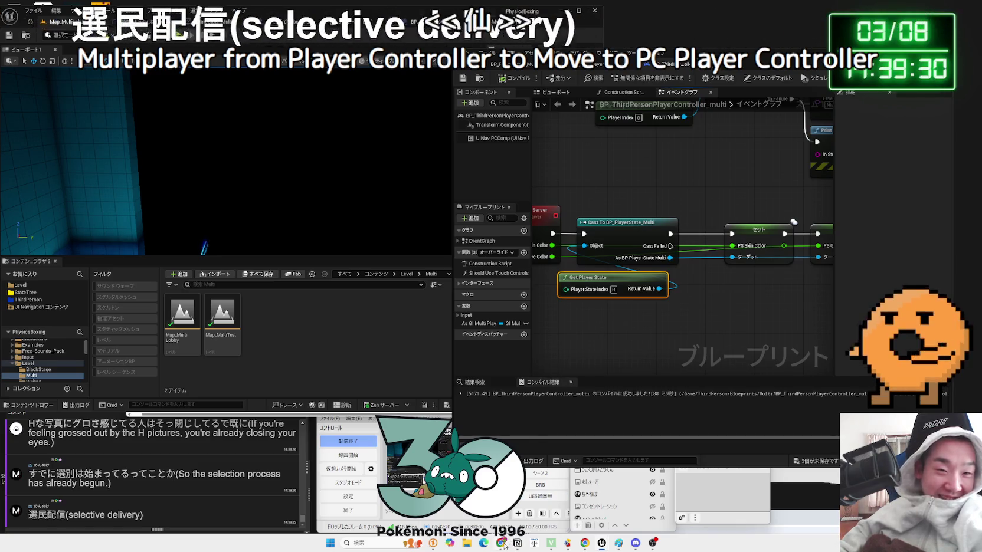
left_click(619, 548)
left_click_drag(364, 37, 641, 44)
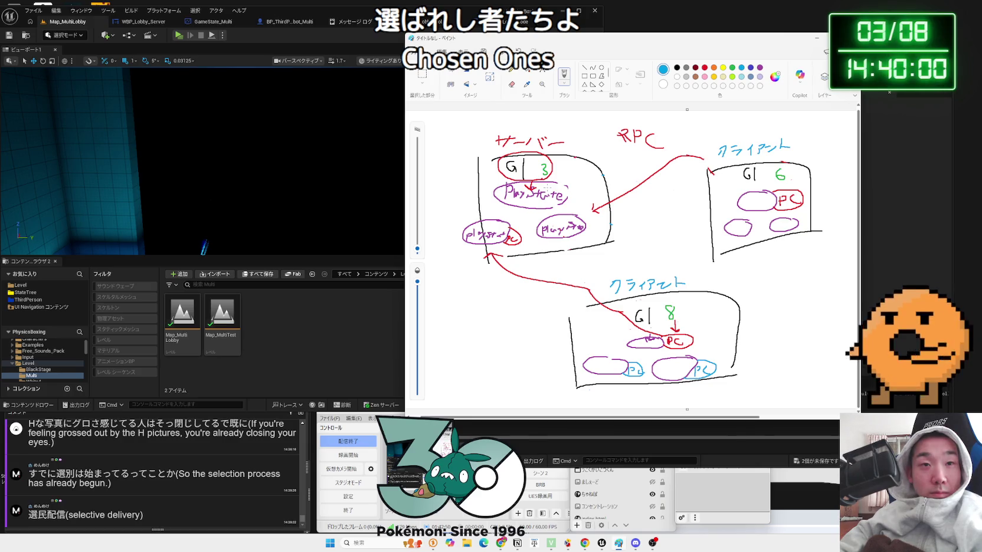
left_click(816, 40)
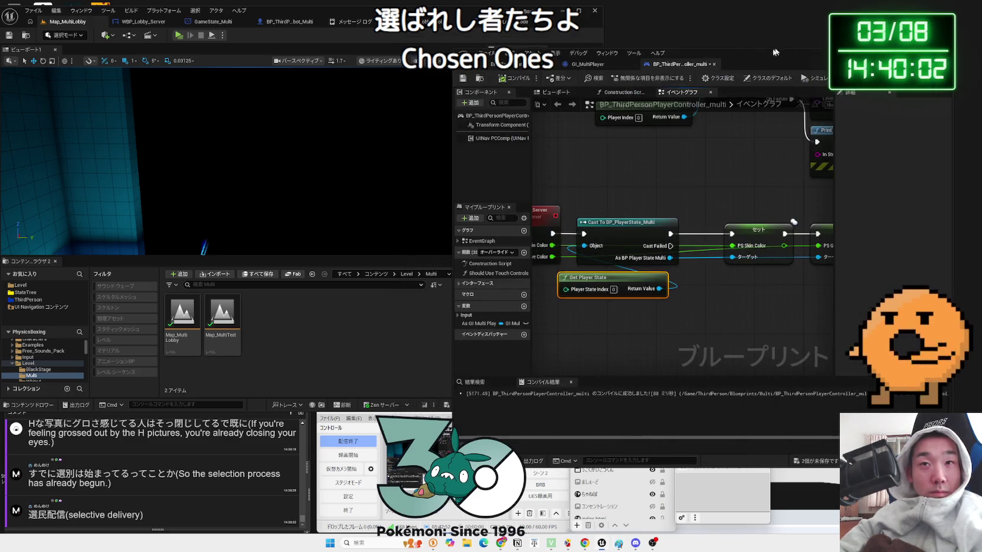
Bring the browser forward and open the linked X post about returning dishes.
left_click(501, 543)
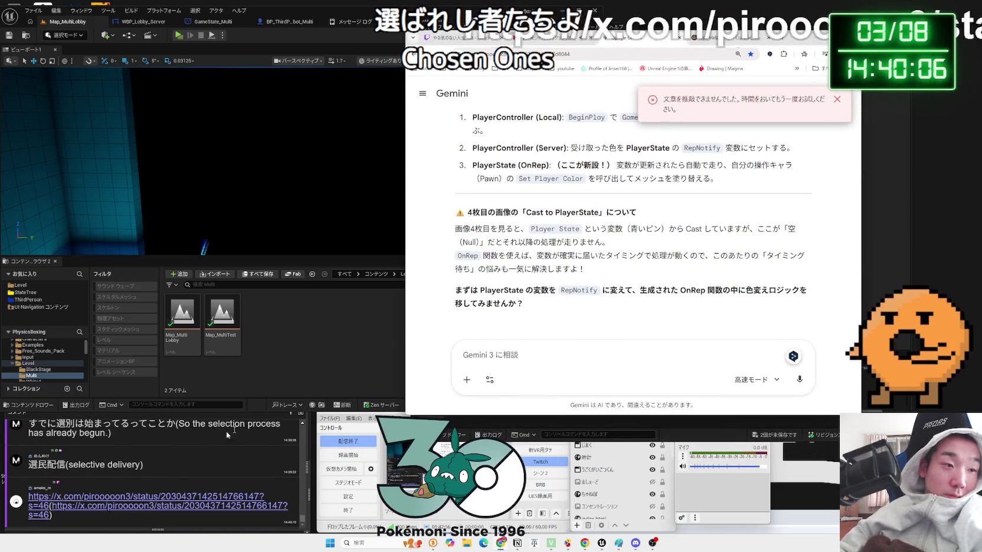
left_click(148, 497)
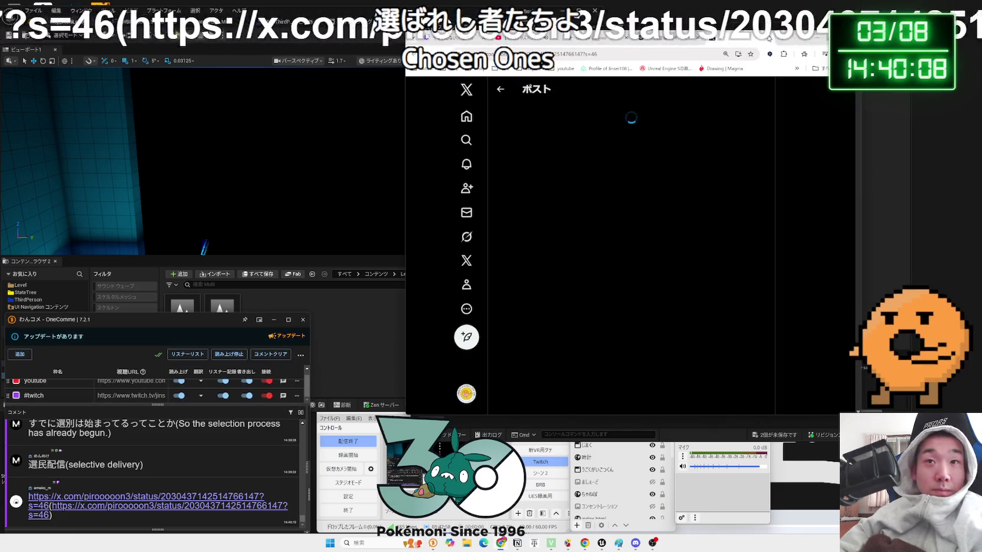